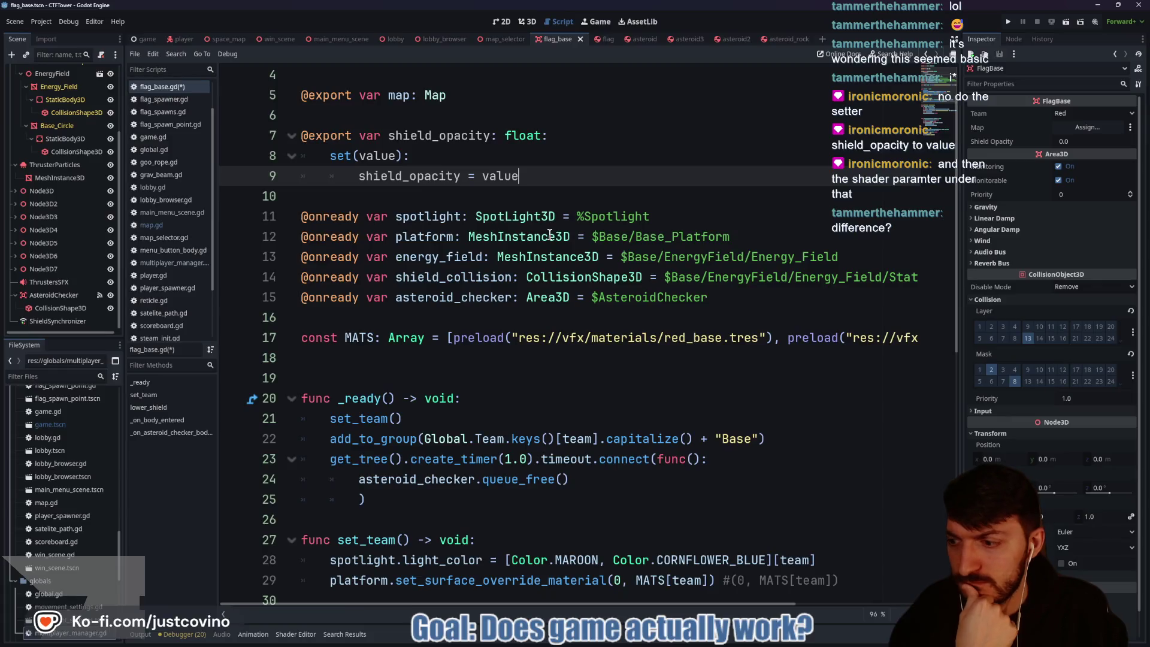
Step: Add set_shader_parameter("opacity", value) on the energy field's override material to the shield_opacity setter, and save
scroll(548, 234, down, 5)
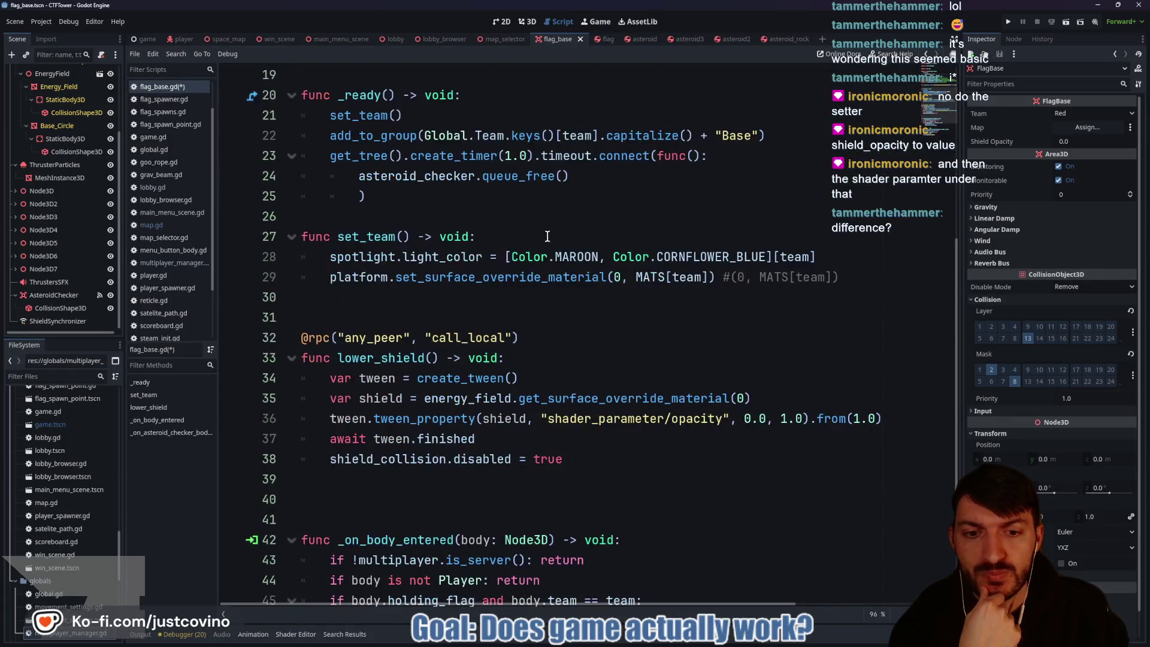
drag(540, 418, 724, 419)
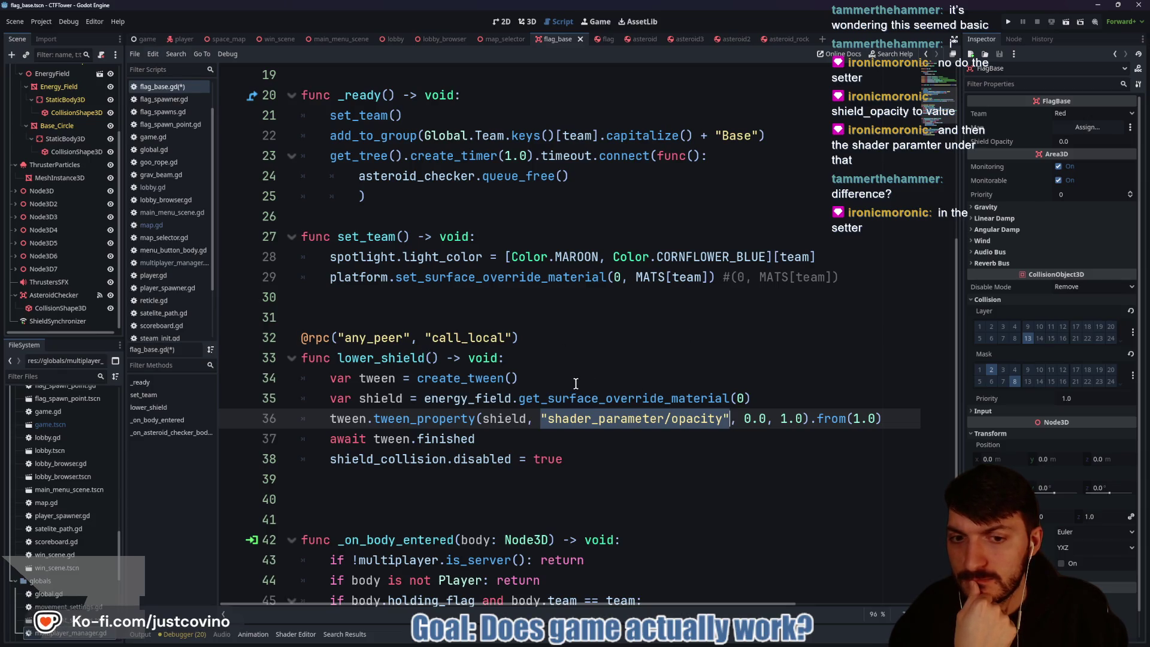
scroll(576, 384, up, 5)
click(455, 193)
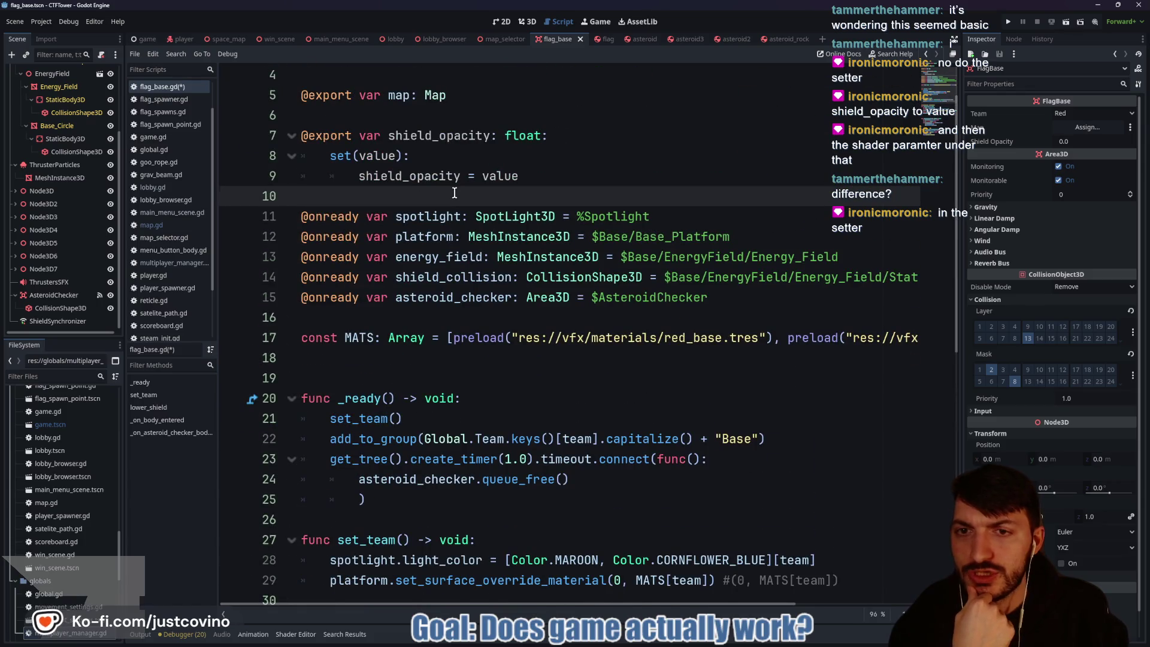
scroll(519, 369, down, 6)
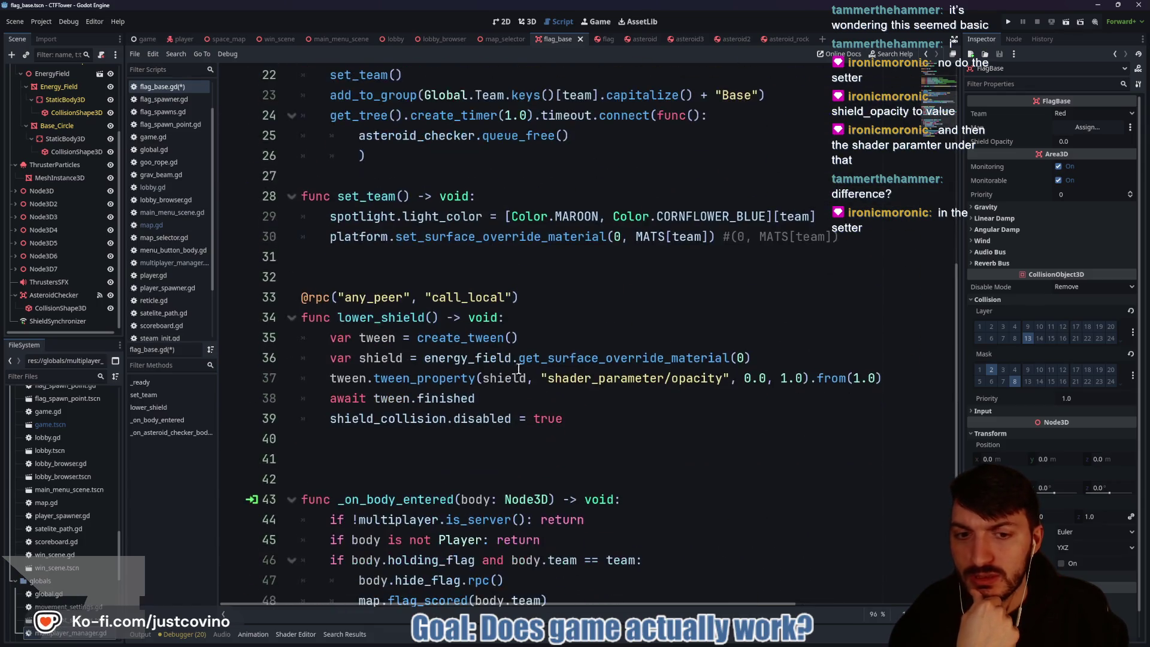
double_click(564, 381)
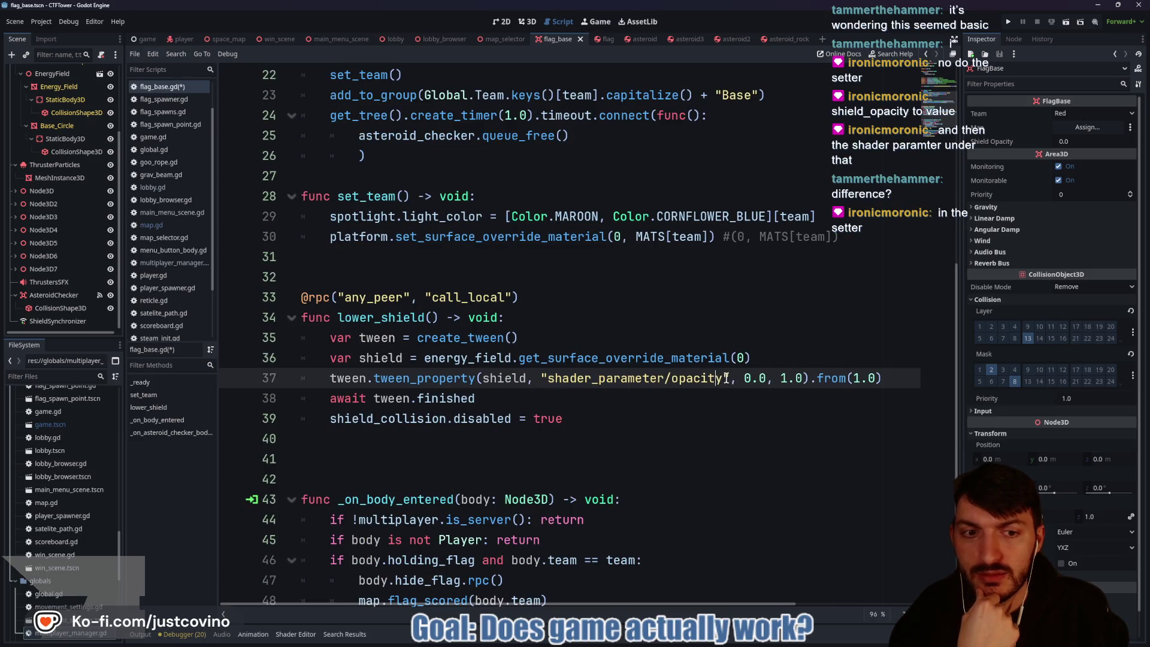
drag(722, 380, 548, 375)
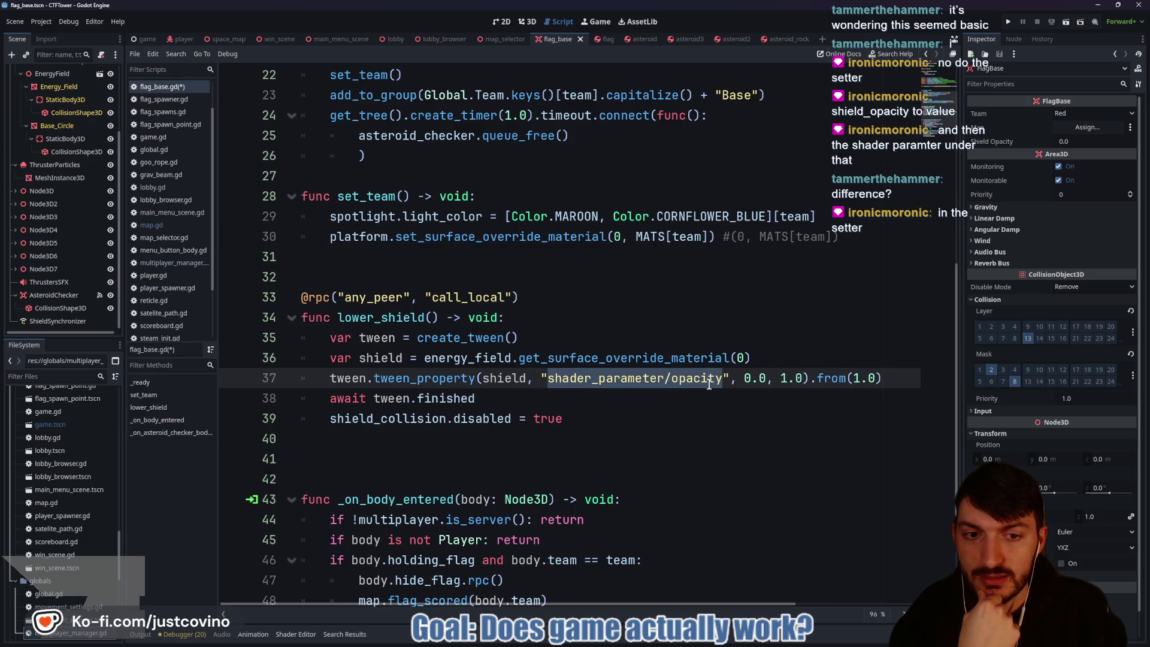
key(alt+Left)
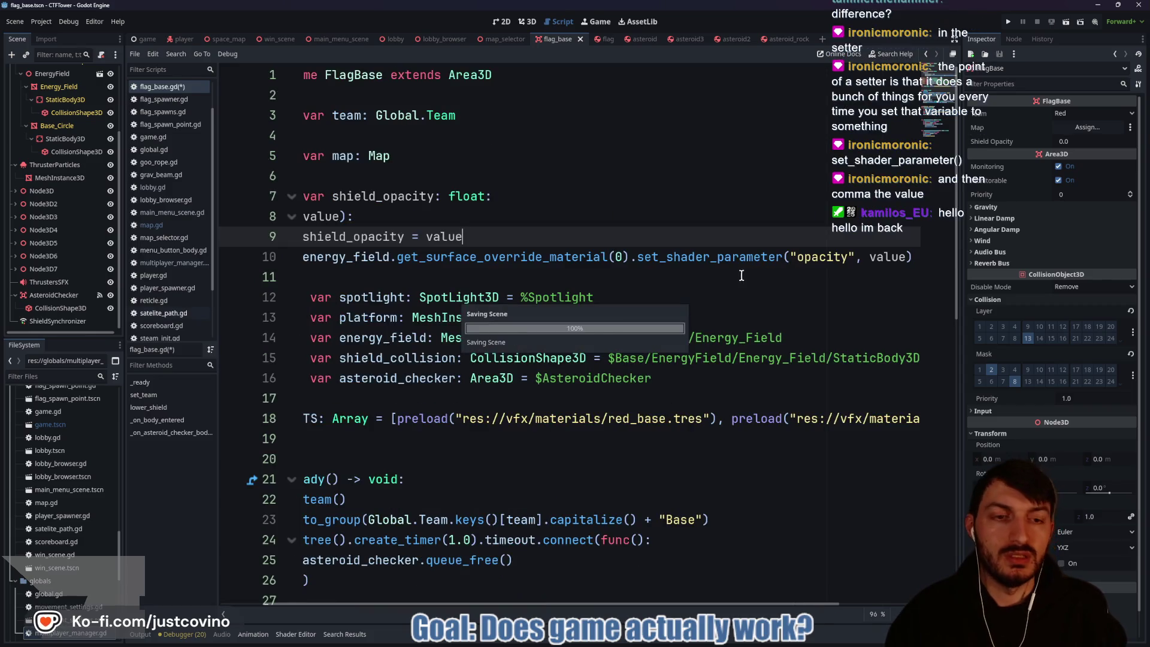
click(384, 275)
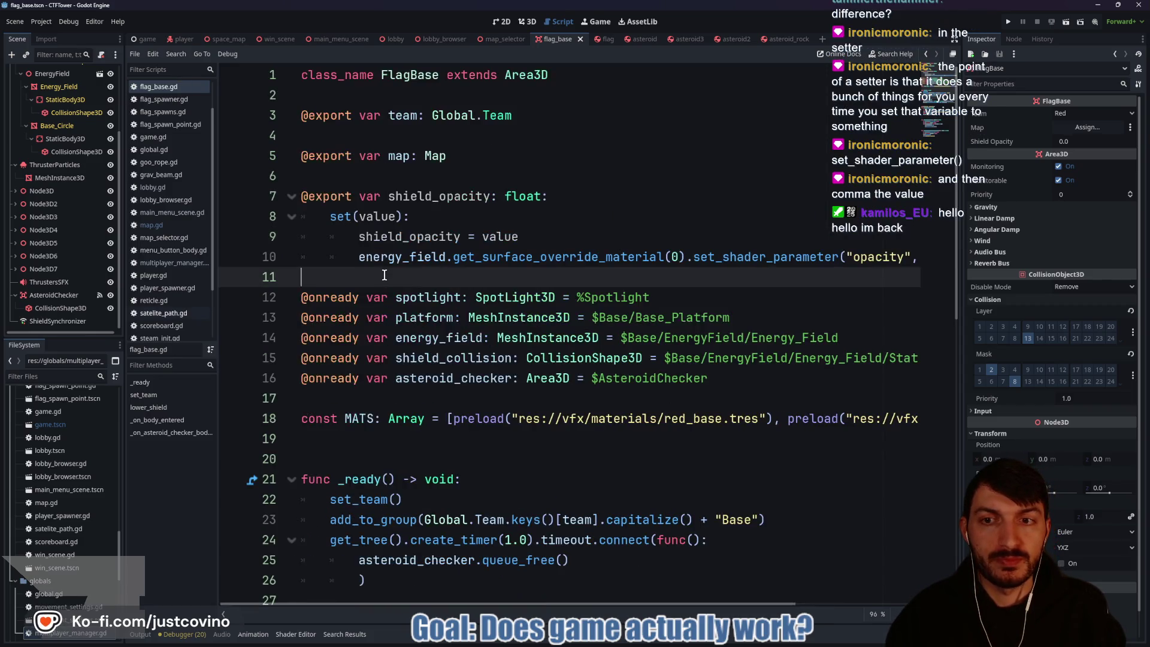
scroll(402, 288, down, 7)
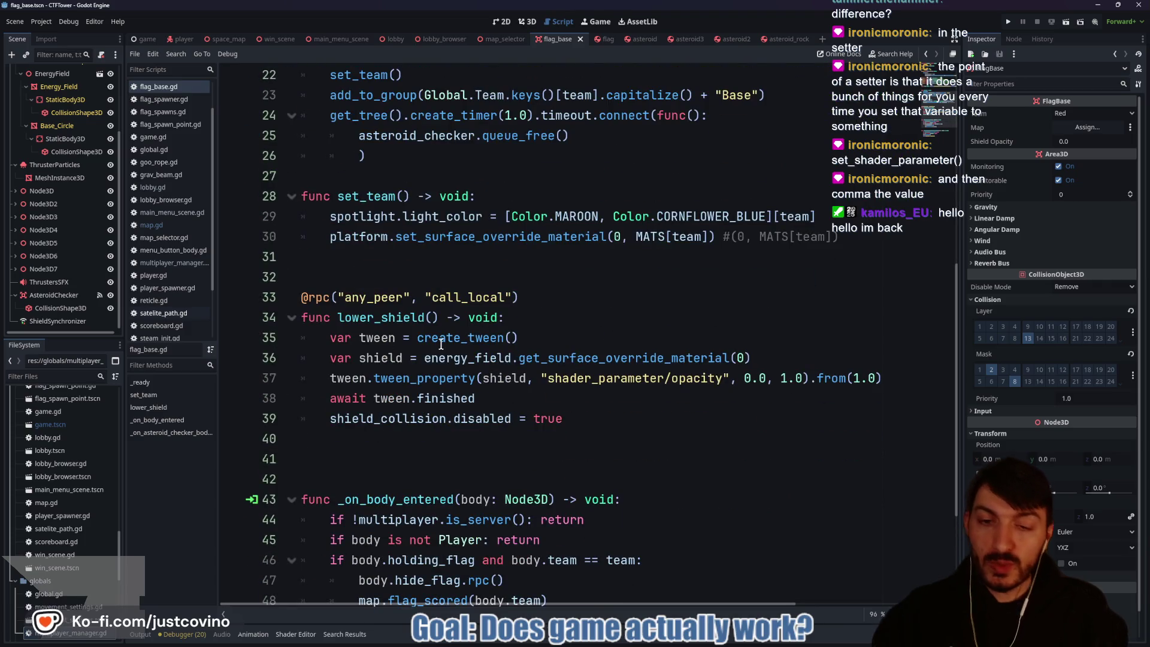
mouse_move(441, 345)
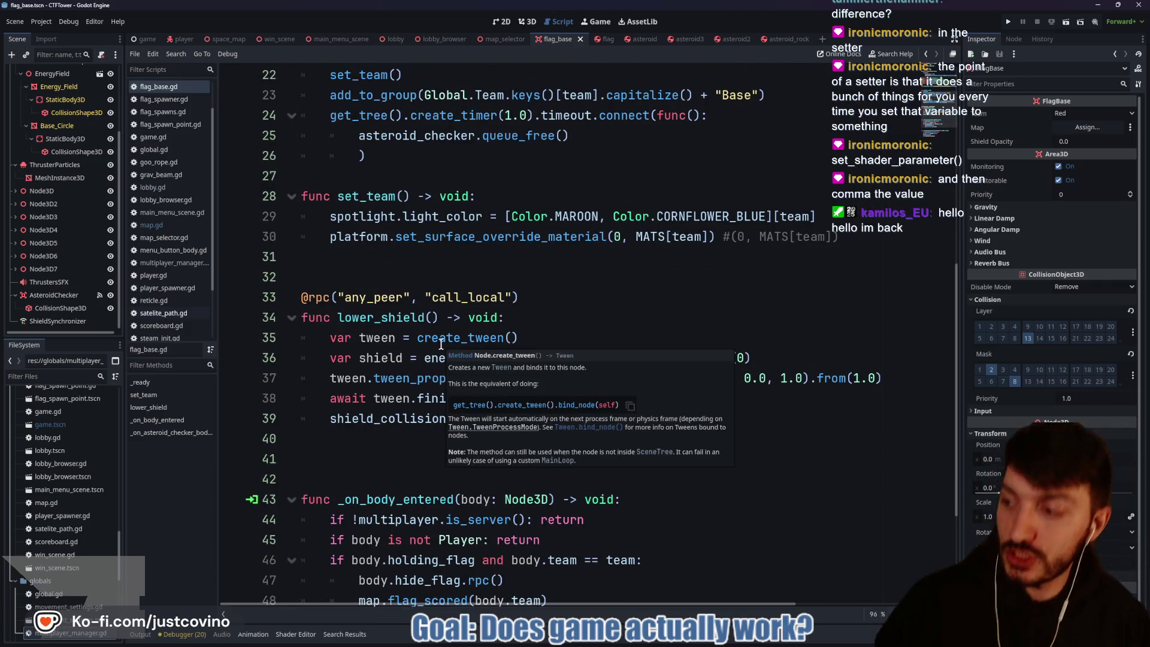
scroll(437, 274, up, 6)
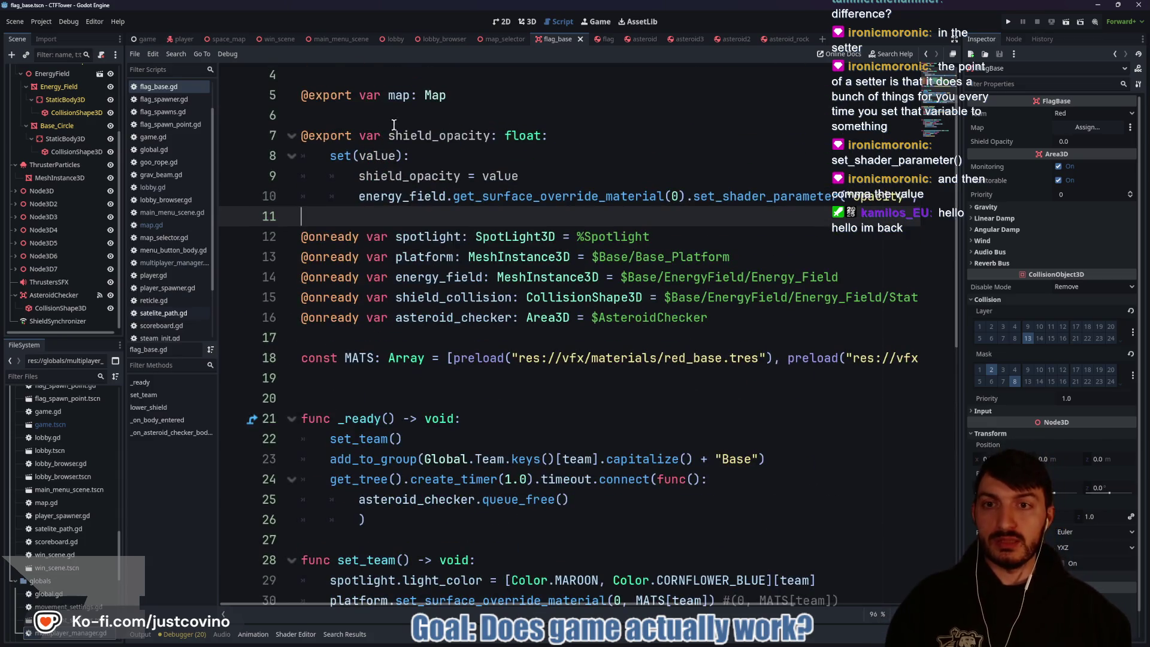
scroll(479, 300, down, 8)
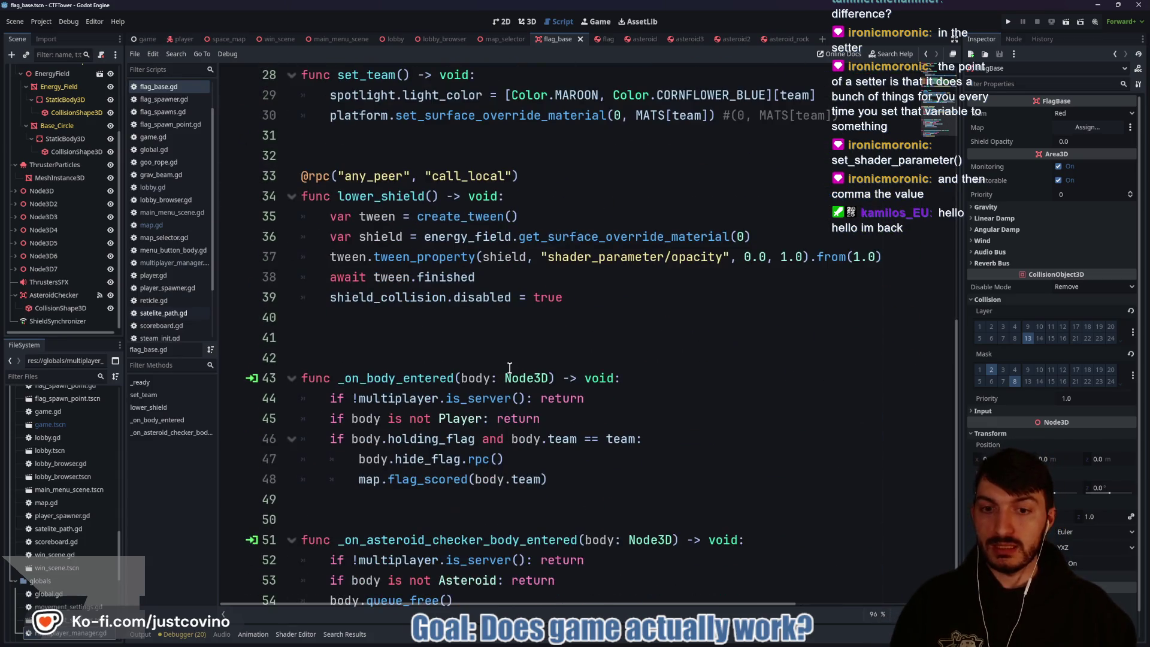
scroll(512, 383, down, 1)
scroll(568, 353, up, 2)
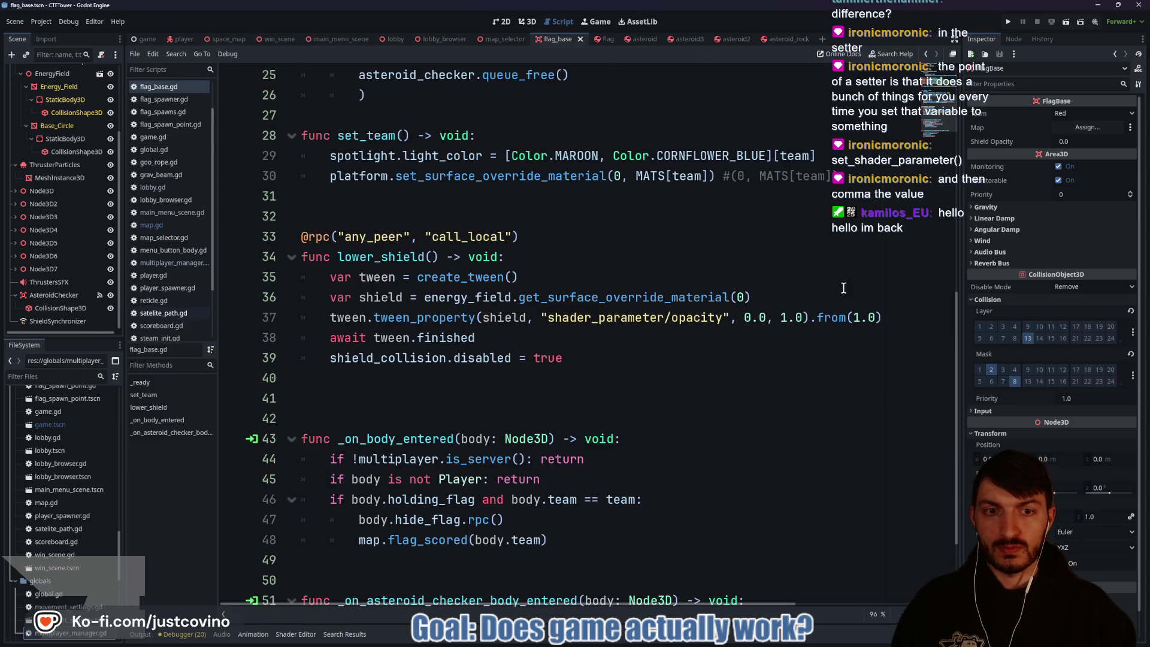
drag(556, 230, 302, 236)
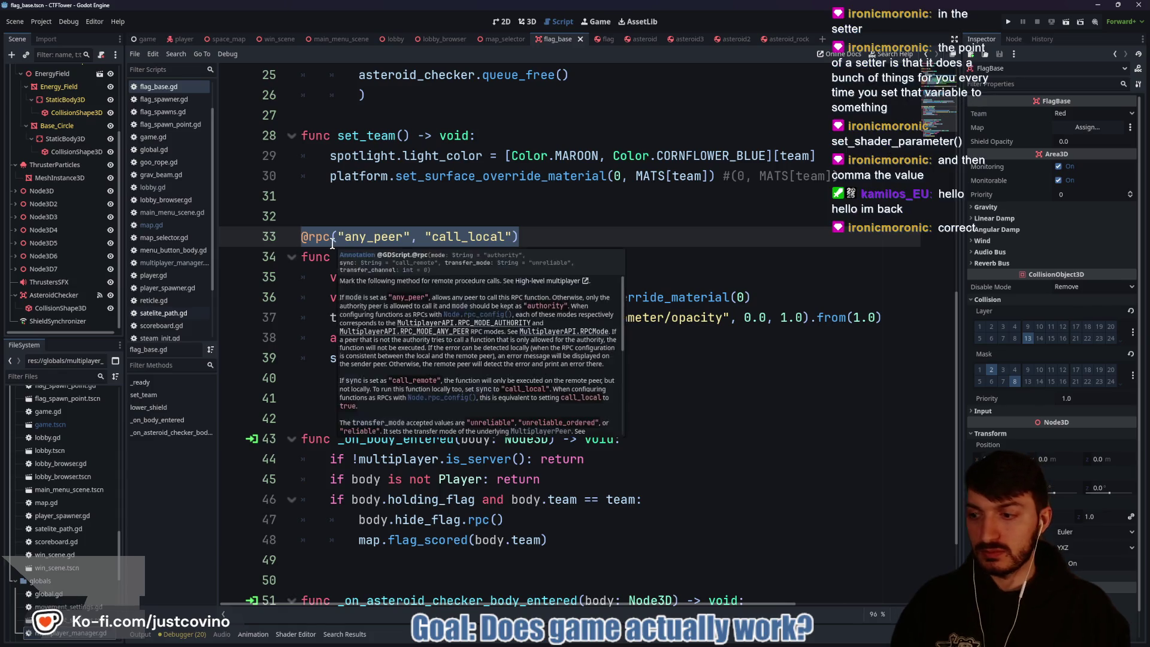
key(BackSpace)
drag(772, 298, 293, 299)
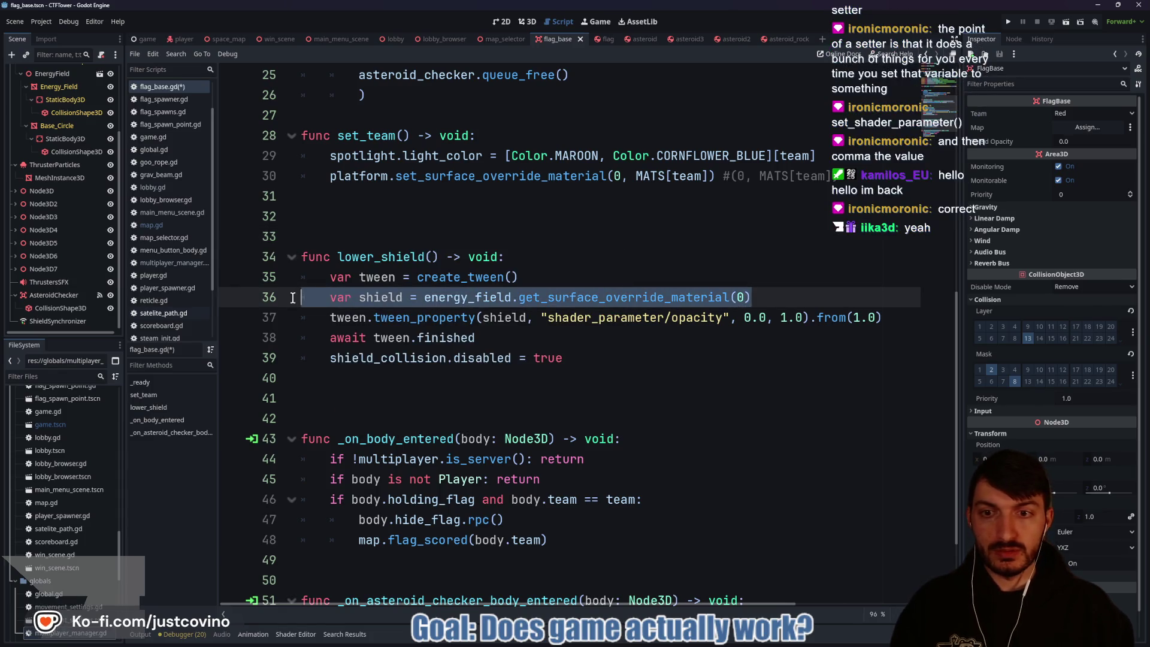
key(BackSpace)
key(BackSpace)
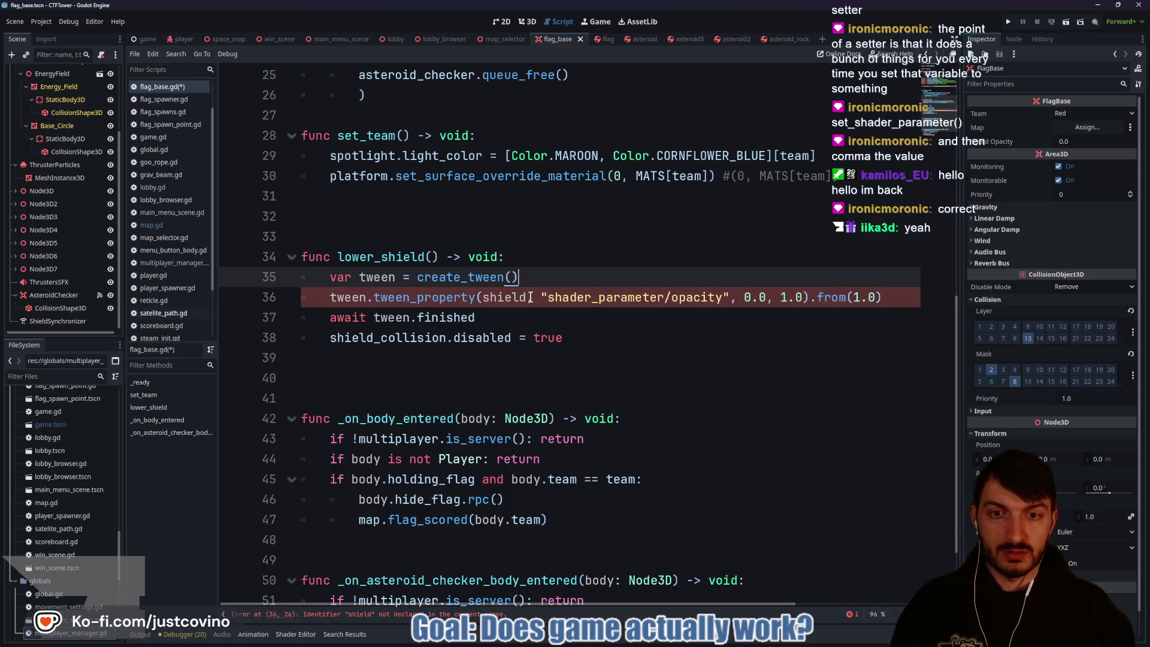
Step: Begin rewriting the tween_property arguments, swapping in shield_opacity and value for the shader path
click(509, 297)
key(Delete)
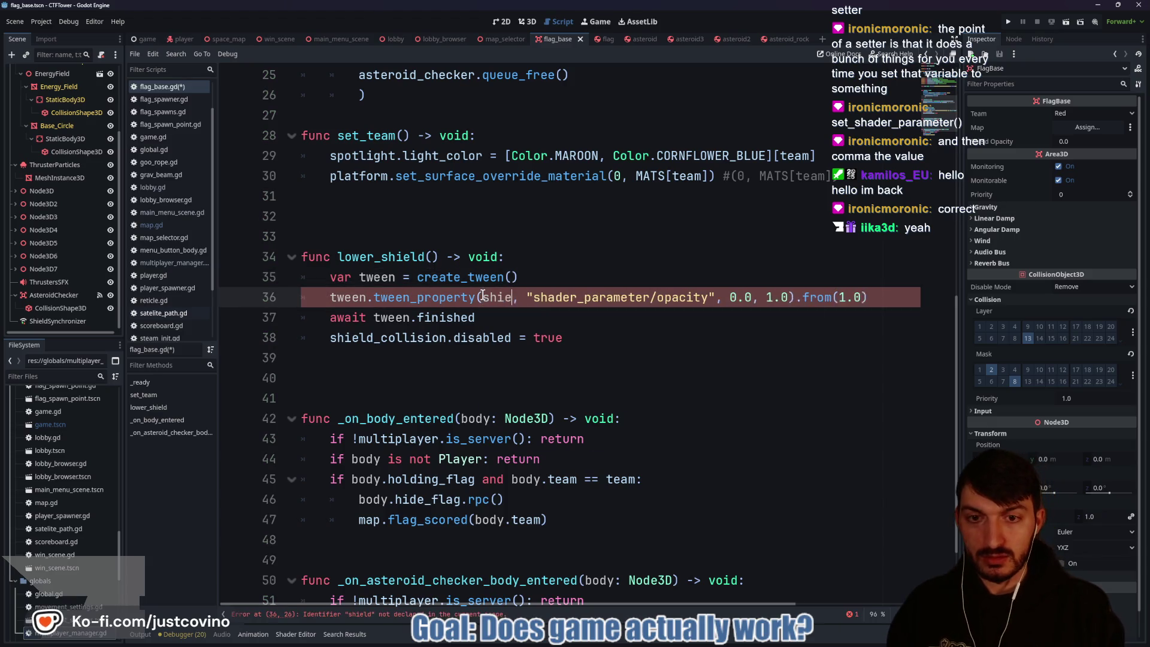
text(l)
key(Down)
key(Return)
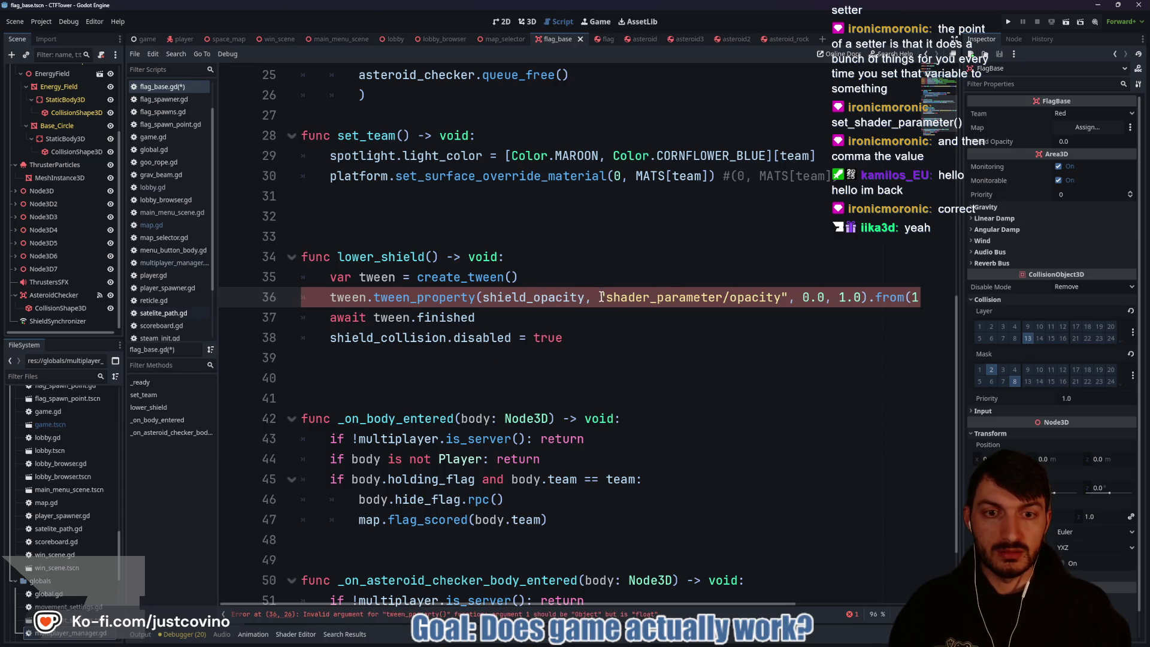
drag(601, 296, 787, 298)
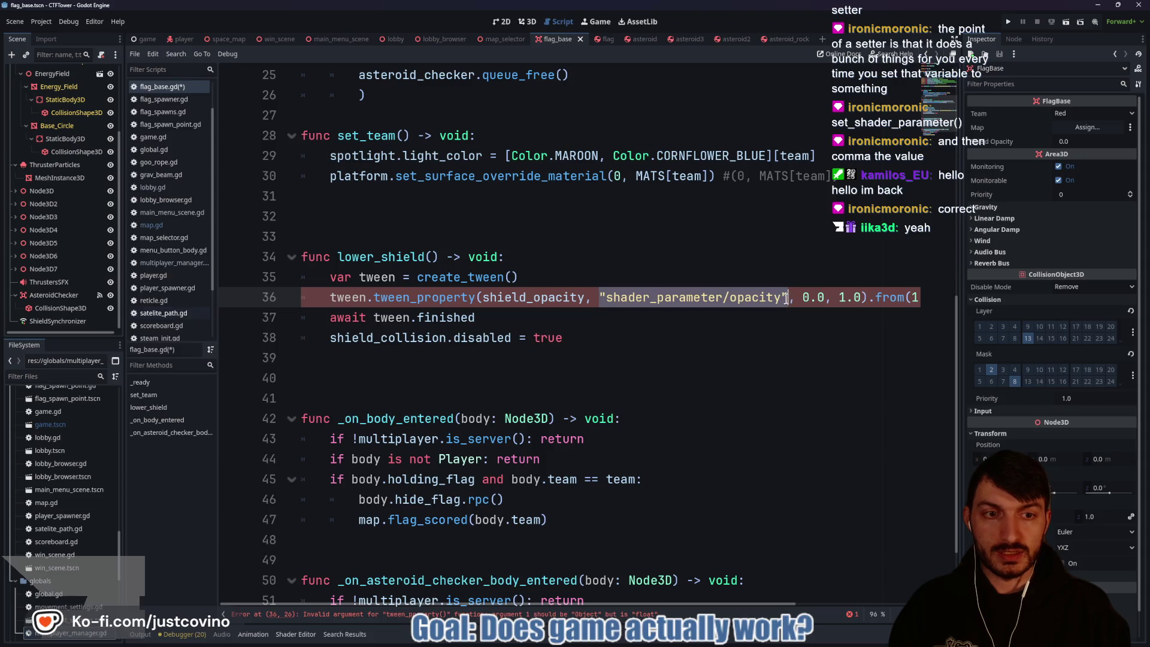
key(BackSpace)
text(val)
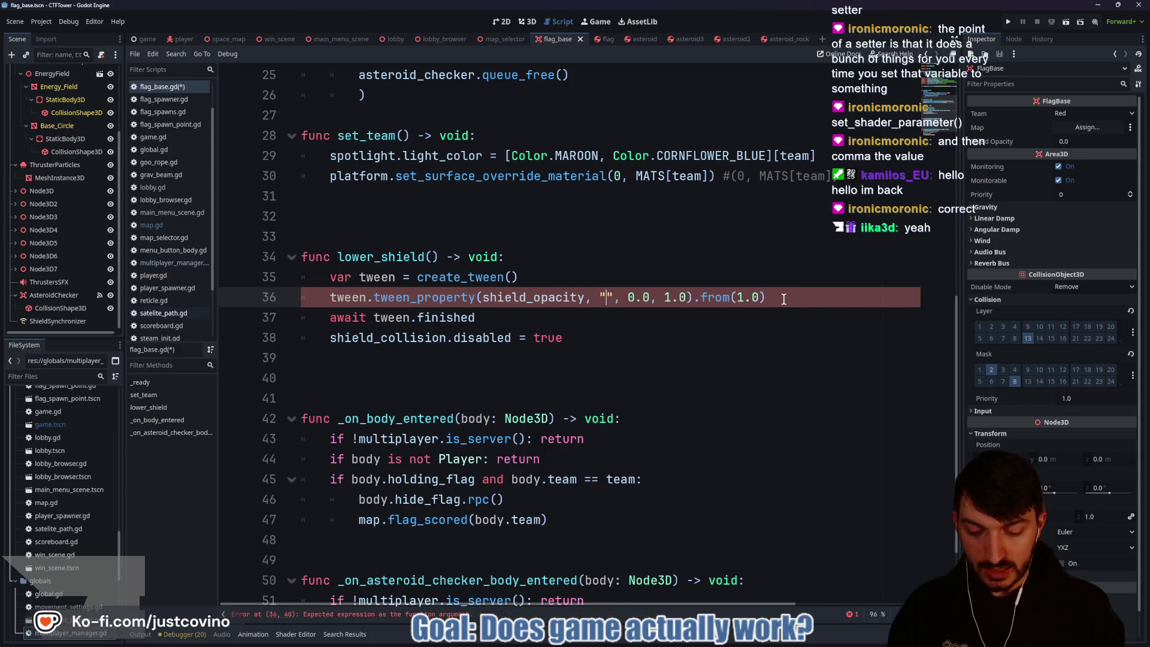
text(ue)
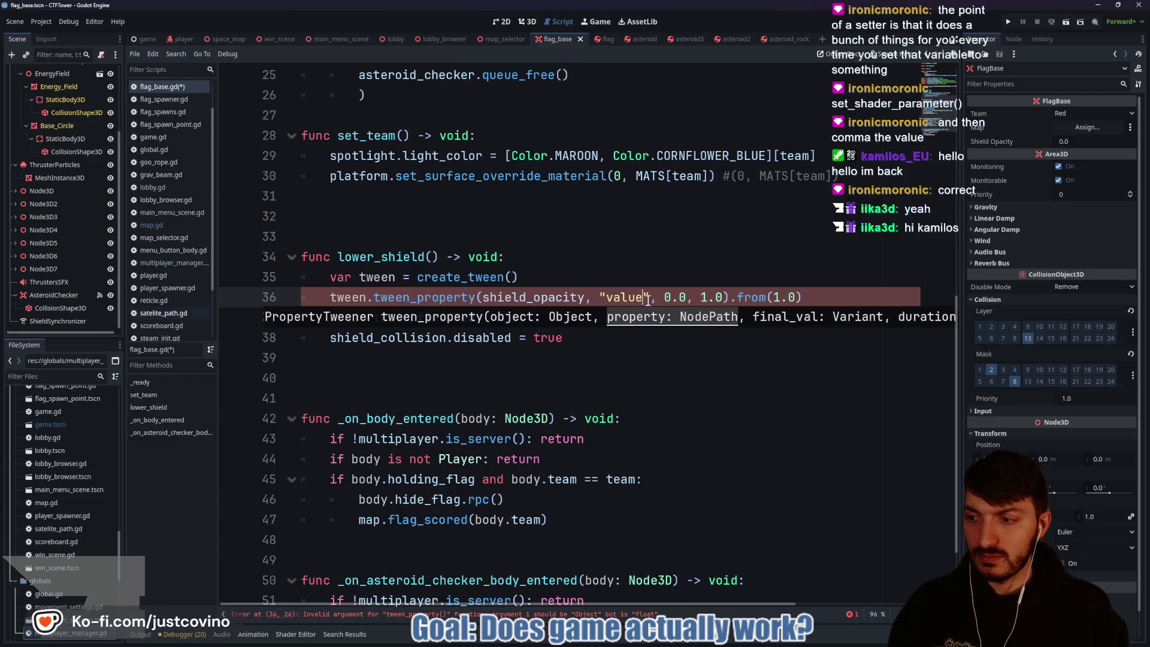
Step: Finish the call as tween_property(self, "shield_opacity", 0.0, 1.0) and save the script
drag(585, 297, 483, 297)
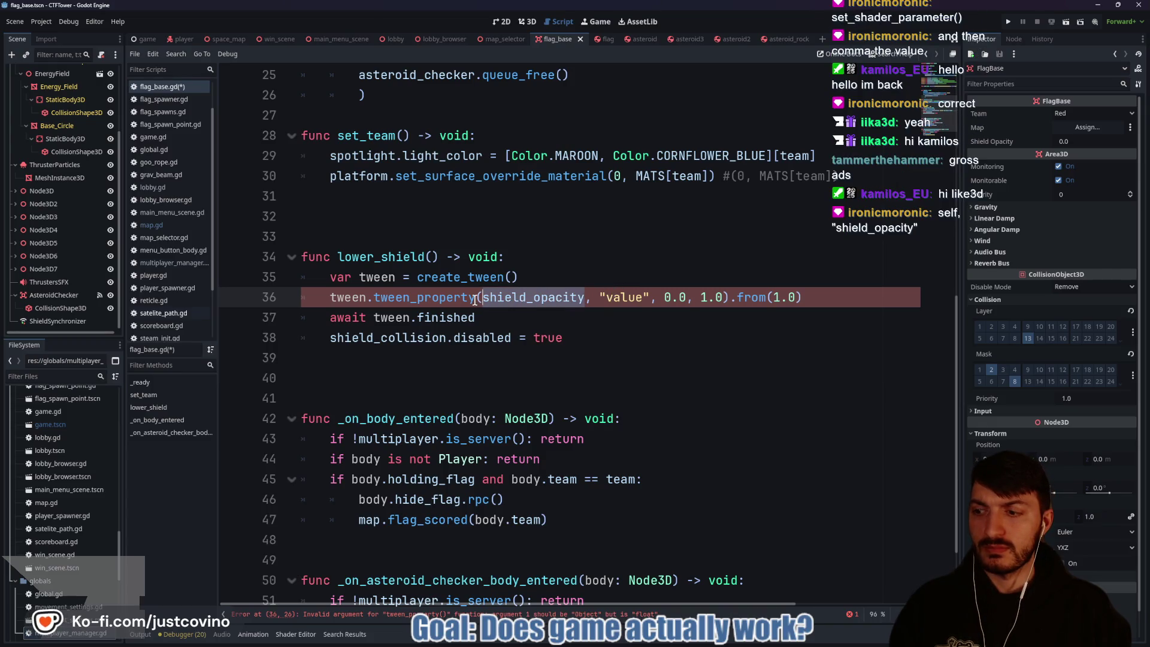
mouse_move(475, 300)
click(638, 297)
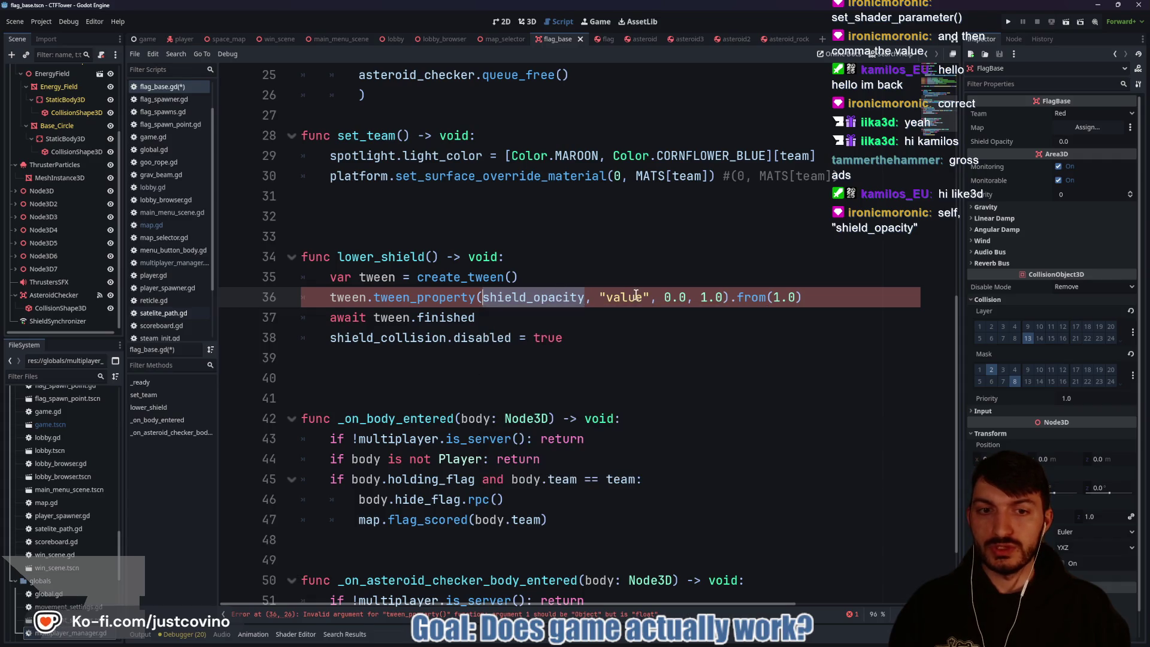
drag(646, 297, 602, 297)
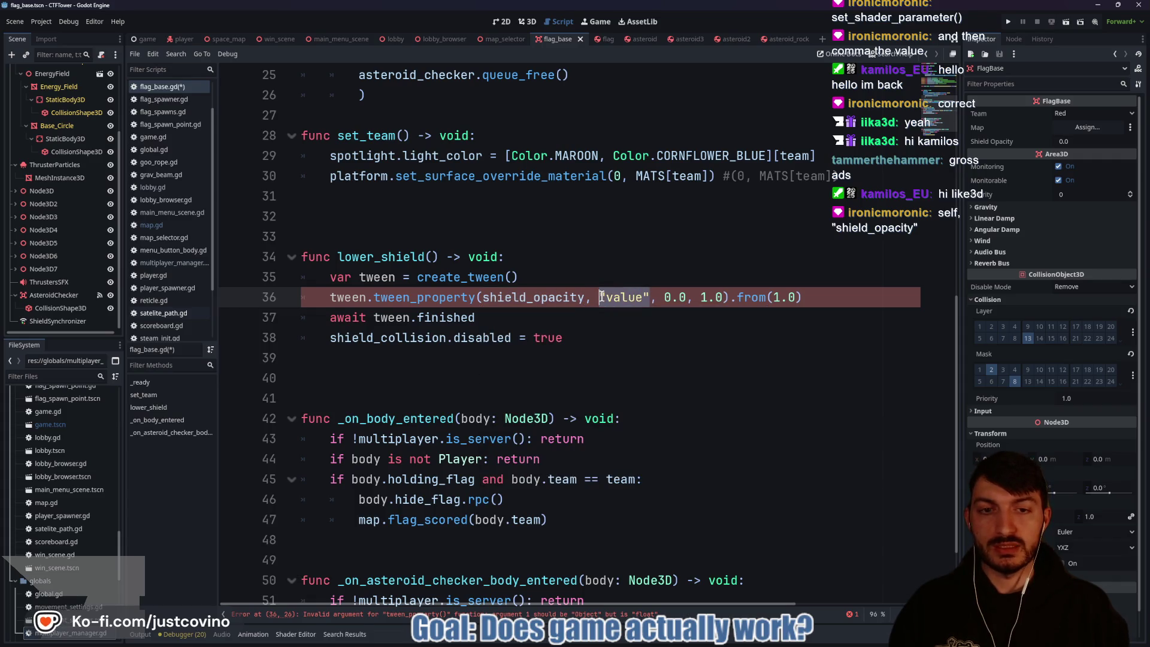
text("shield)
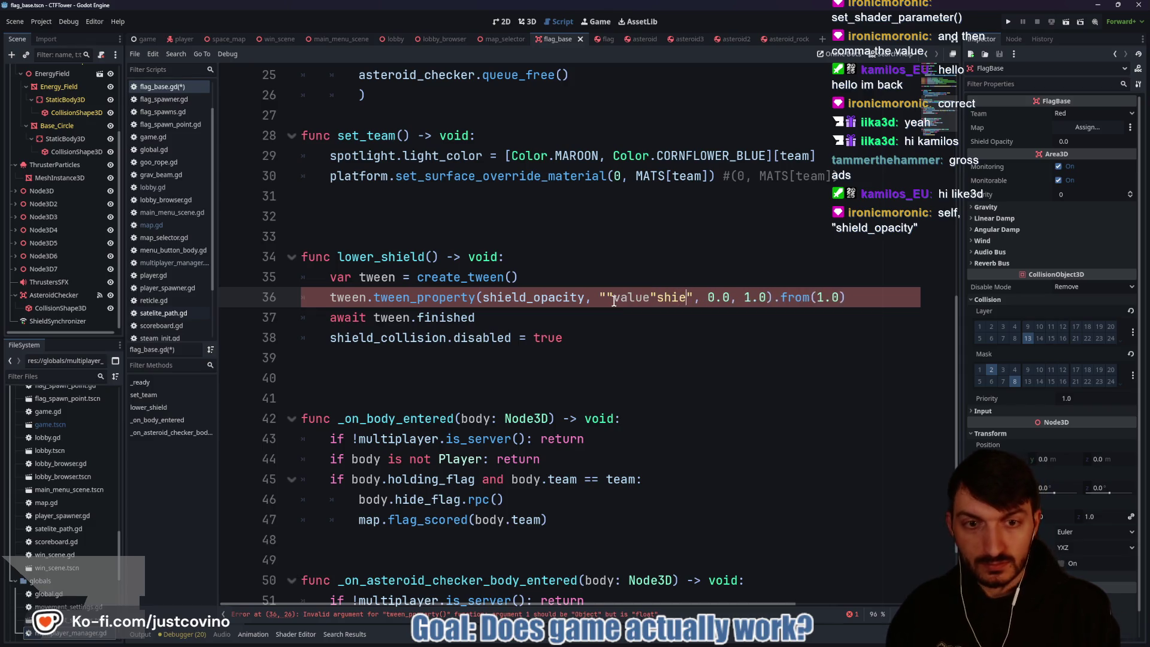
text(_opacit)
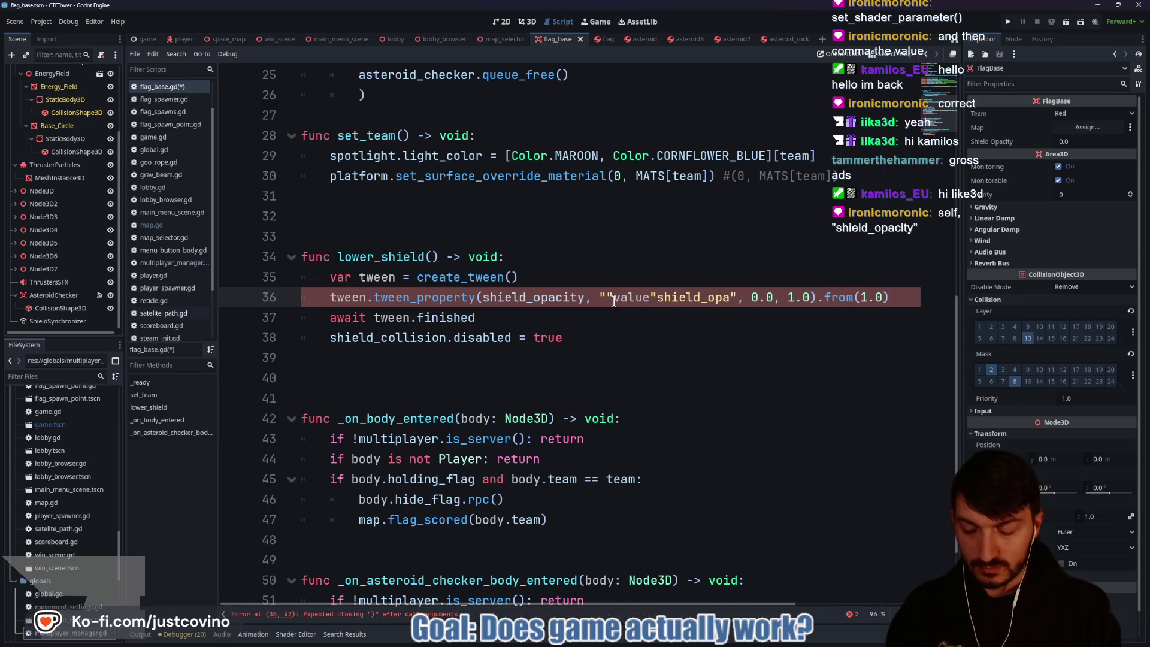
text(y)
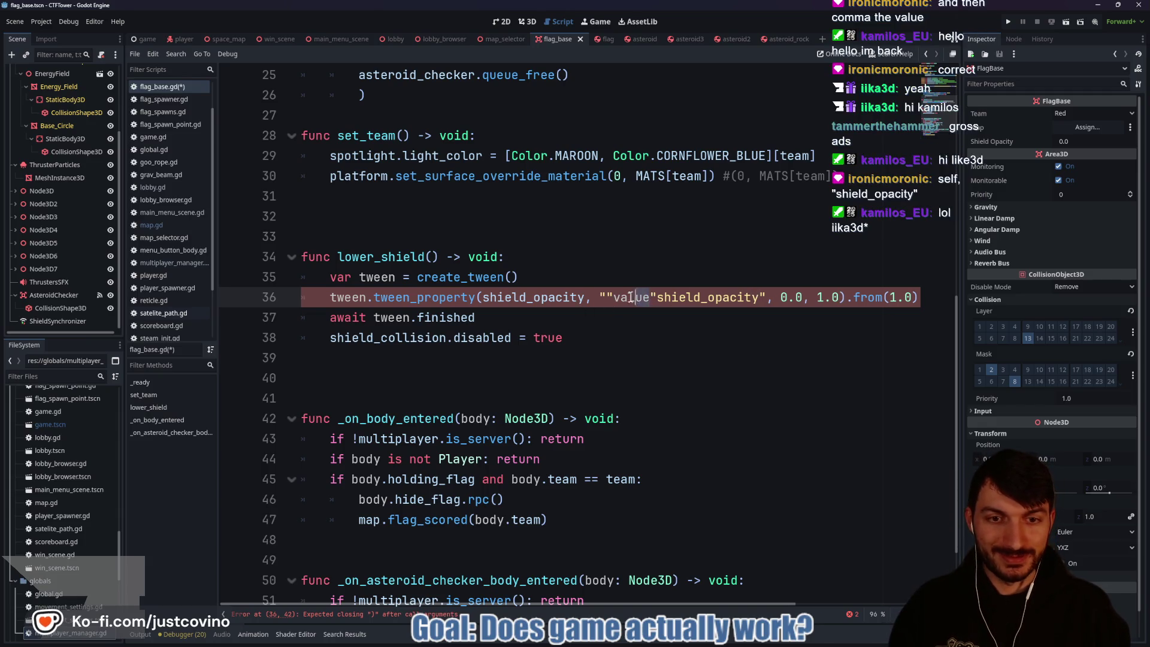
drag(631, 297, 482, 298)
key(BackSpace)
text(self)
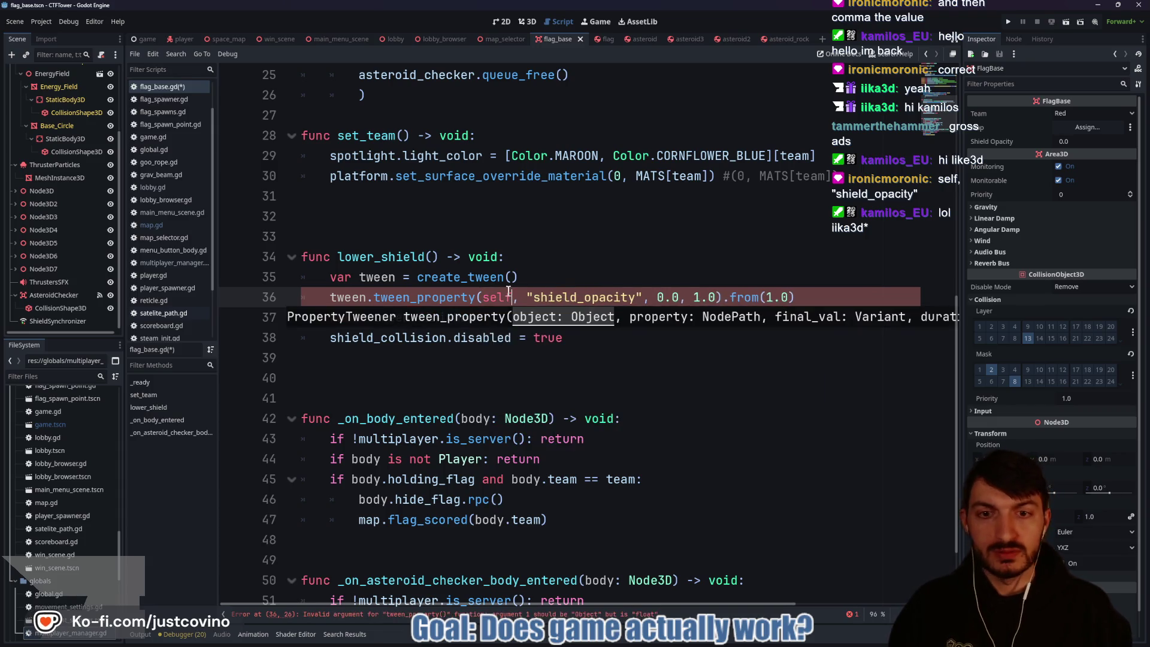
click(658, 297)
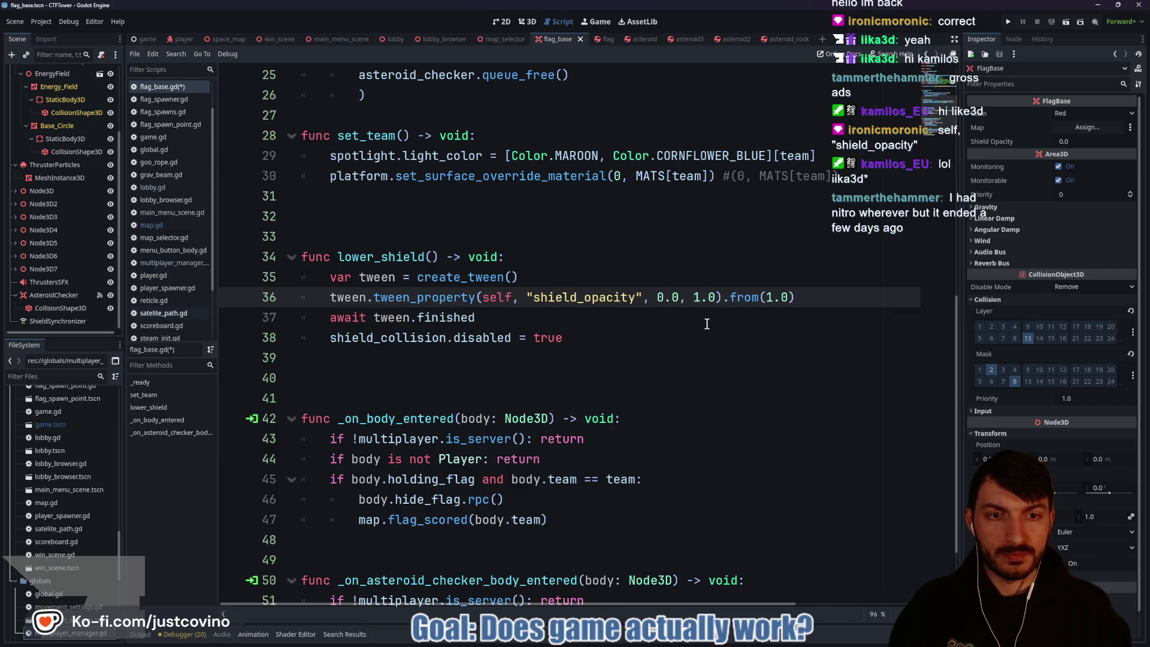
click(799, 298)
key(ctrl+s)
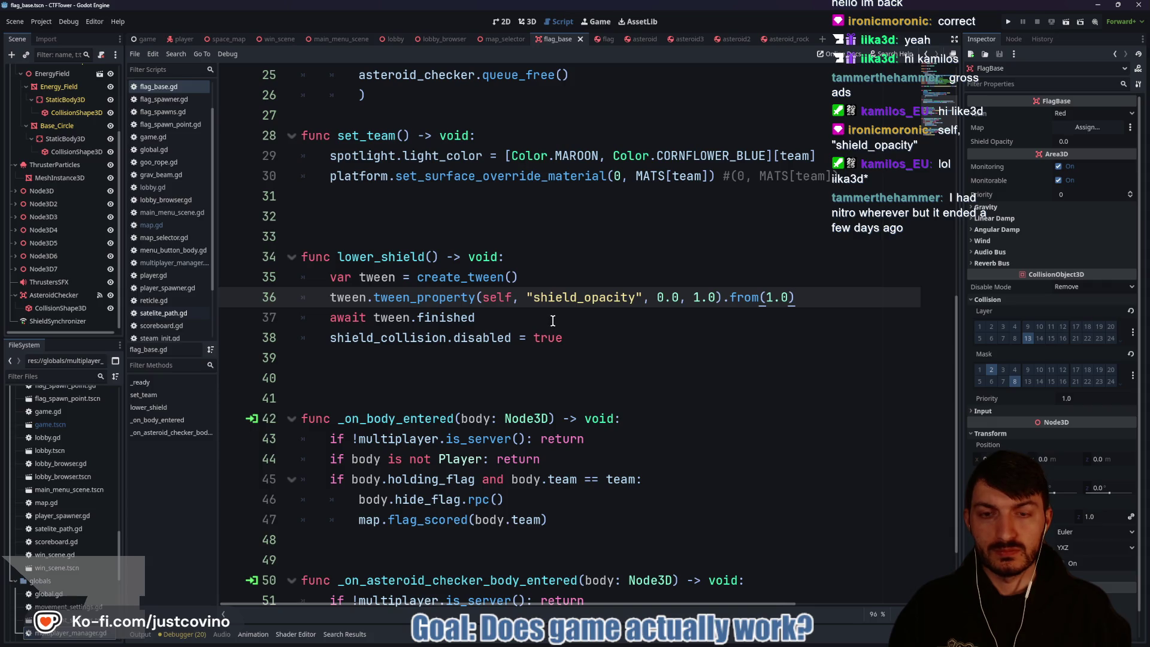
Step: Delete the extra blank line above lower_shield in flag_base.gd and save
scroll(553, 320, up, 5)
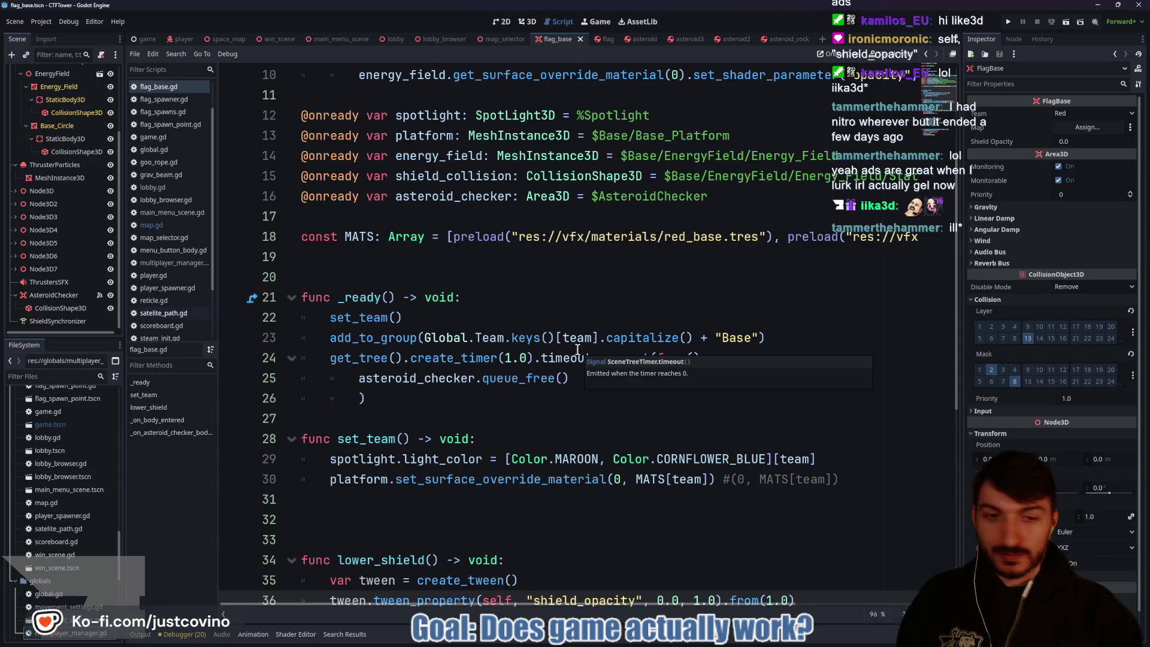
scroll(539, 372, down, 2)
click(407, 414)
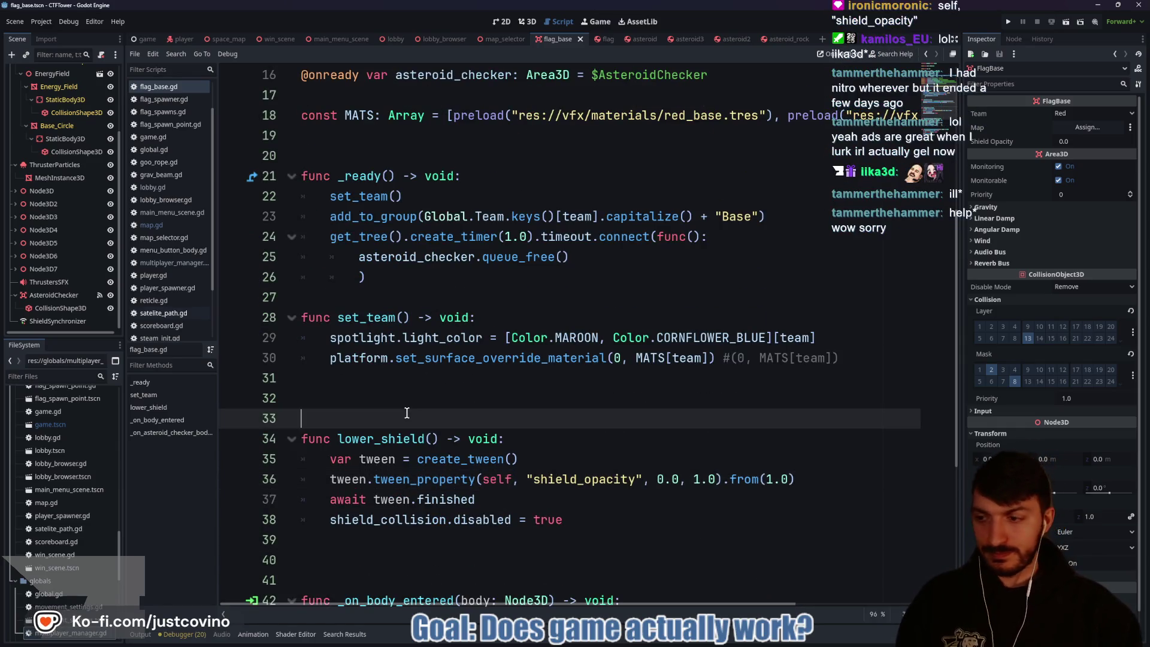
key(BackSpace)
key(ctrl+s)
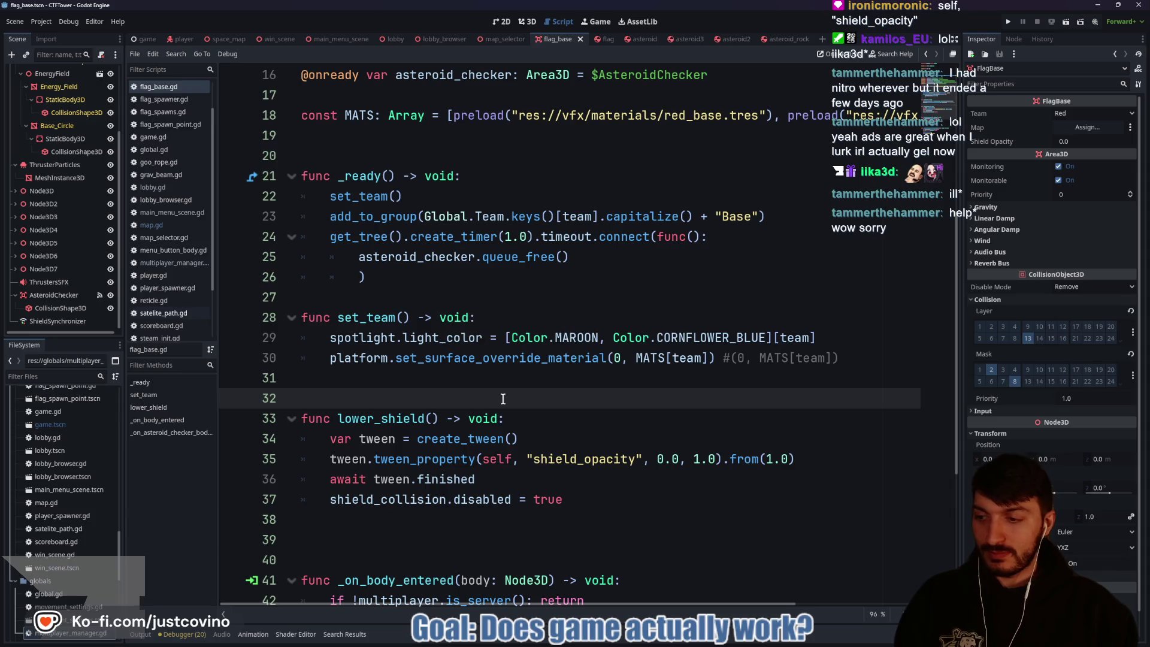
Step: Locate the lower_shield function name, then select the ShieldSynchronizer node in the scene tree
scroll(523, 398, down, 1)
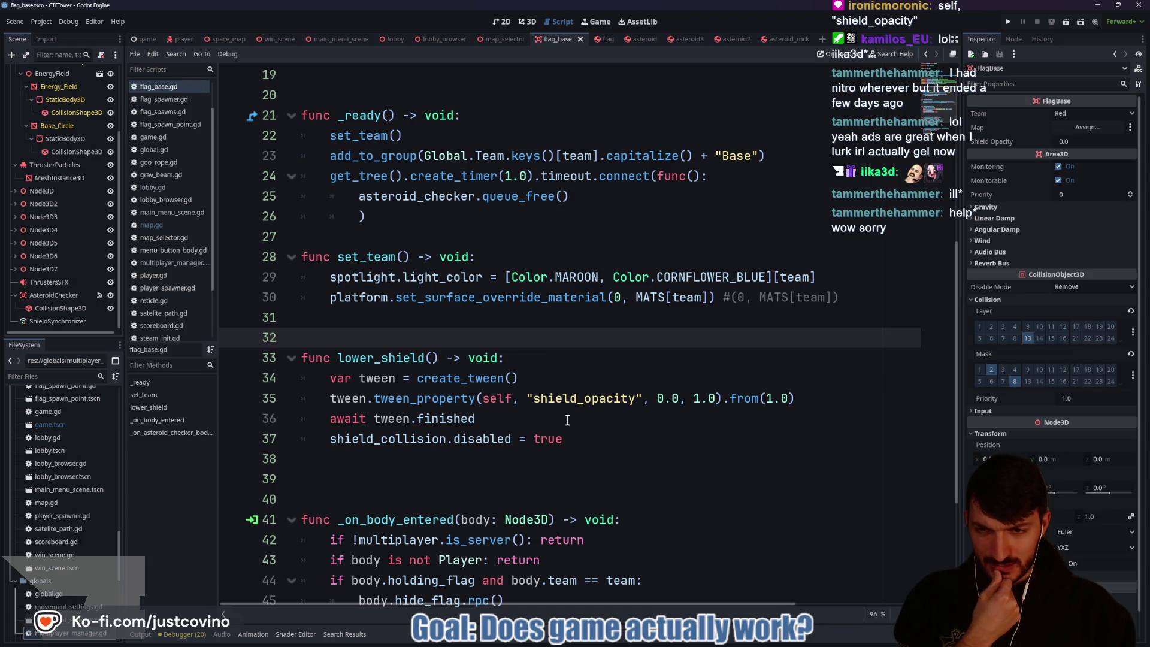
double_click(383, 358)
scroll(583, 383, up, 5)
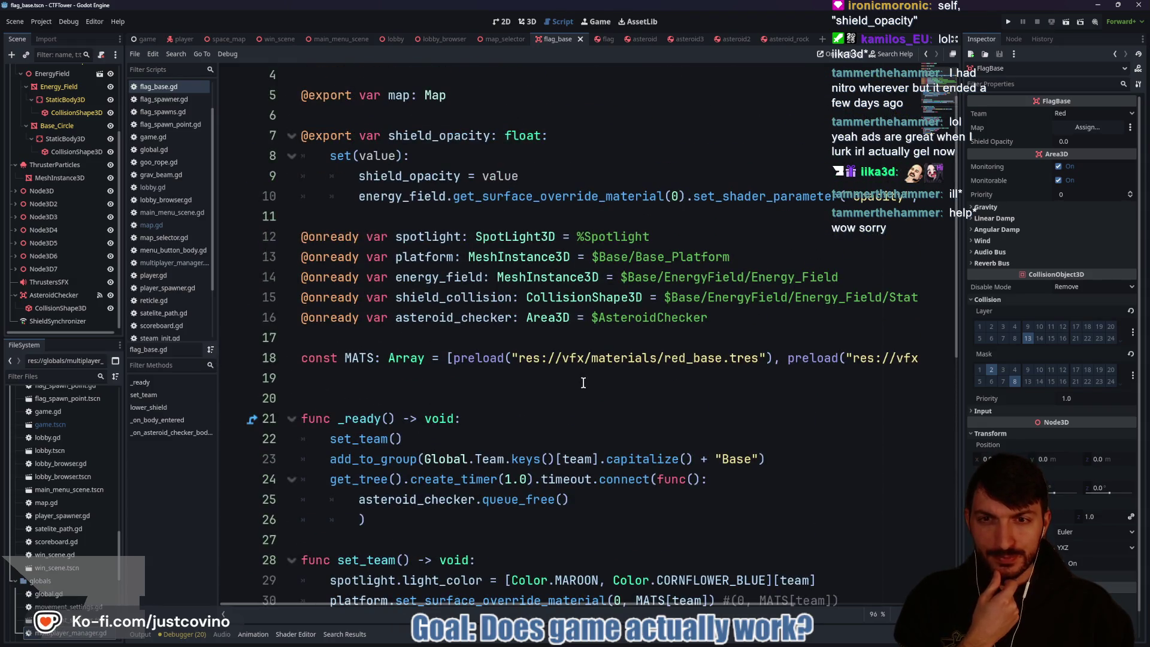
click(63, 322)
Step: Add FlagBase:shield_opacity to the ShieldSynchronizer's replication list with Replicate set to On Change
click(167, 511)
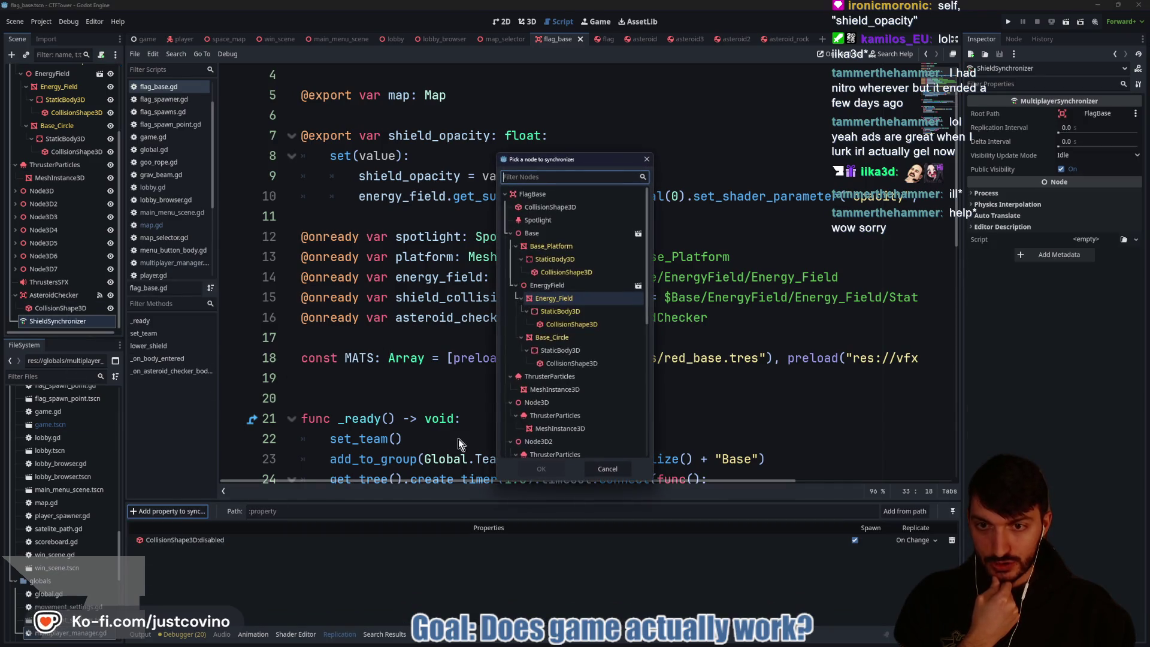
click(533, 194)
click(541, 469)
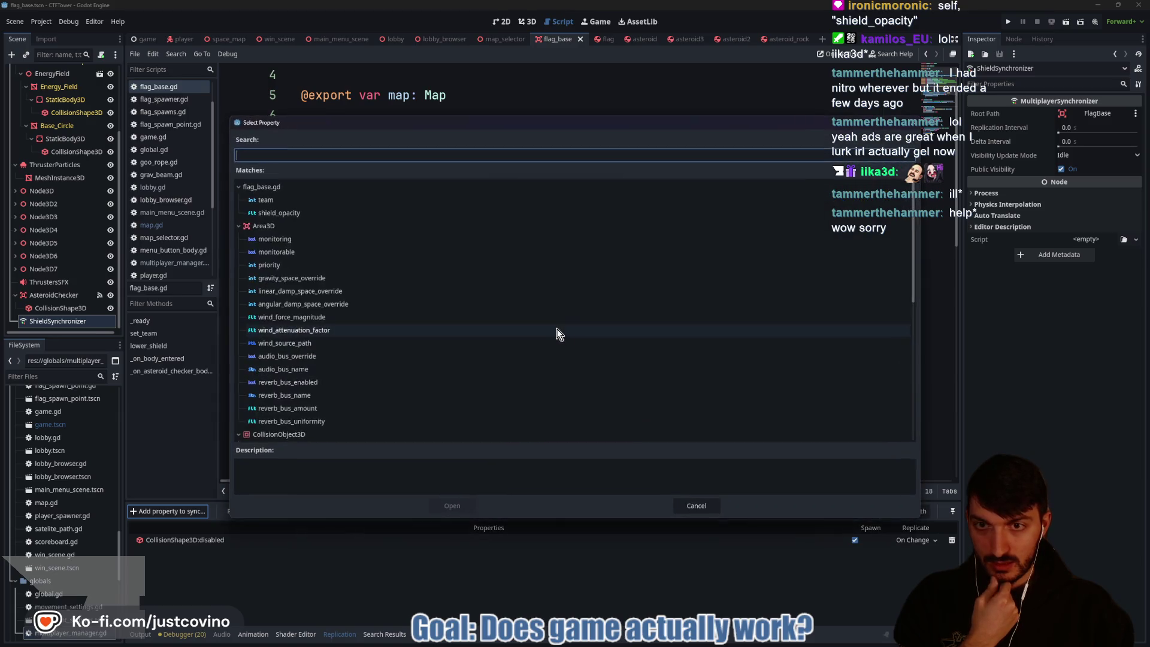
click(279, 213)
click(452, 506)
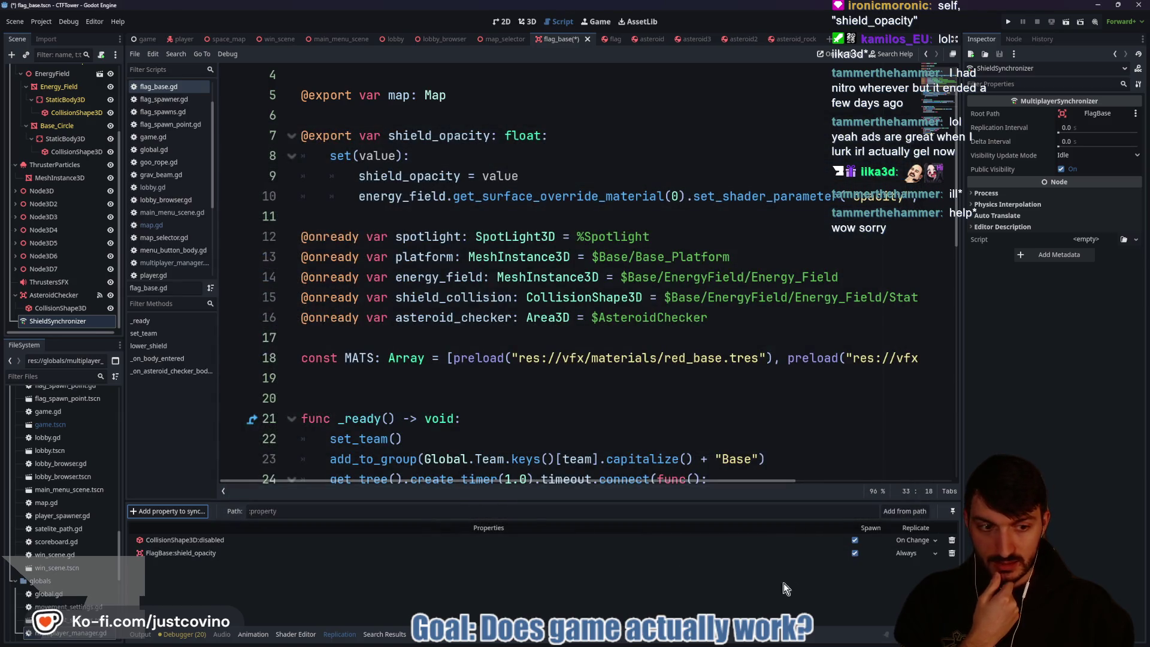
click(908, 553)
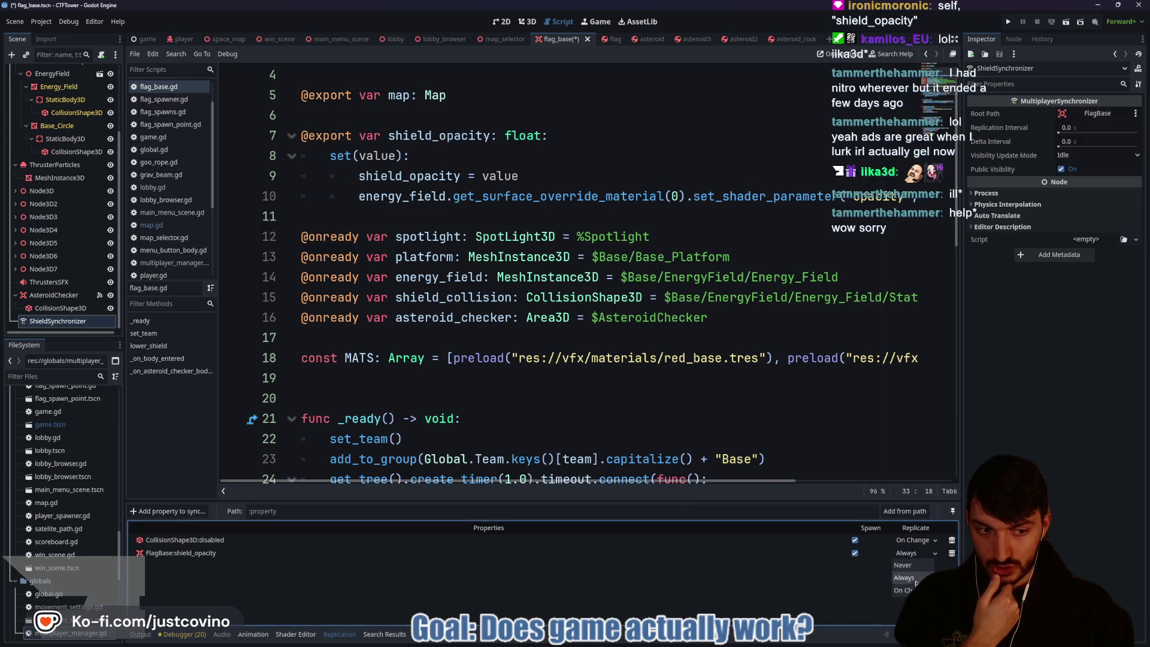
click(904, 591)
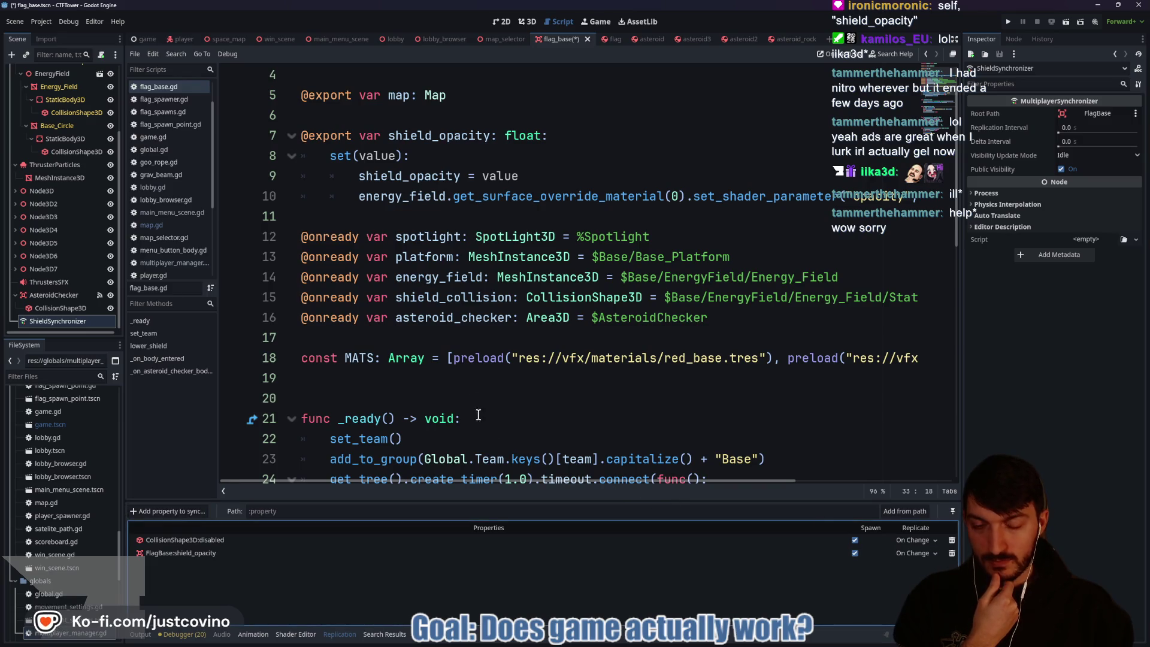
scroll(442, 376, down, 4)
scroll(443, 375, down, 1)
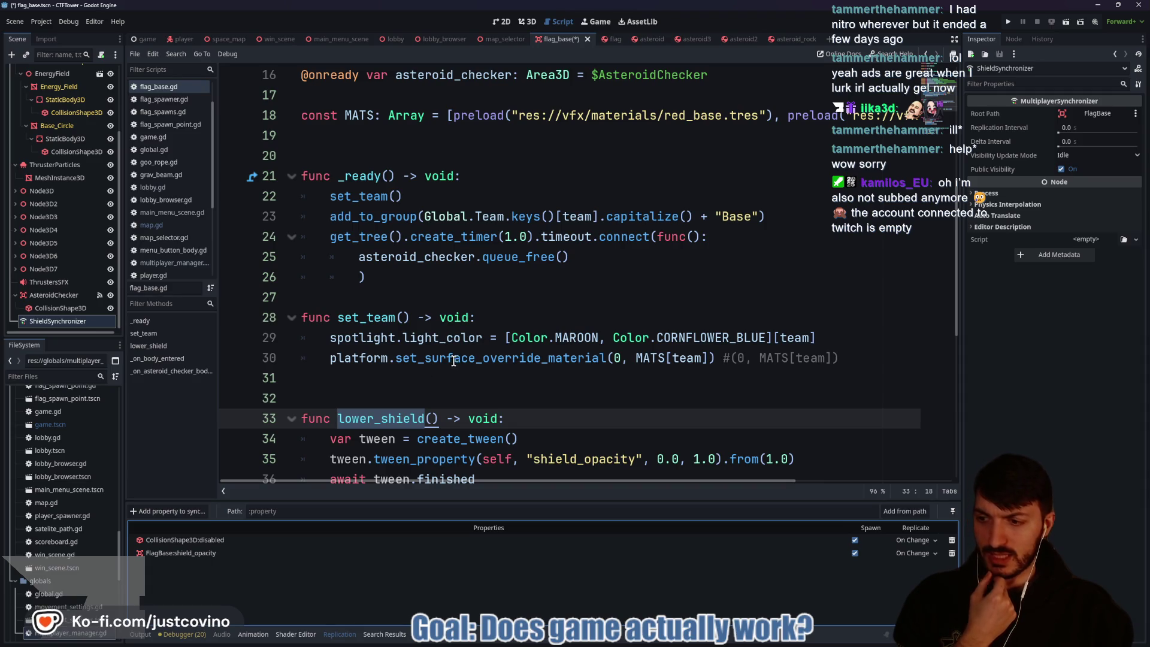
Step: Add a second blank line before set_team, remove the extra one after lower_shield, and save
click(400, 385)
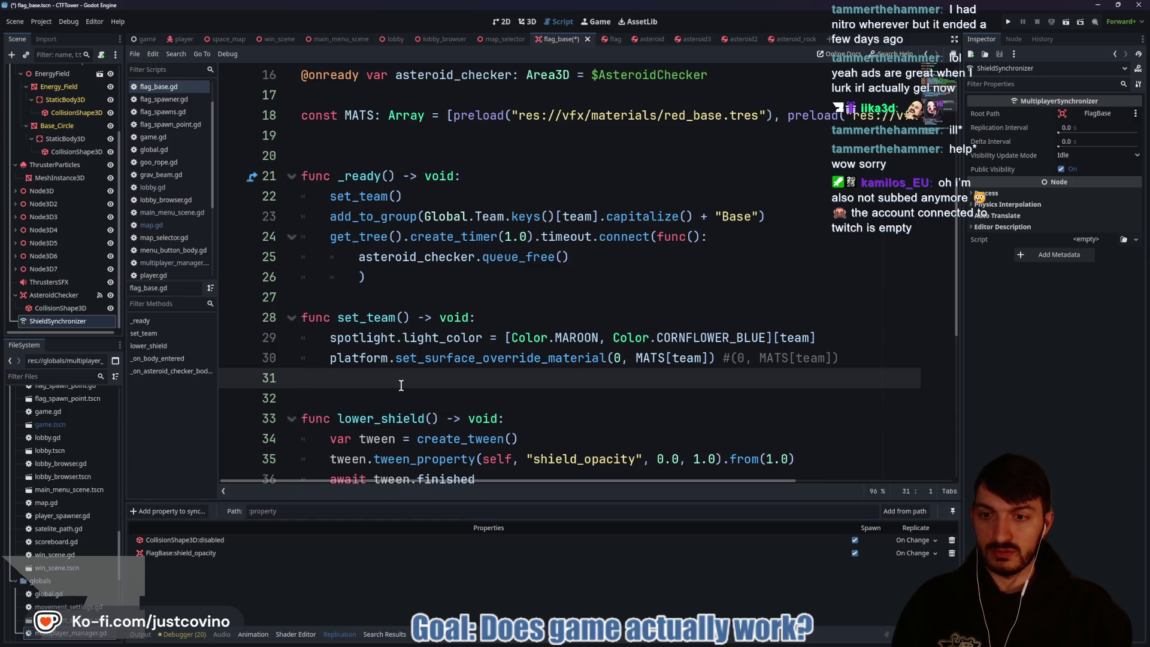
key(ctrl+s)
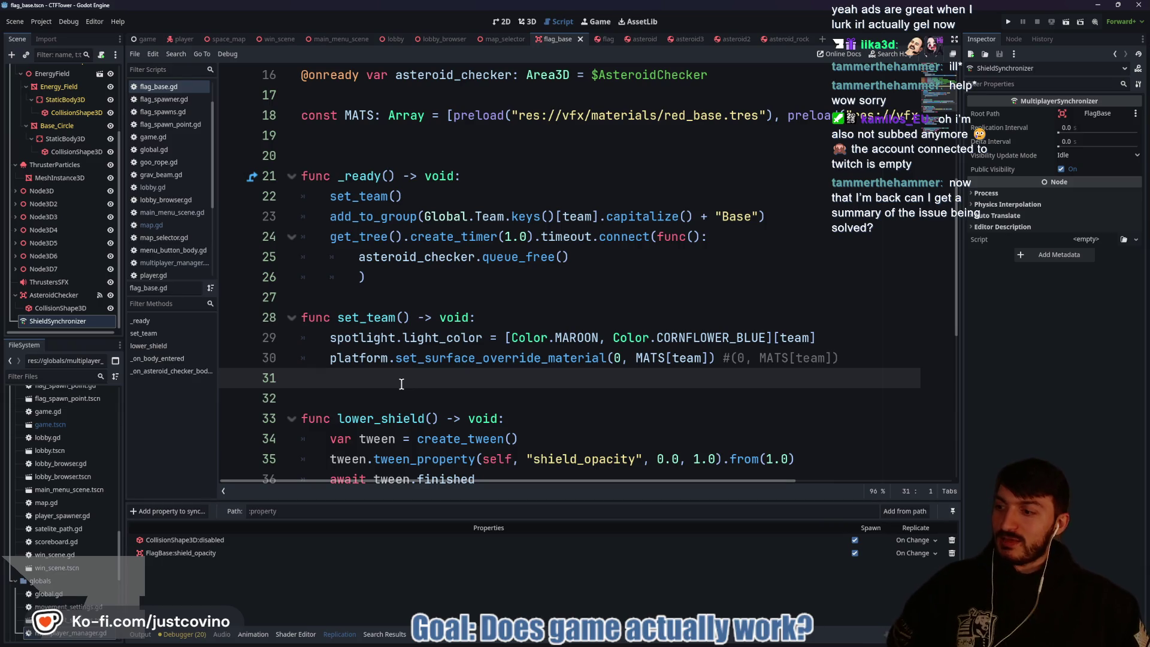
click(355, 293)
key(Return)
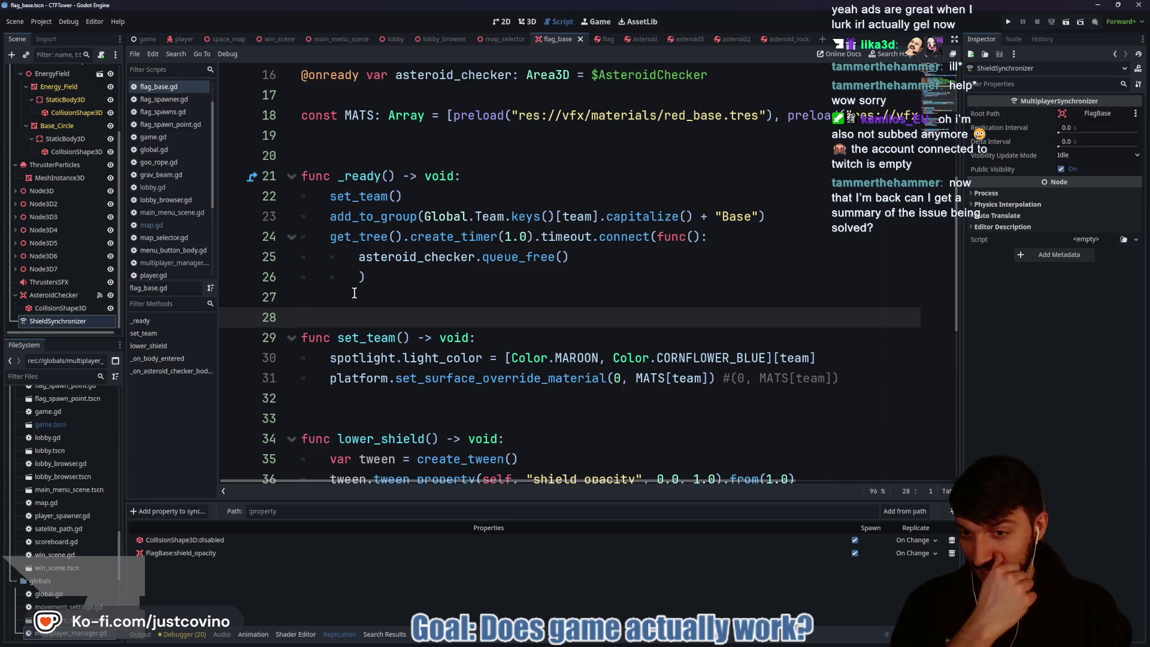
click(360, 398)
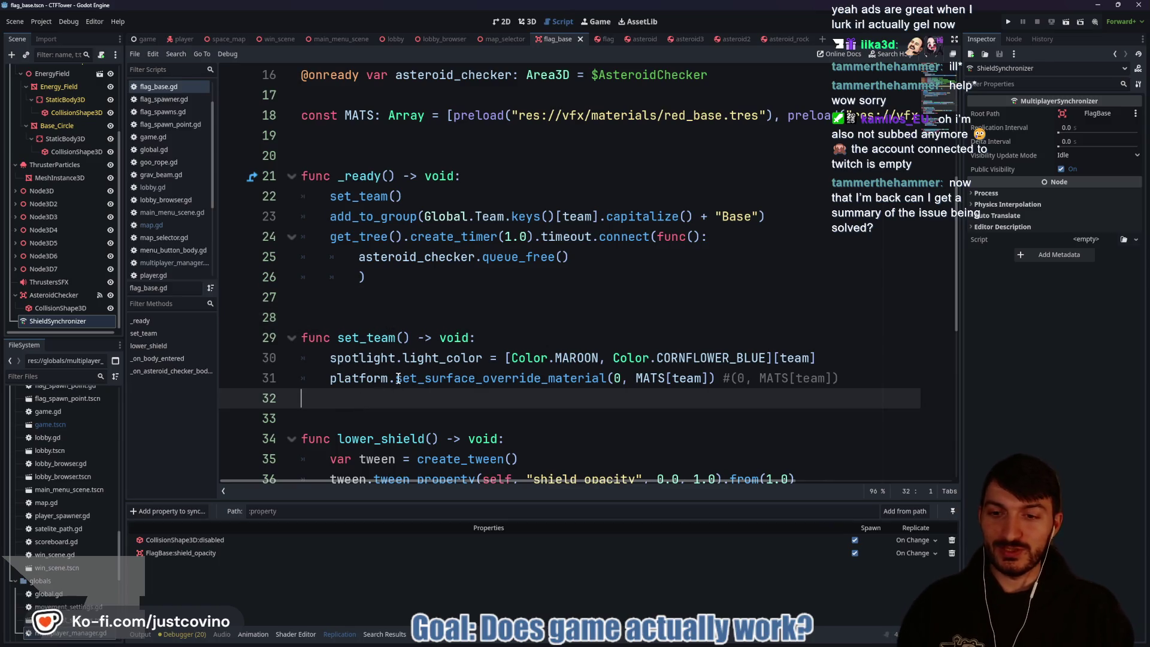
scroll(373, 306, down, 2)
click(373, 306)
scroll(372, 307, down, 1)
click(339, 376)
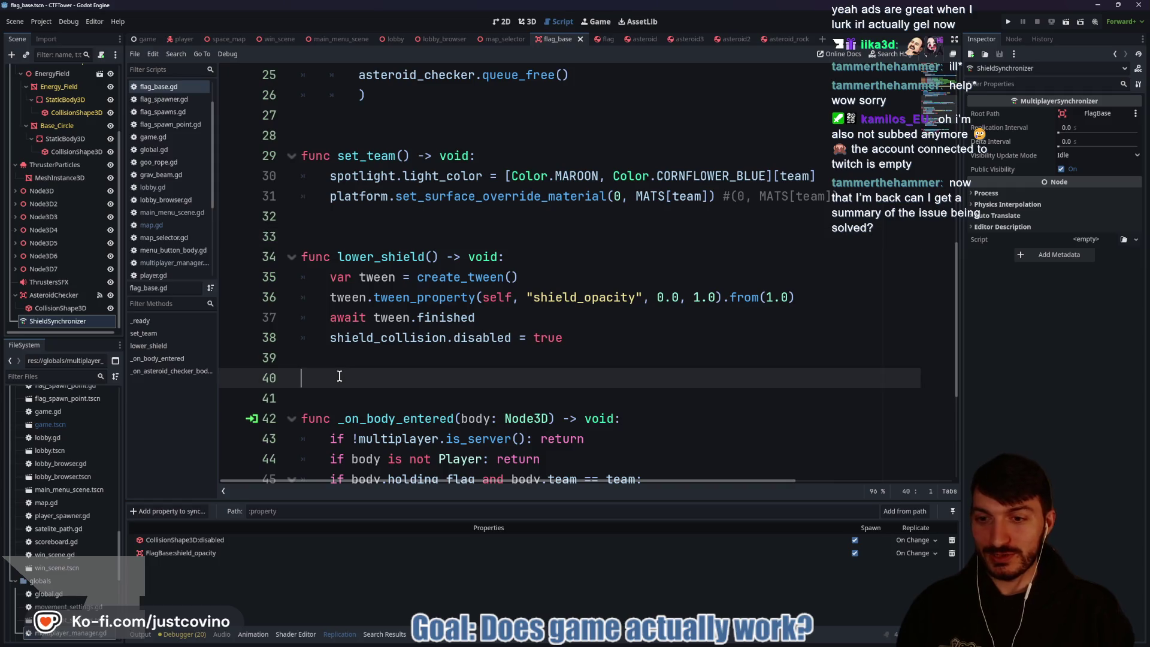
key(BackSpace)
key(ctrl+s)
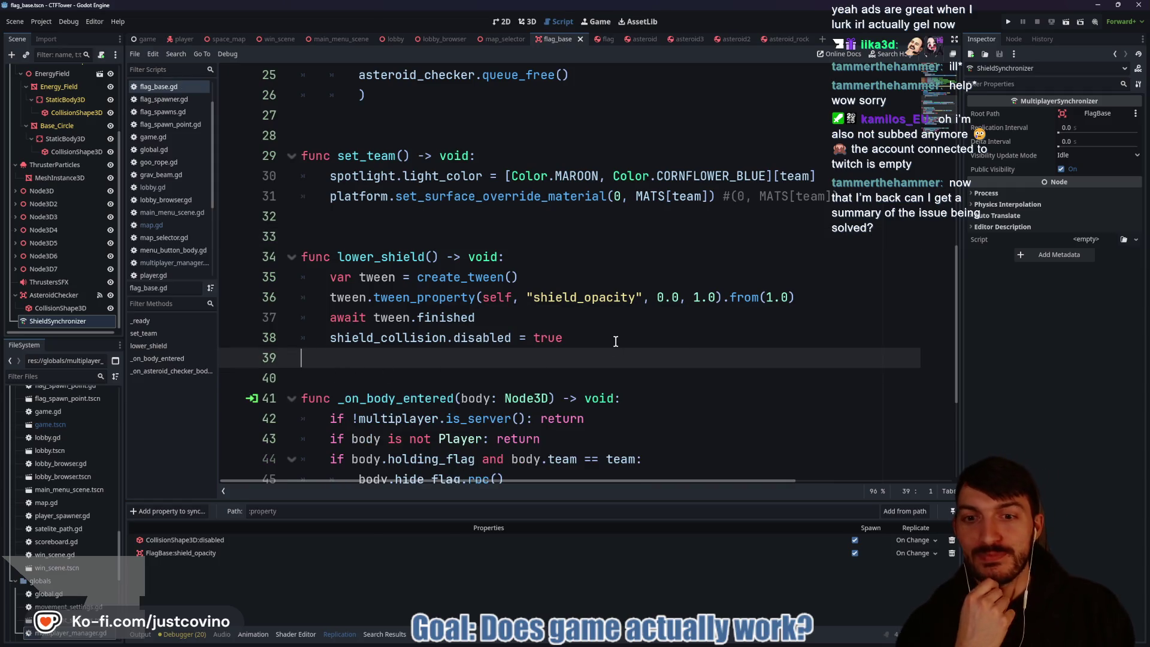
Step: Check the two-line gaps before set_team and lower_shield, then switch to the space_map scene
scroll(601, 358, down, 2)
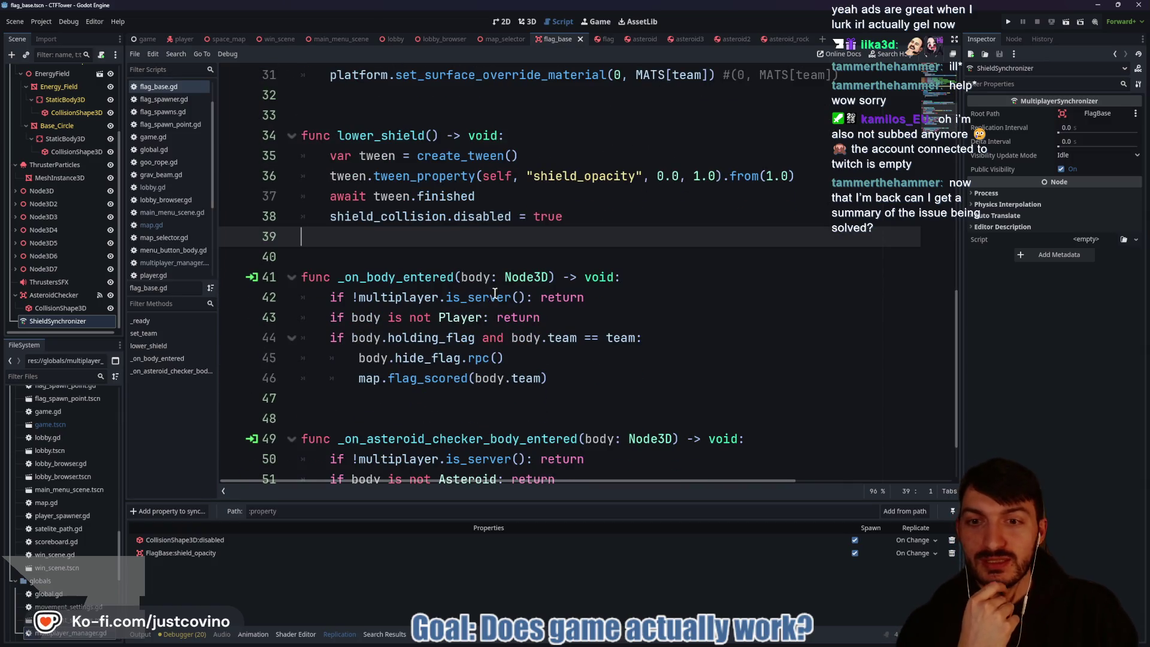
scroll(432, 281, down, 1)
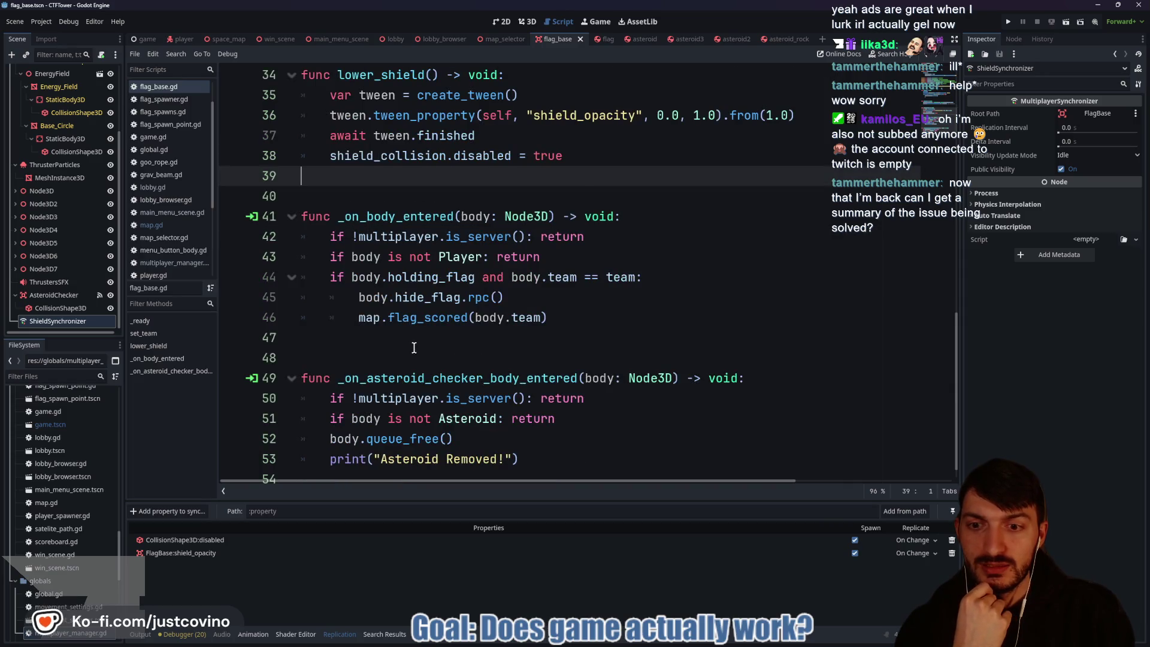
scroll(421, 341, down, 1)
scroll(468, 339, up, 1)
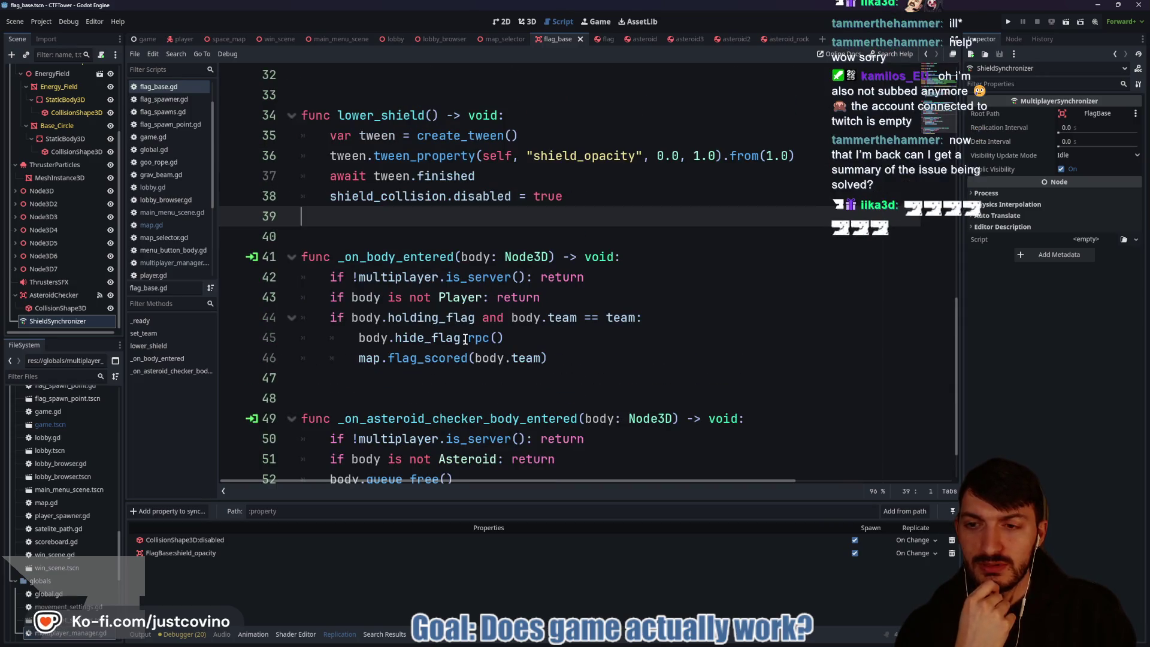
scroll(462, 338, up, 1)
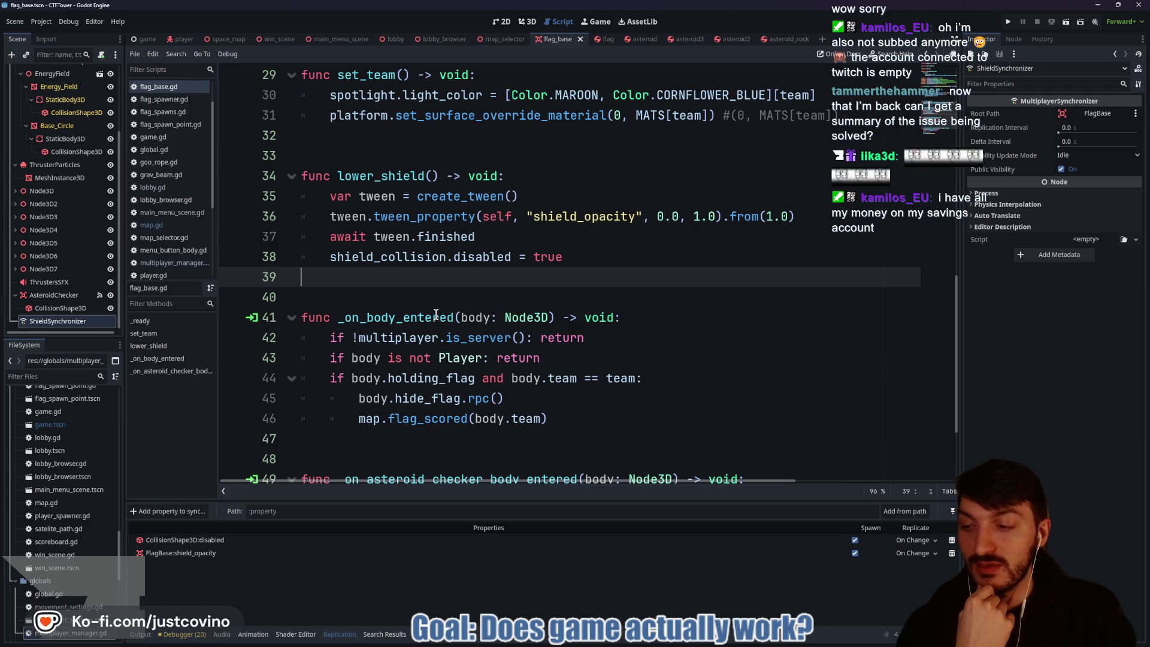
scroll(431, 300, up, 3)
click(380, 331)
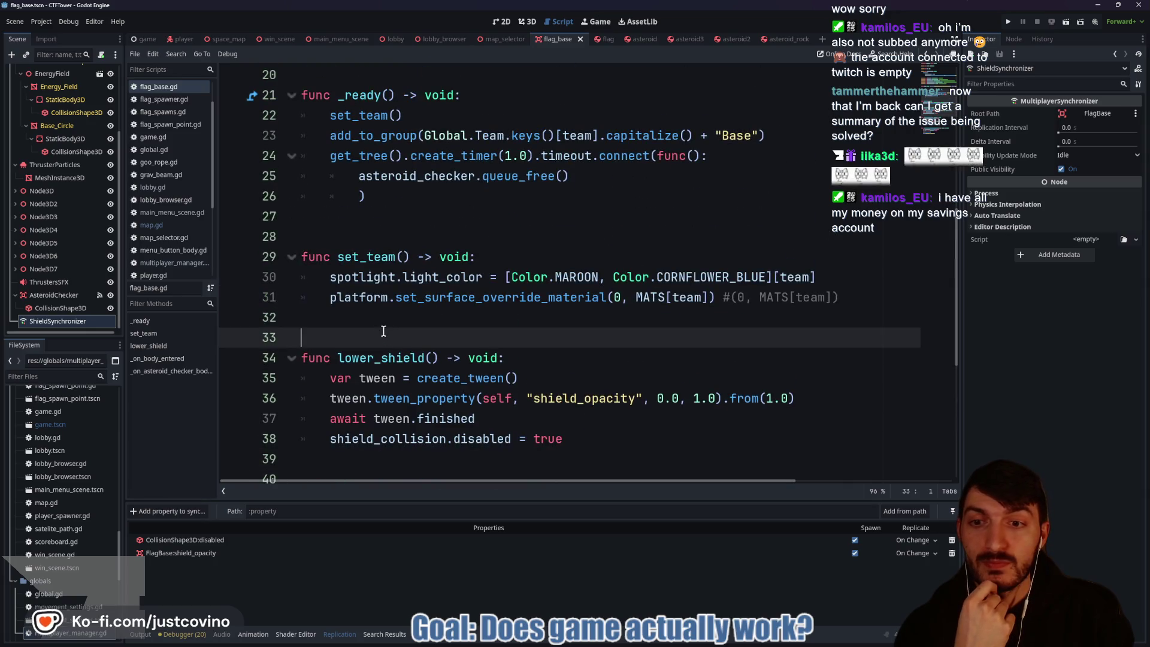
click(394, 230)
scroll(431, 257, up, 1)
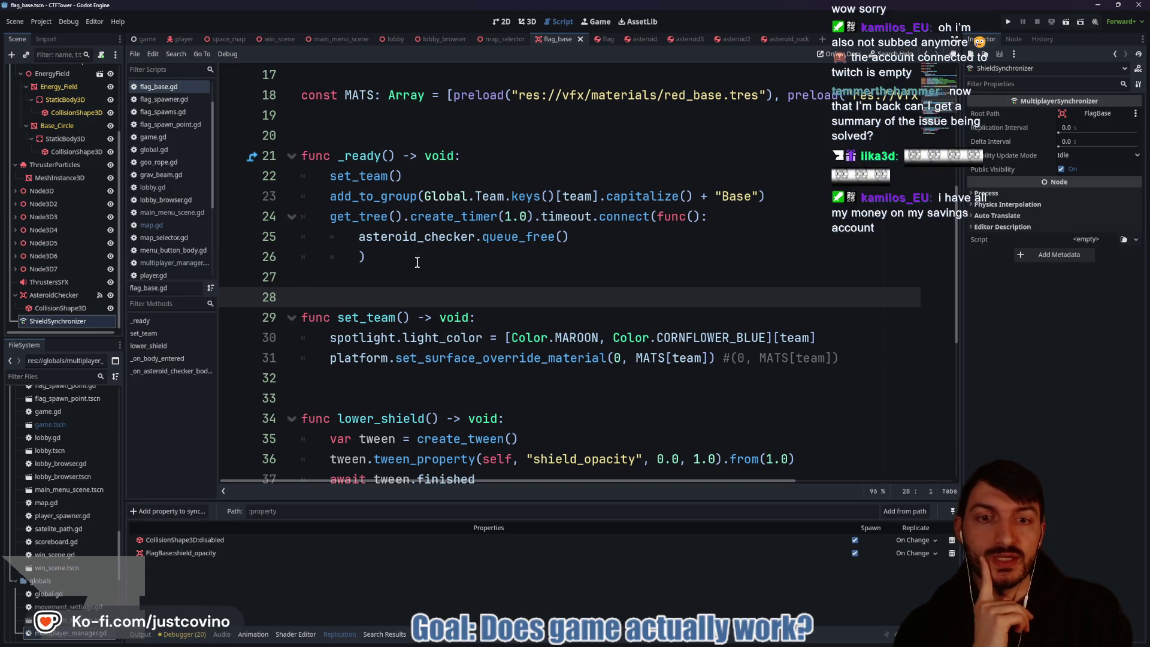
scroll(418, 263, down, 3)
click(388, 237)
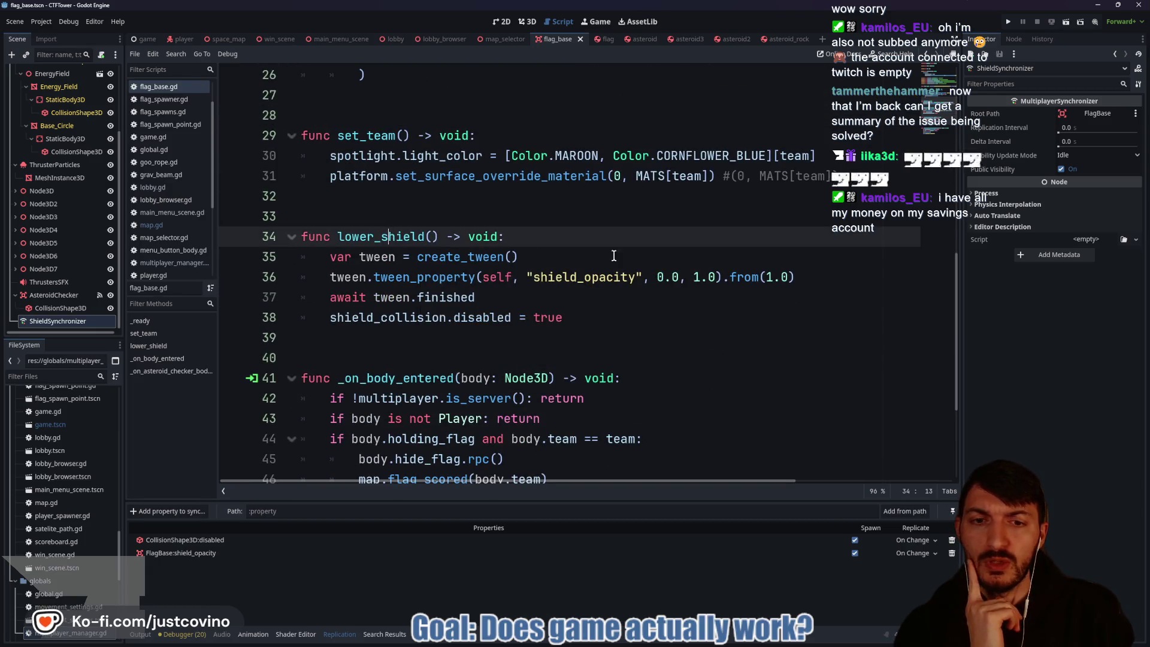
key(ctrl+d)
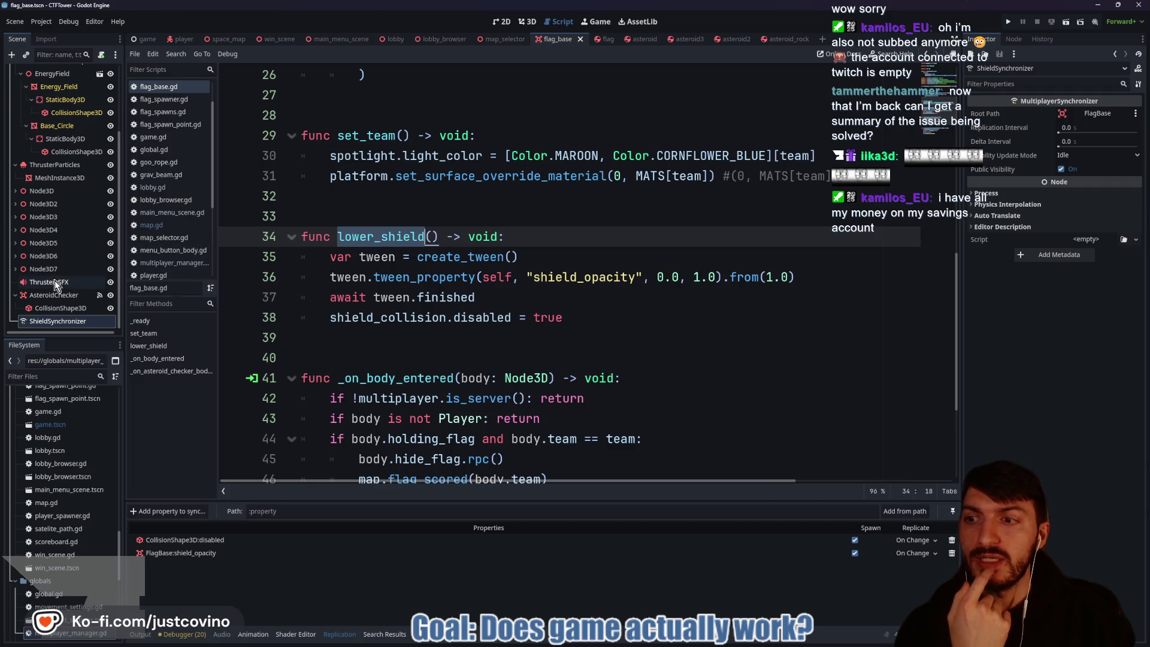
scroll(66, 313, up, 3)
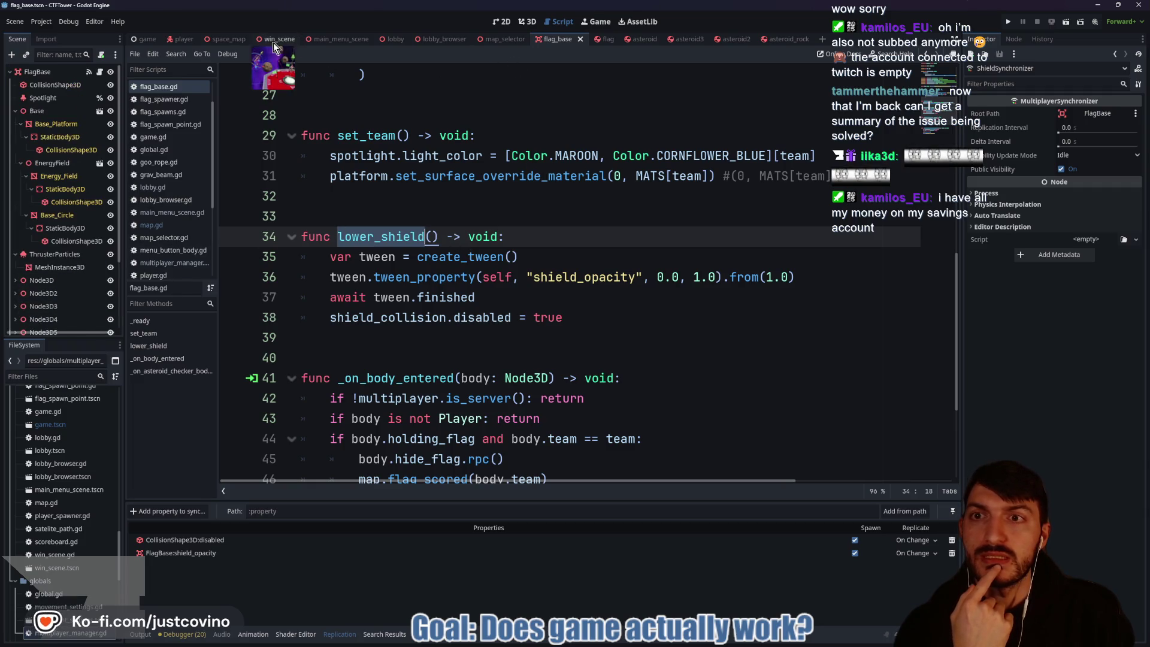
click(215, 40)
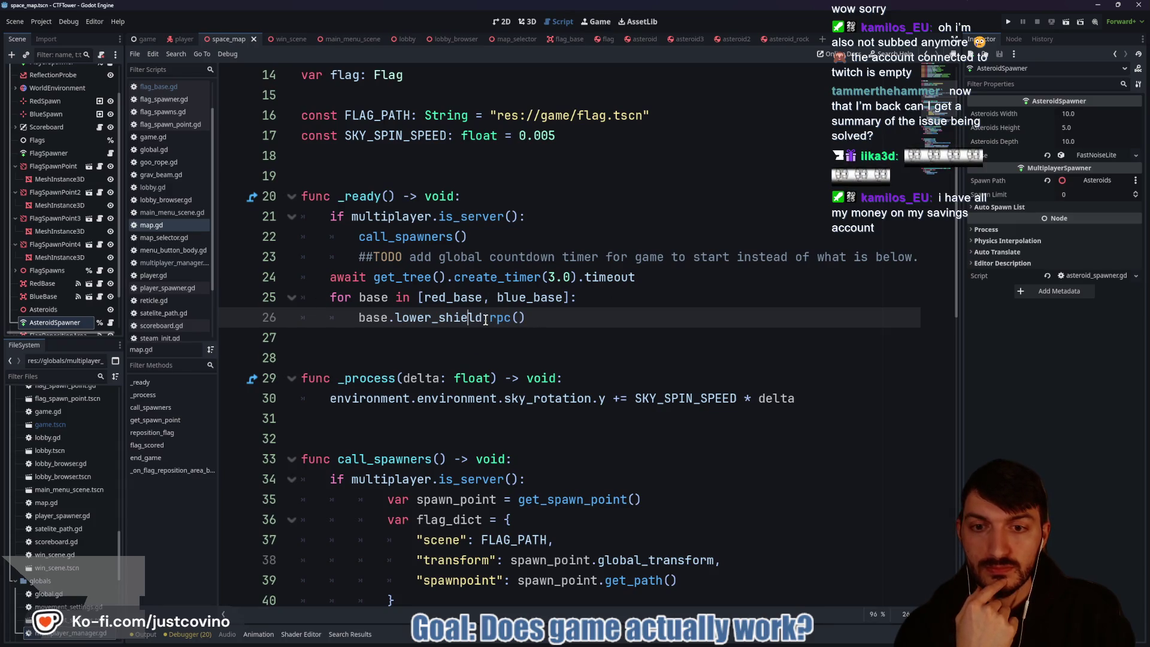
Step: Change the call to lower_shield() without _rpc, indent the await and loop lines, and save map.gd
drag(486, 317, 510, 318)
key(BackSpace)
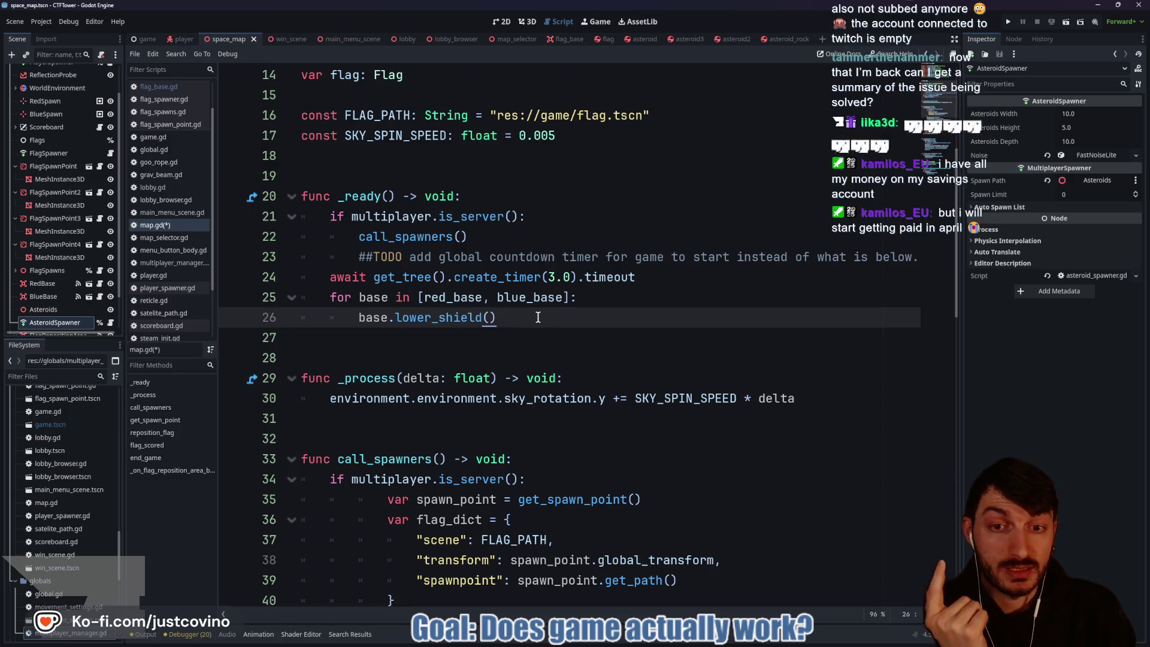
drag(496, 318, 309, 295)
key(Tab)
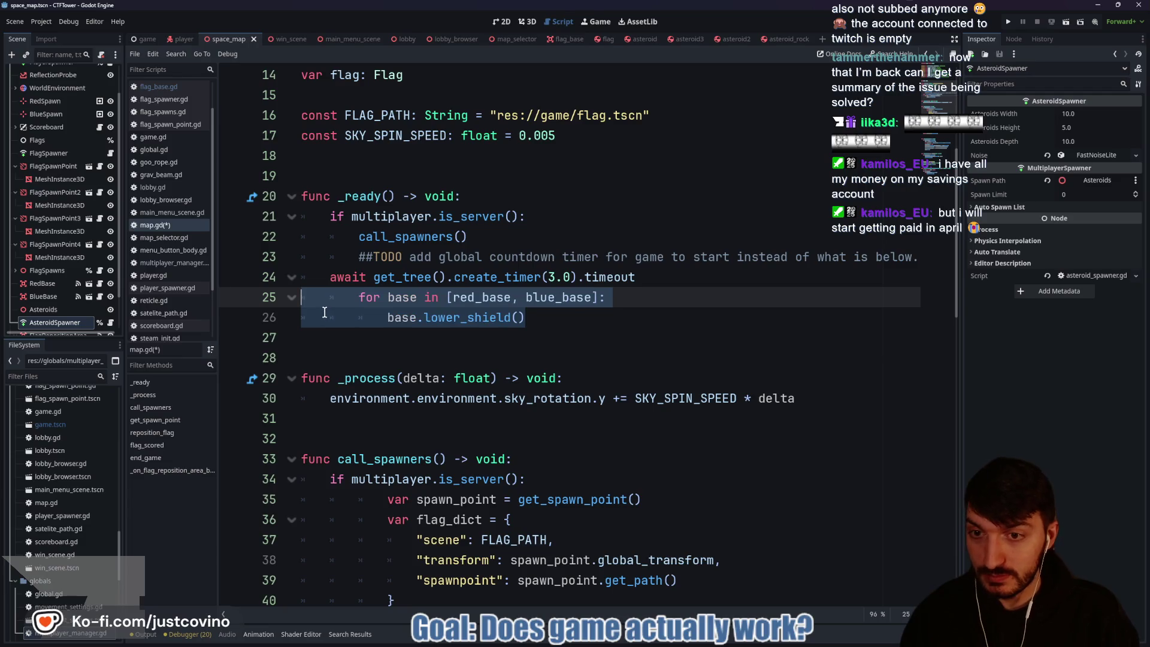
key(Up)
key(Tab)
click(563, 316)
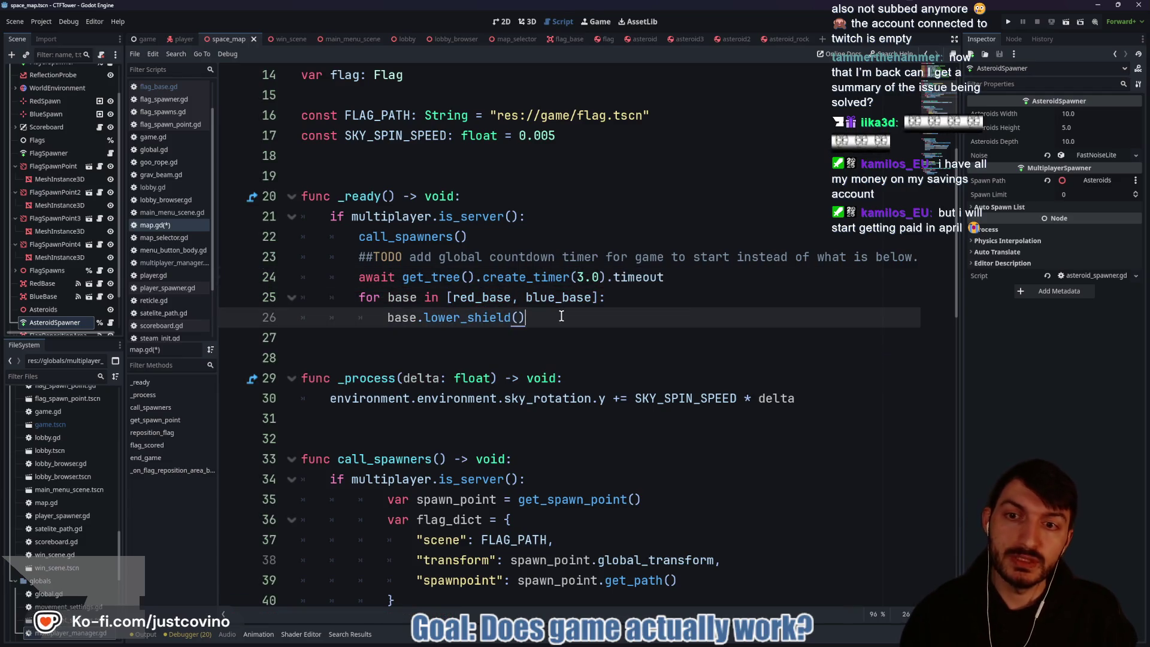
key(ctrl+s)
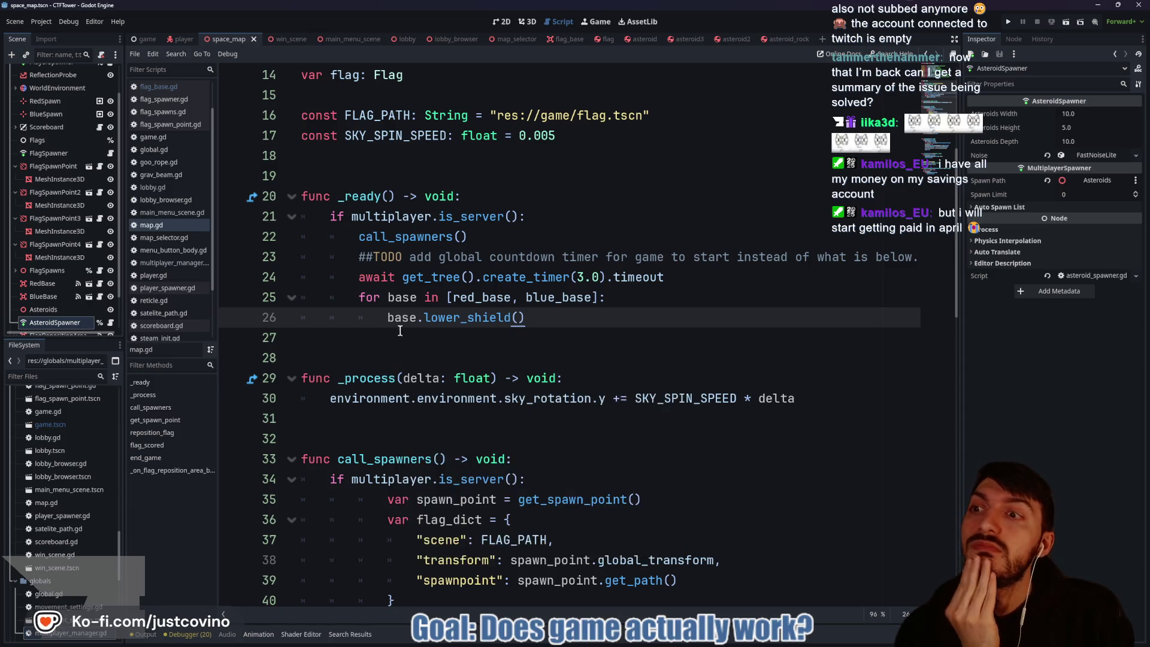
Step: Launch the project for a test run from map.gd
scroll(399, 384, down, 3)
scroll(406, 318, down, 1)
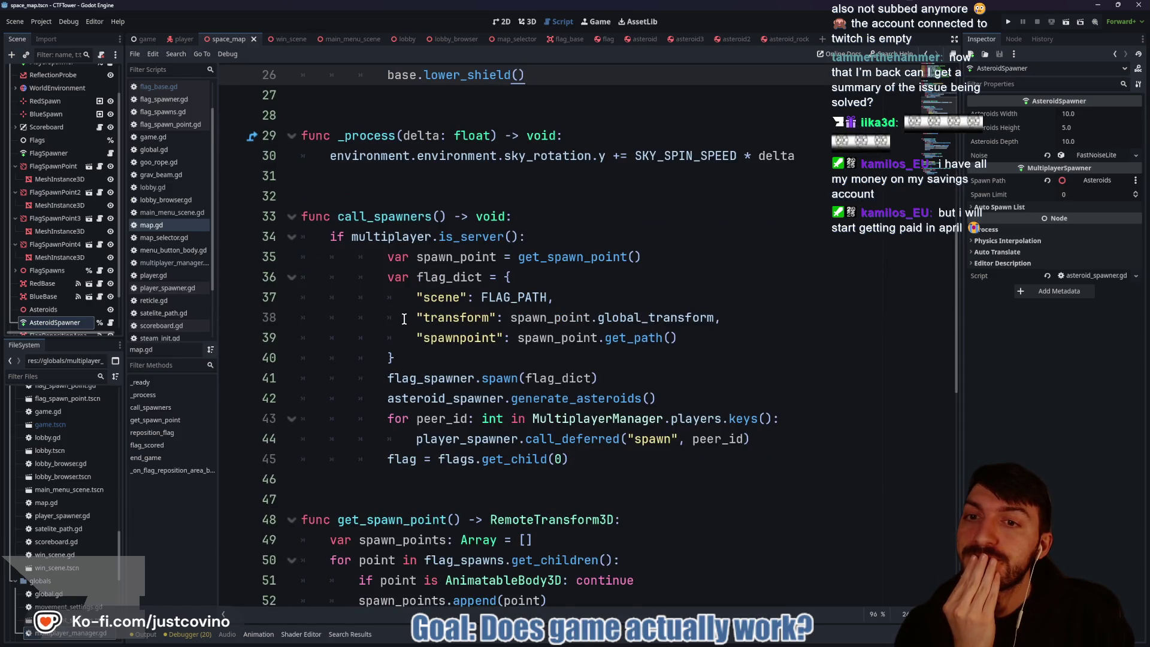
scroll(405, 319, up, 4)
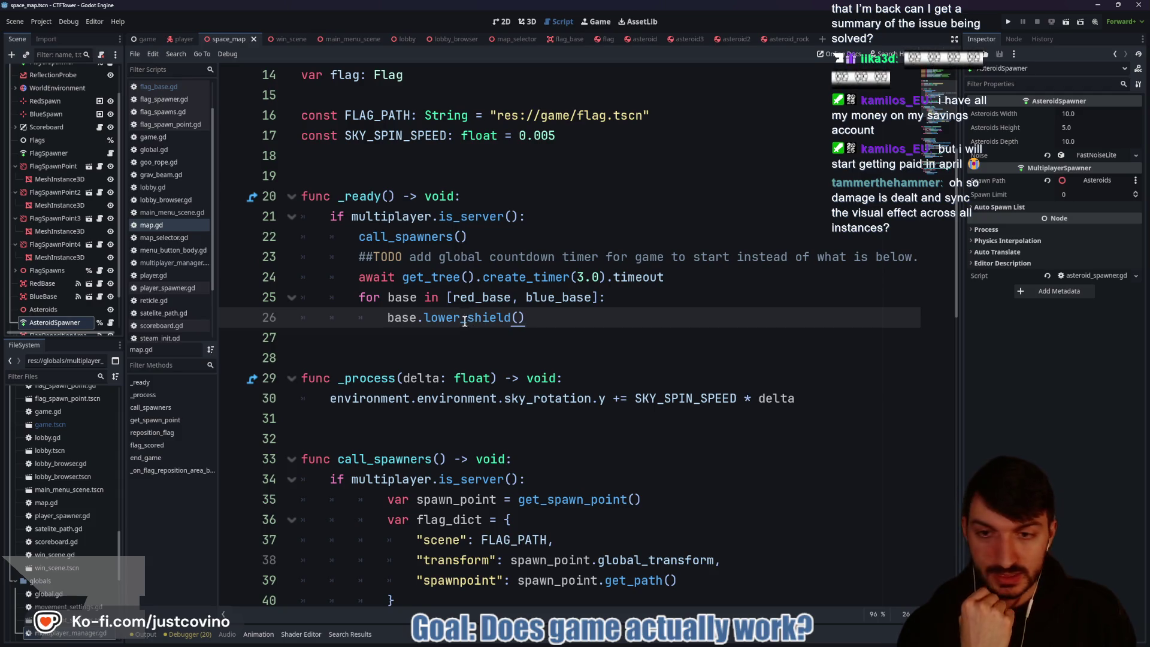
click(440, 341)
click(1008, 21)
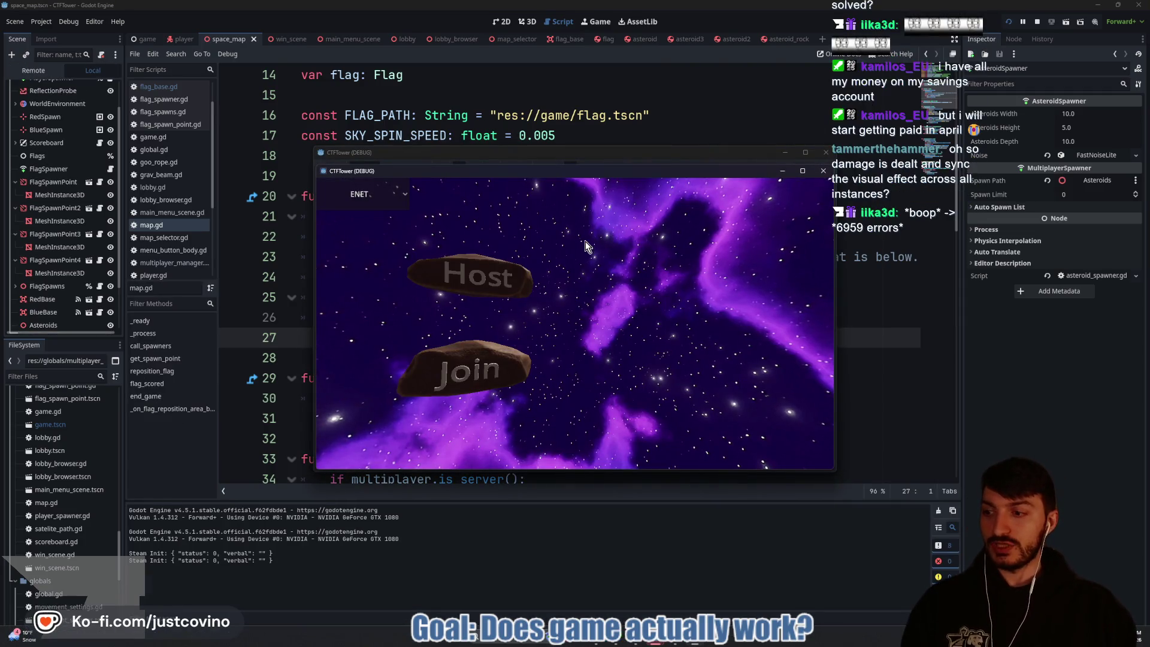
Step: Separate the two game windows, host in one, join the lobby from the other, ready up, start, then stop with F8
drag(592, 158, 299, 152)
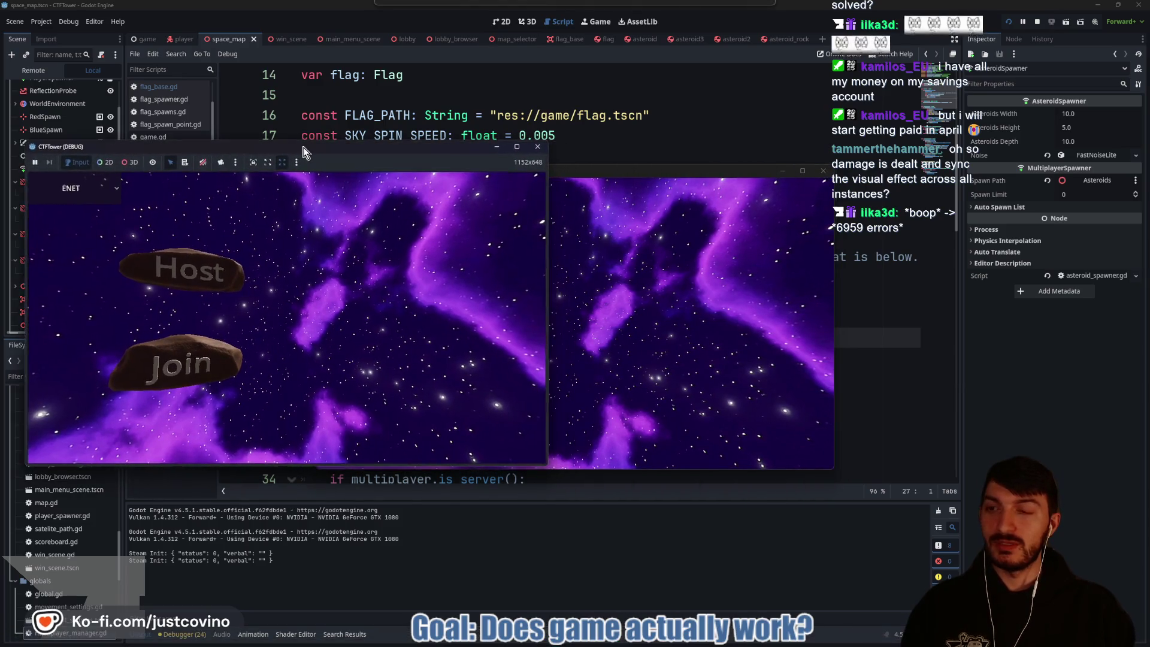
drag(587, 172, 828, 163)
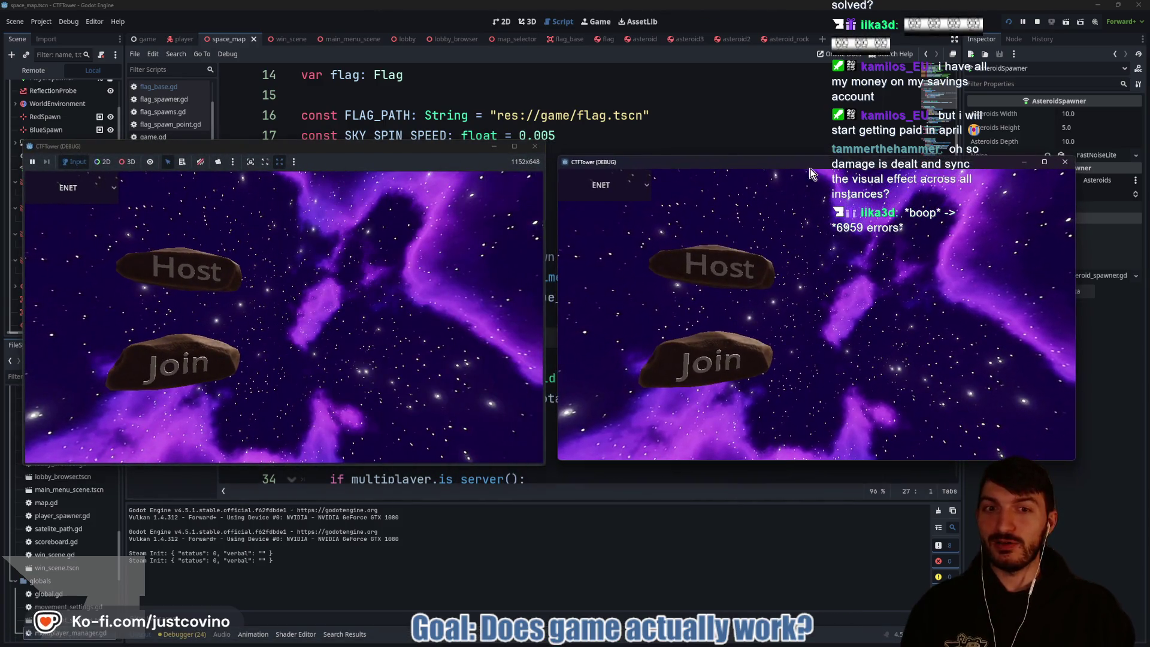
click(154, 272)
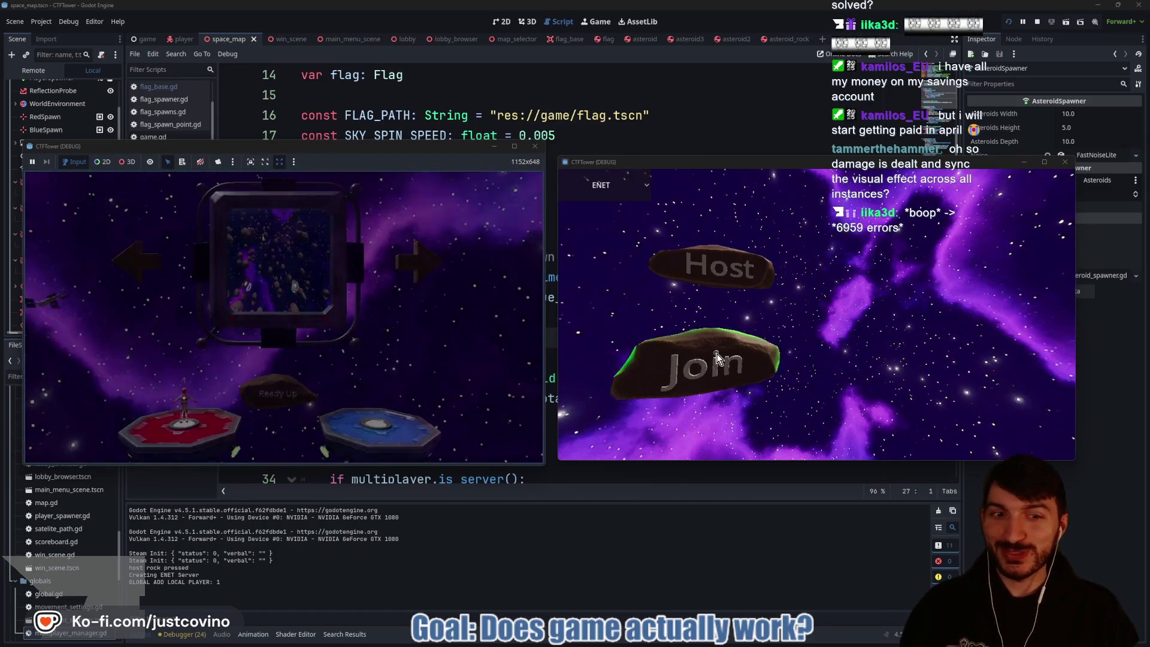
click(718, 354)
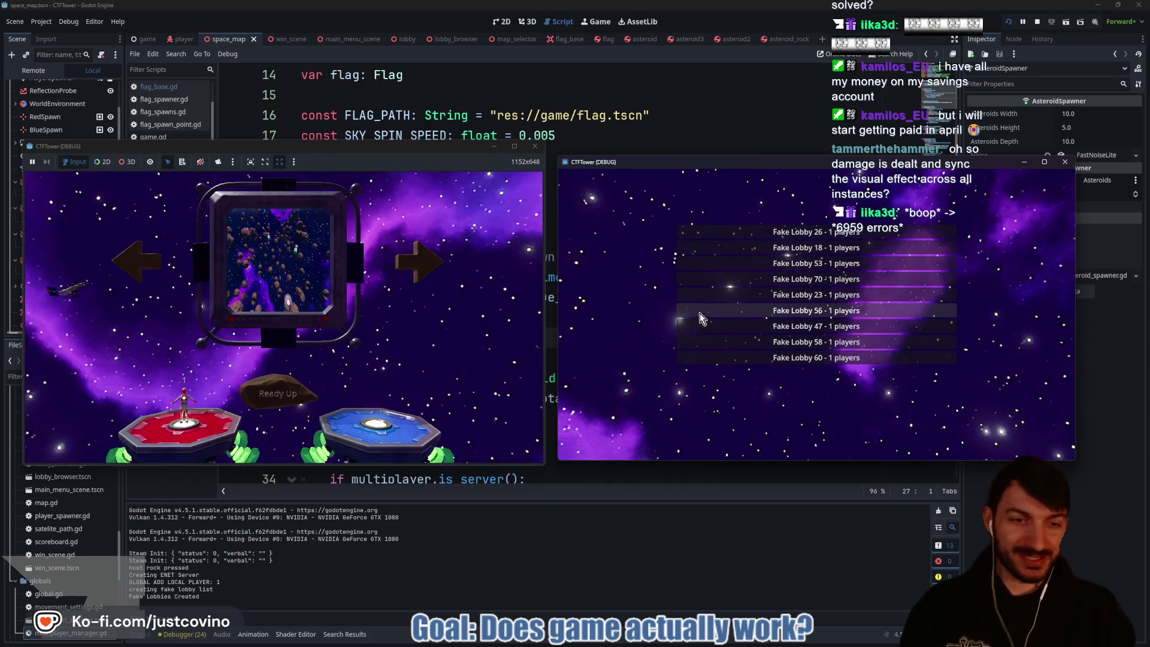
click(779, 232)
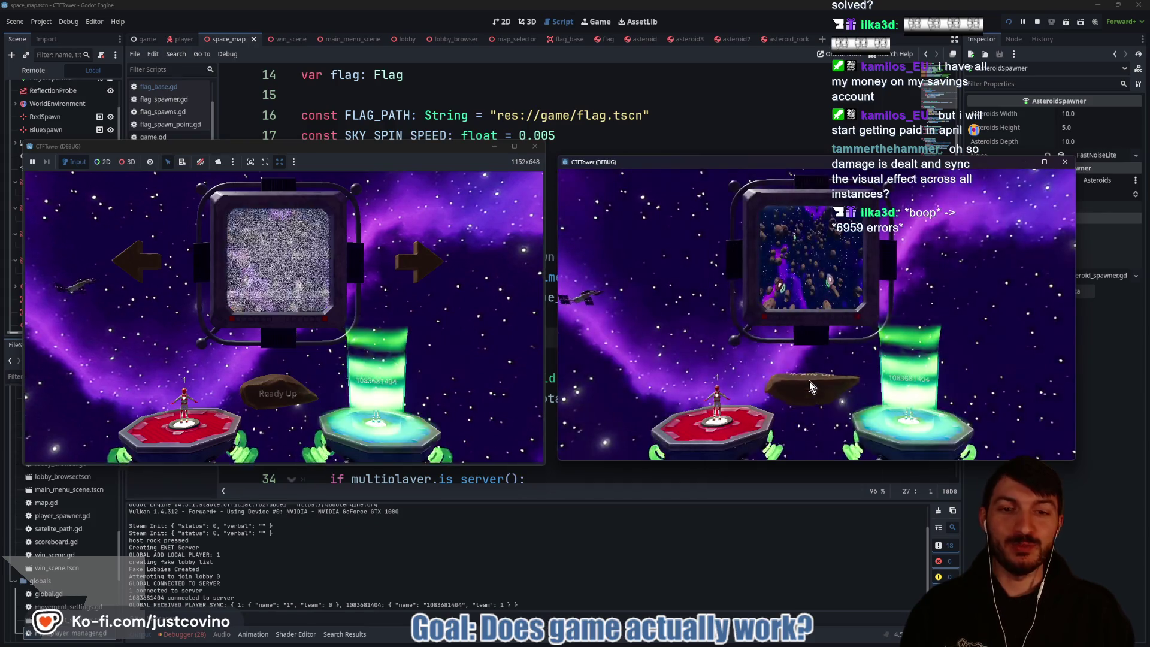
click(276, 403)
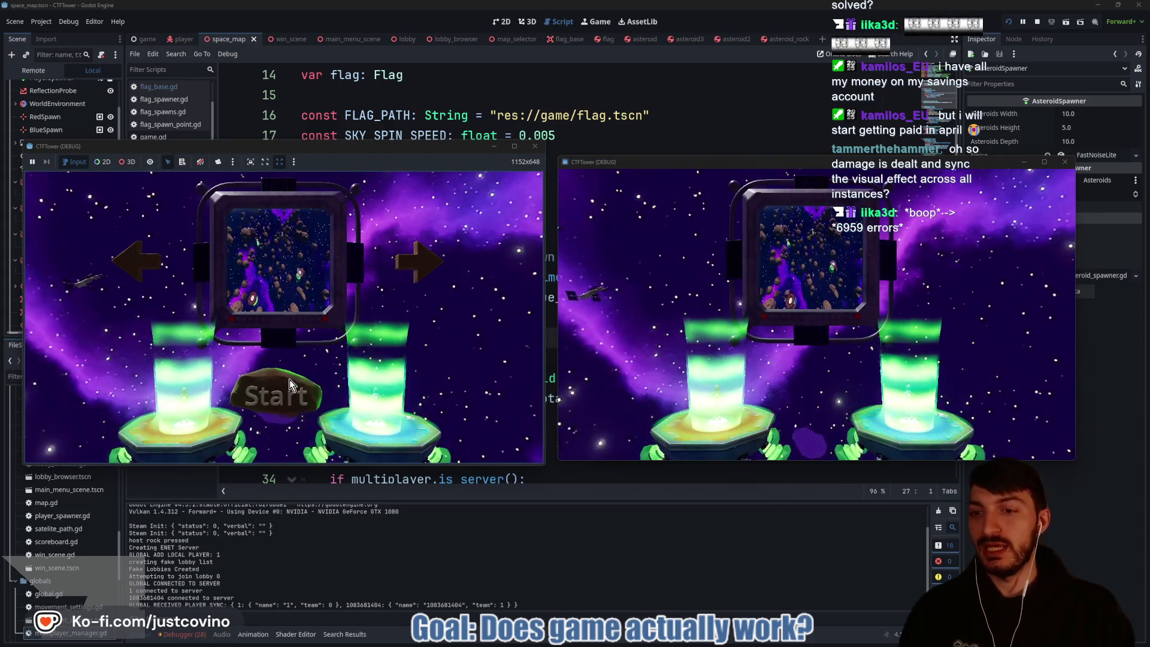
click(289, 381)
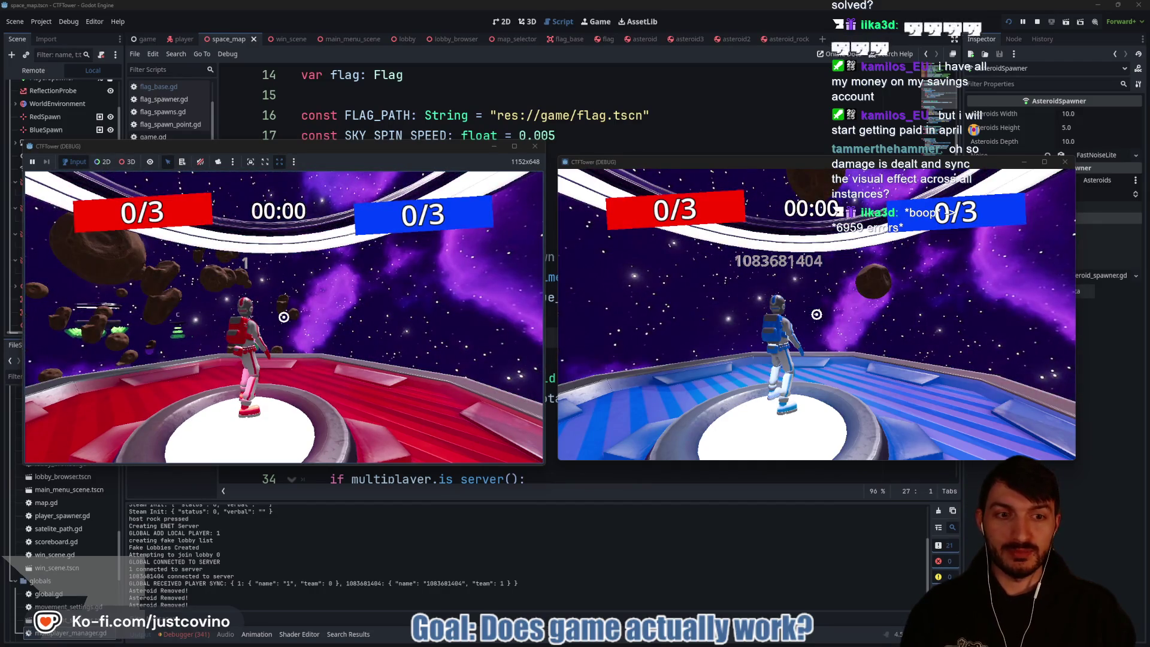
key(F8)
click(558, 318)
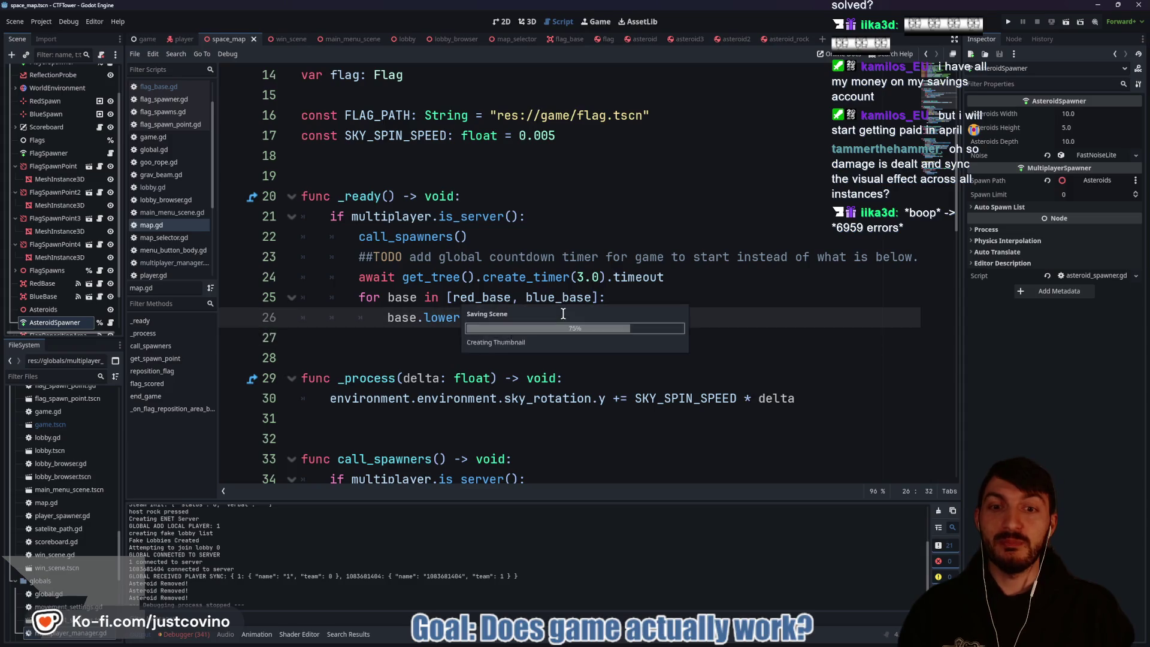
Step: Give shield_opacity on line 7 a default of 1.0, save flag_base.gd, and run the game again
scroll(581, 252, up, 5)
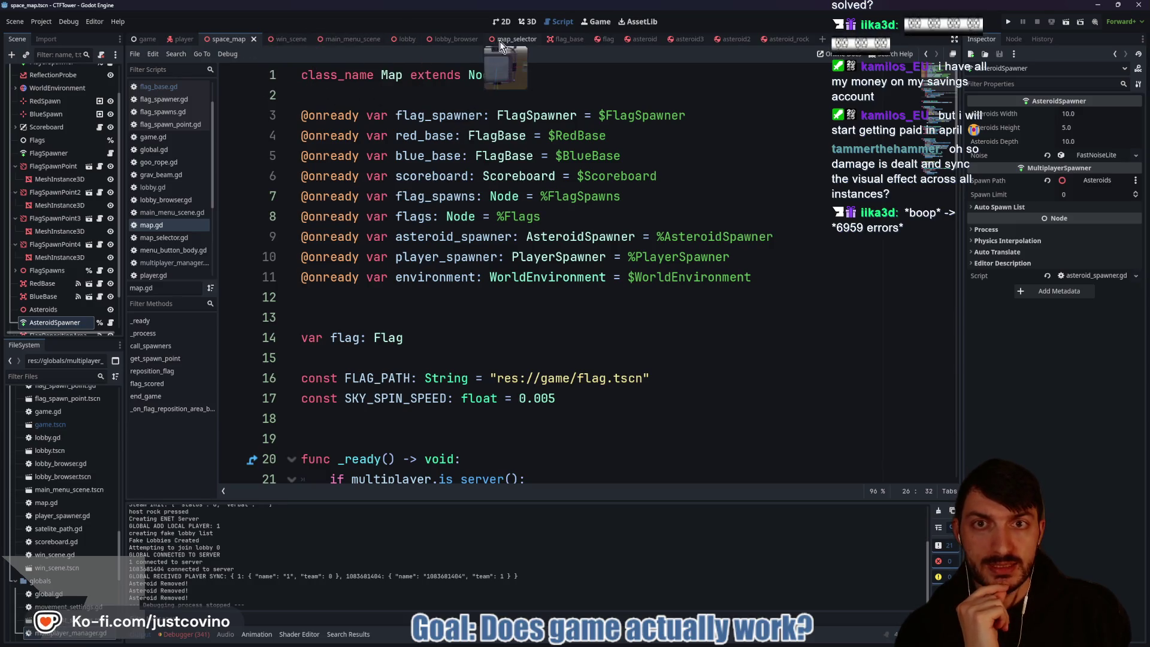
click(556, 40)
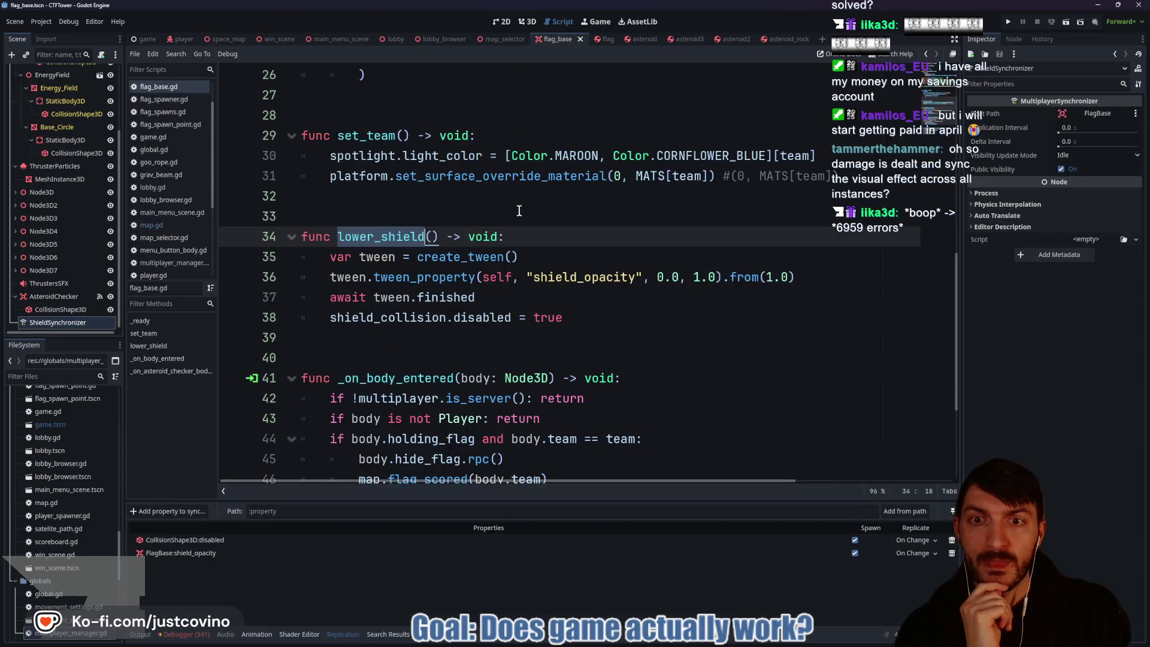
scroll(515, 214, up, 6)
scroll(514, 214, up, 3)
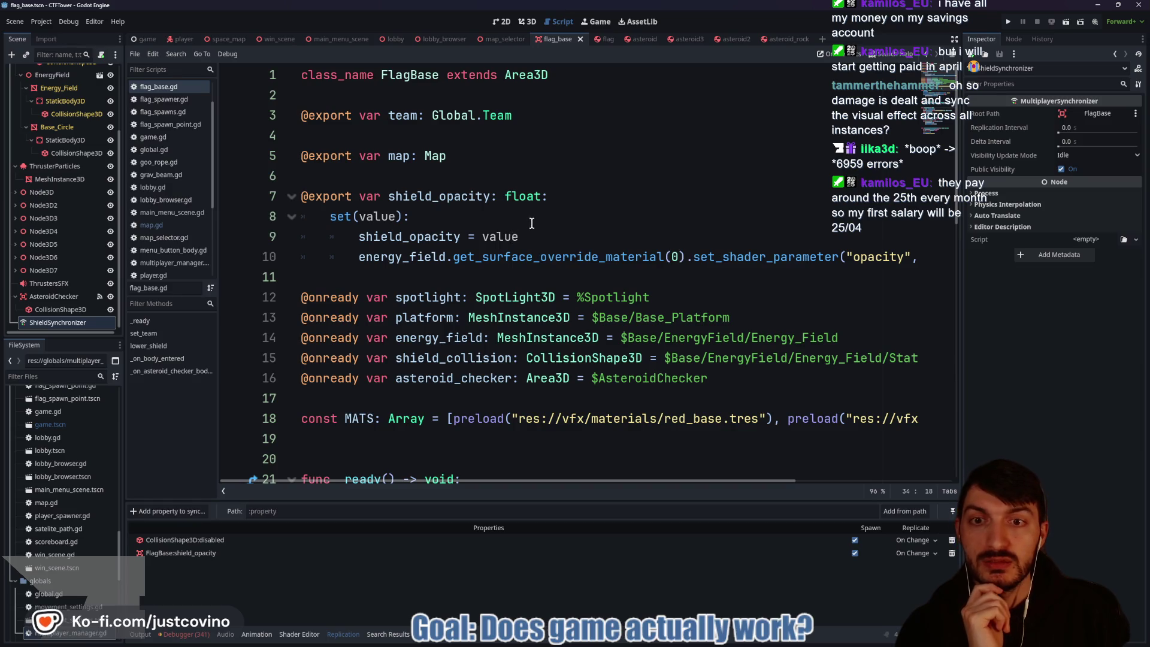
click(543, 198)
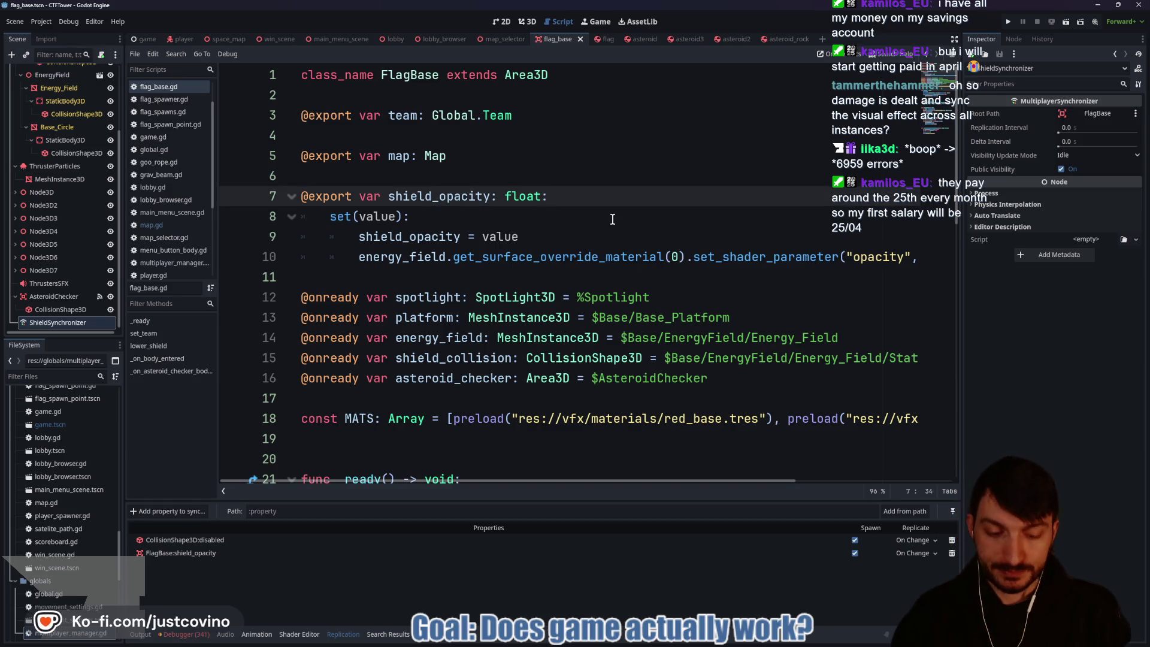
text(= 1.0)
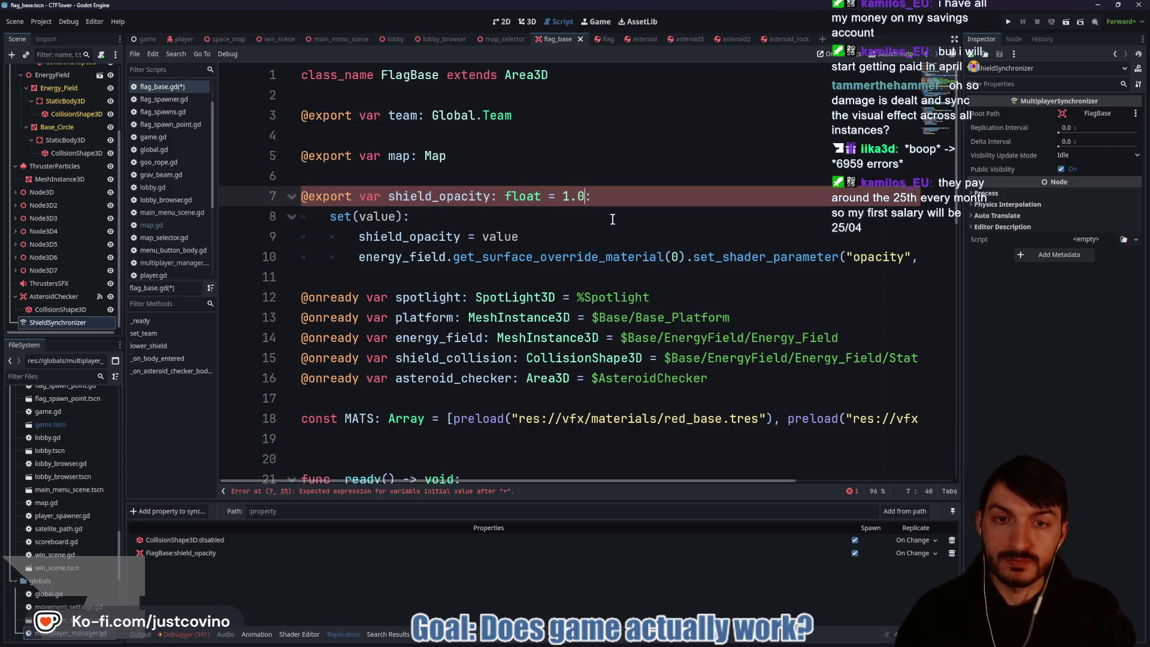
click(617, 199)
key(ctrl+s)
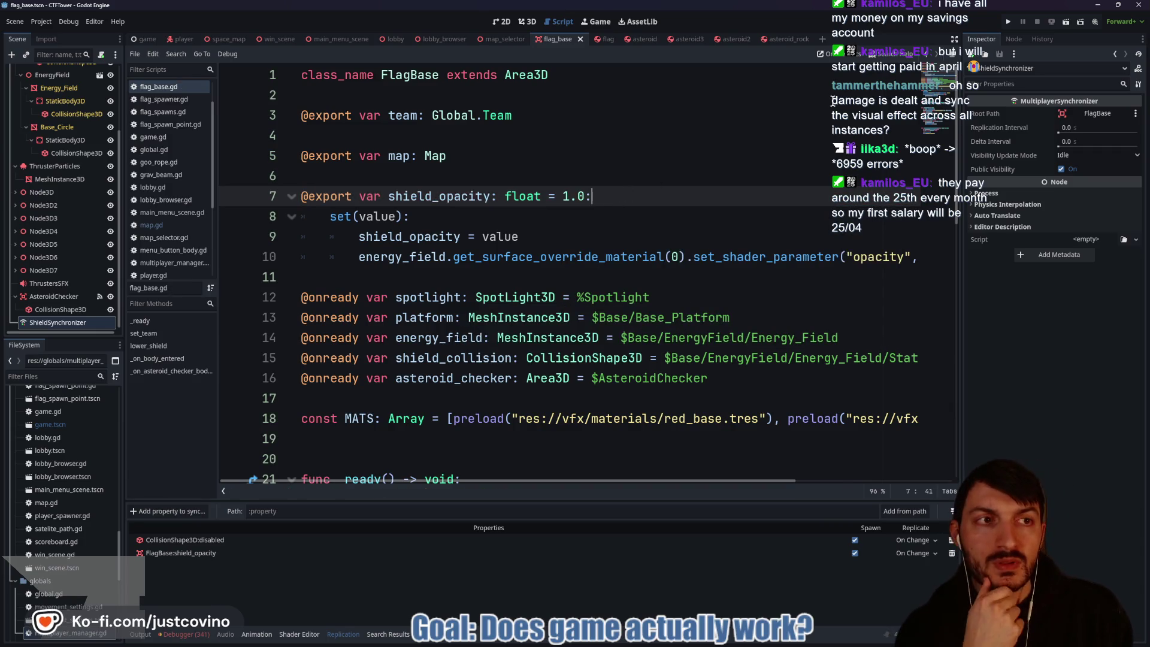
click(1008, 21)
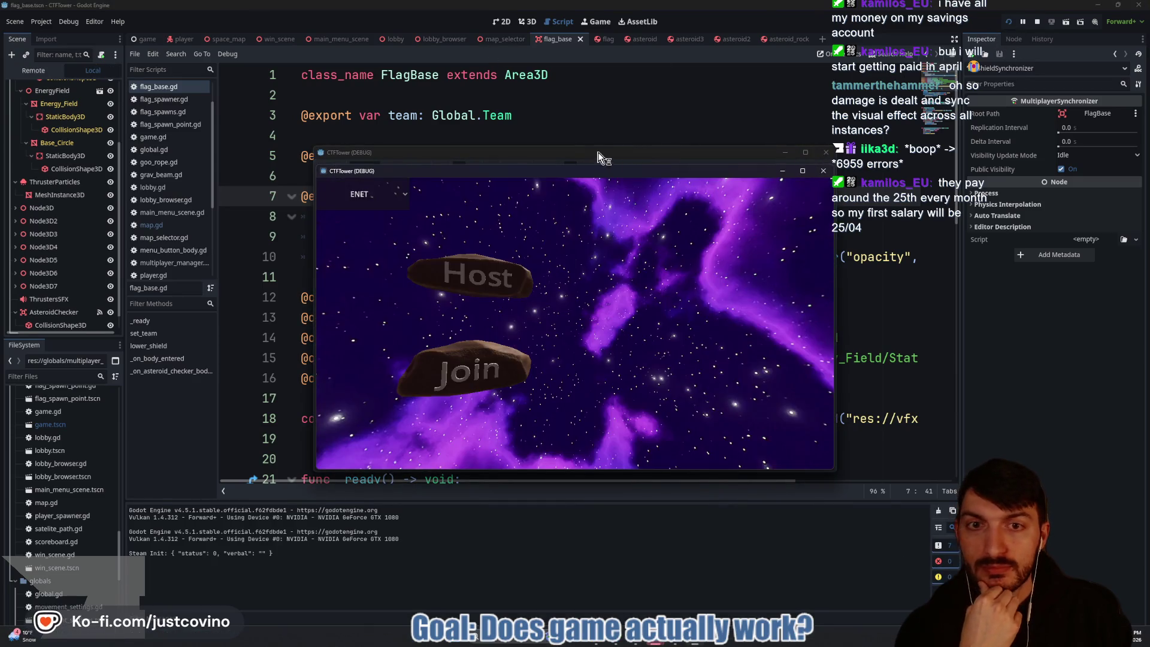
Step: Join the lobby from the second window, ready up both players, start the match, then stop with F8
drag(619, 176, 887, 142)
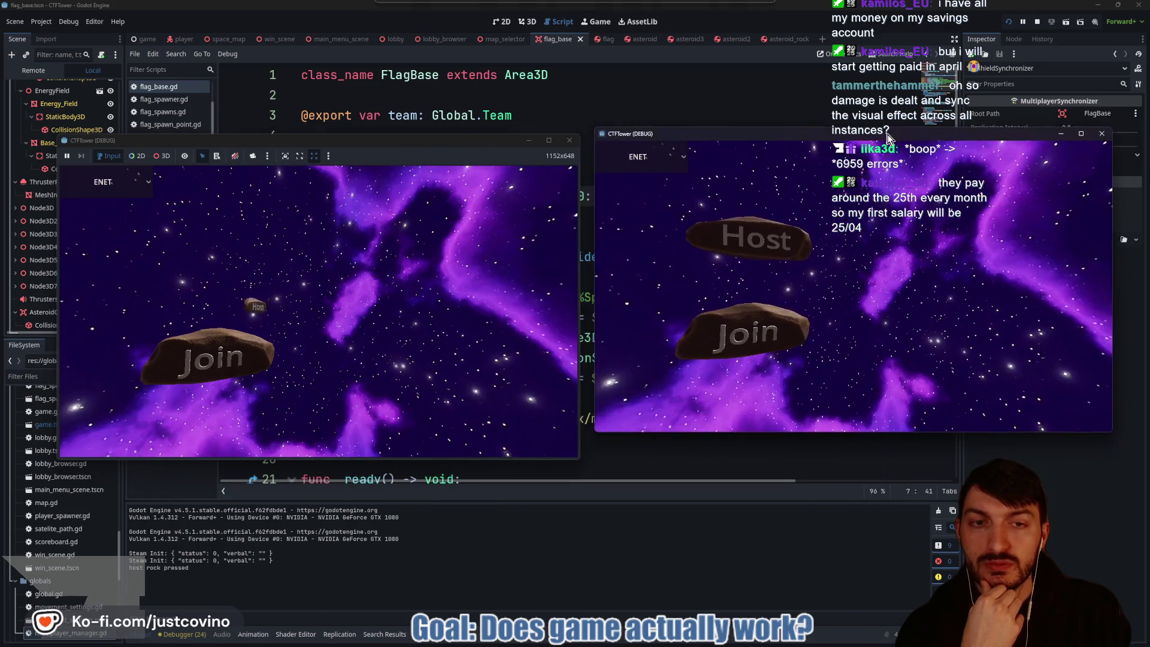
click(749, 332)
click(803, 287)
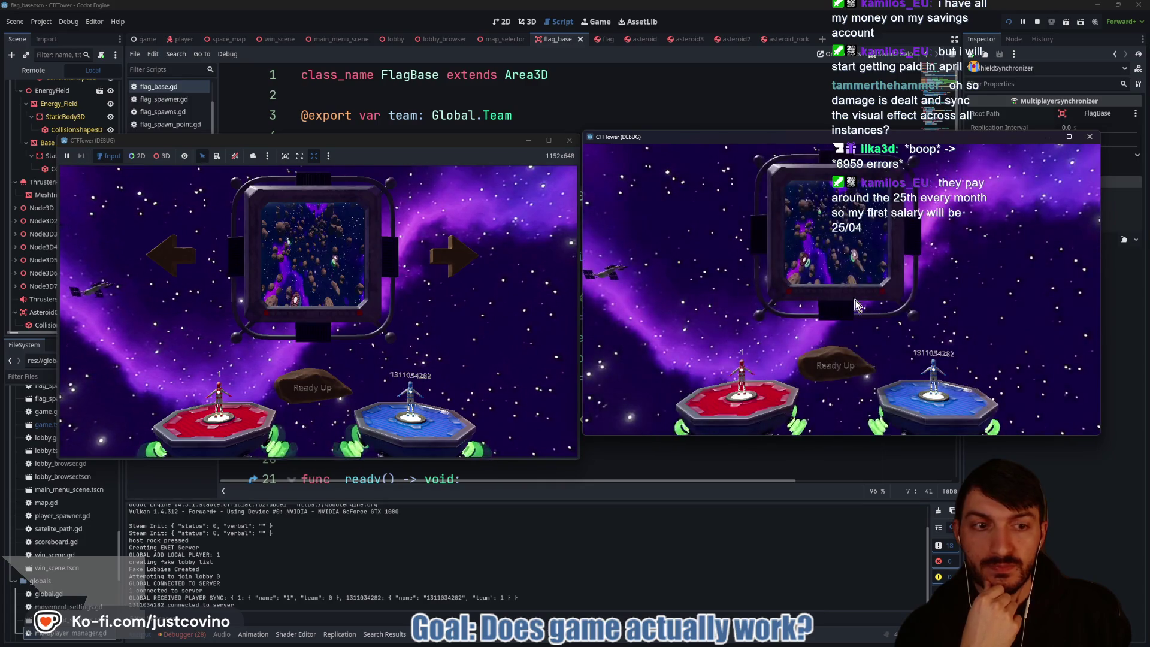
click(835, 367)
click(295, 395)
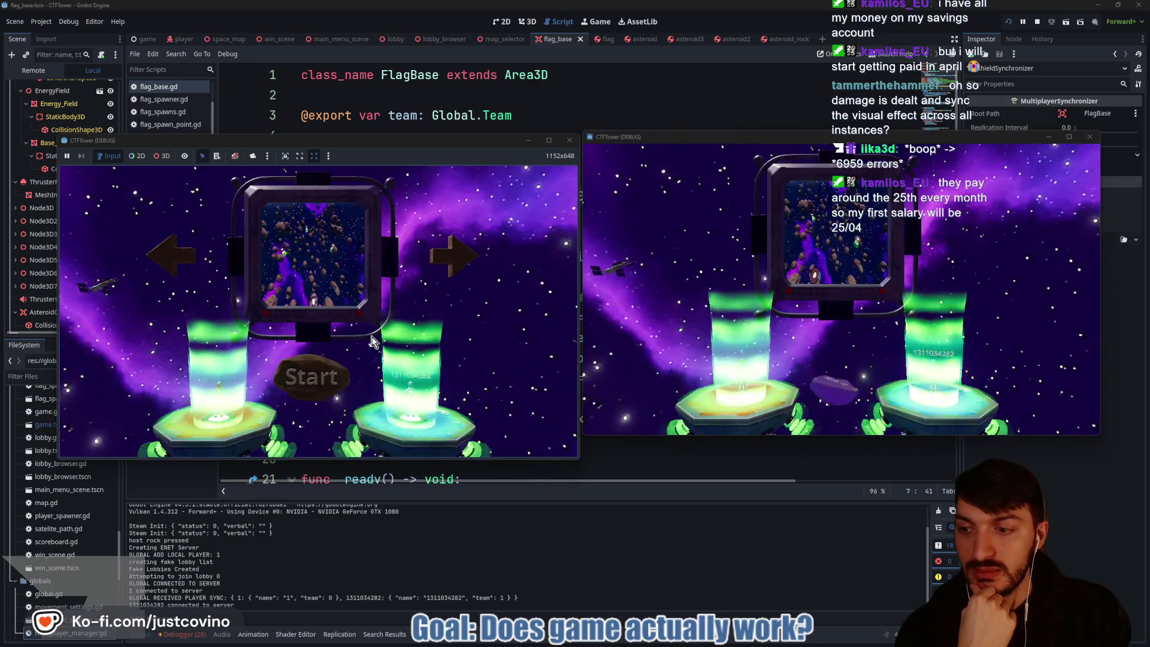
click(319, 385)
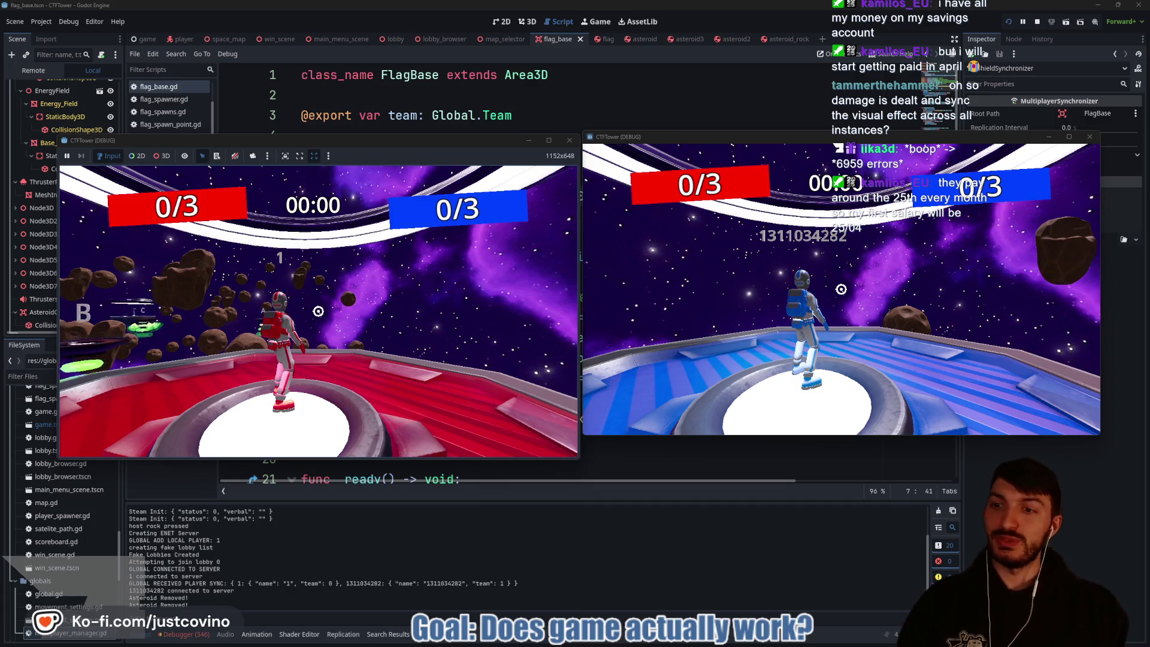
key(F8)
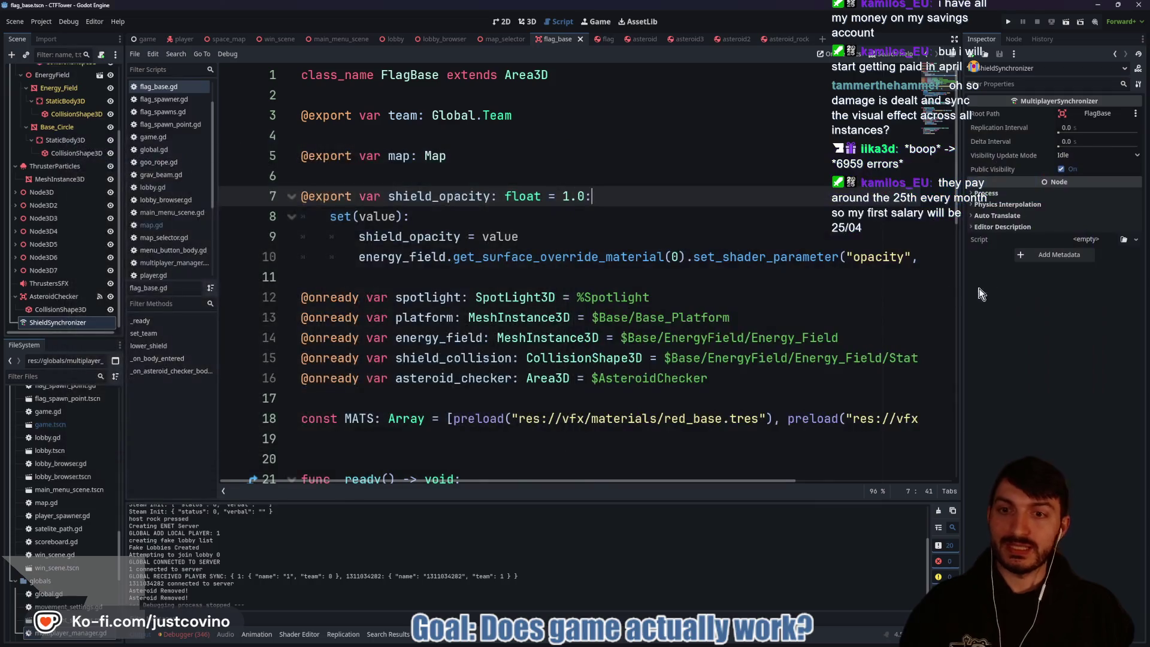
Step: Commit the three changed files as 'Shield Opacity Synced' in GitHub Desktop and push to origin
click(519, 275)
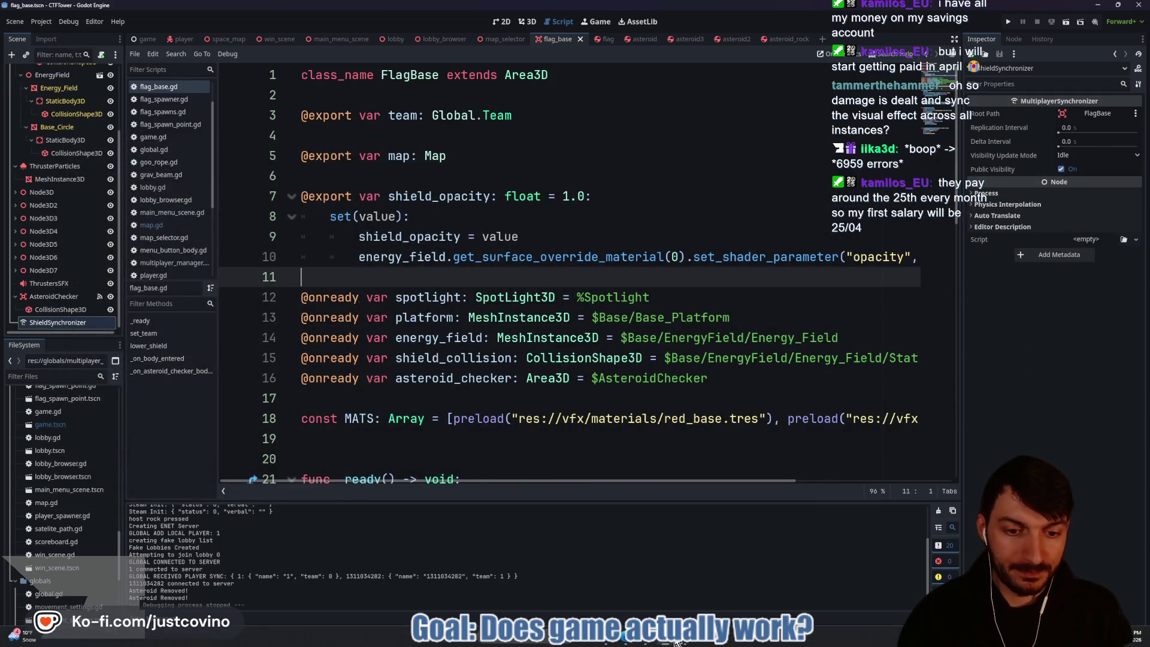
click(668, 643)
click(355, 418)
text(Sh)
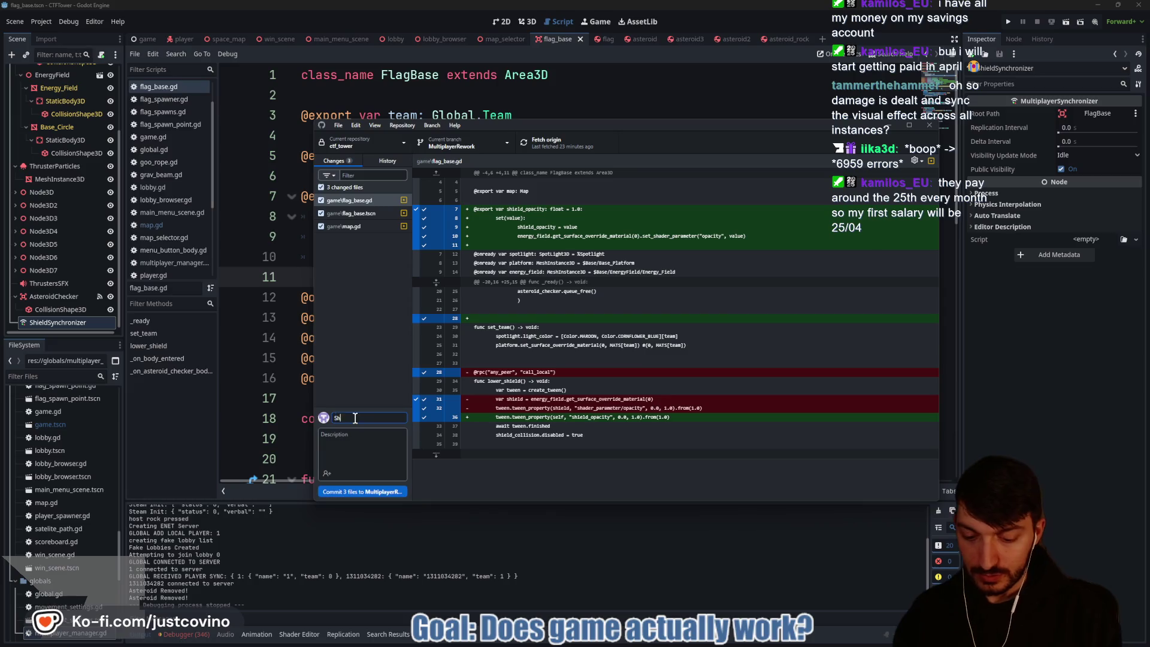
text(ield Opacity Synced)
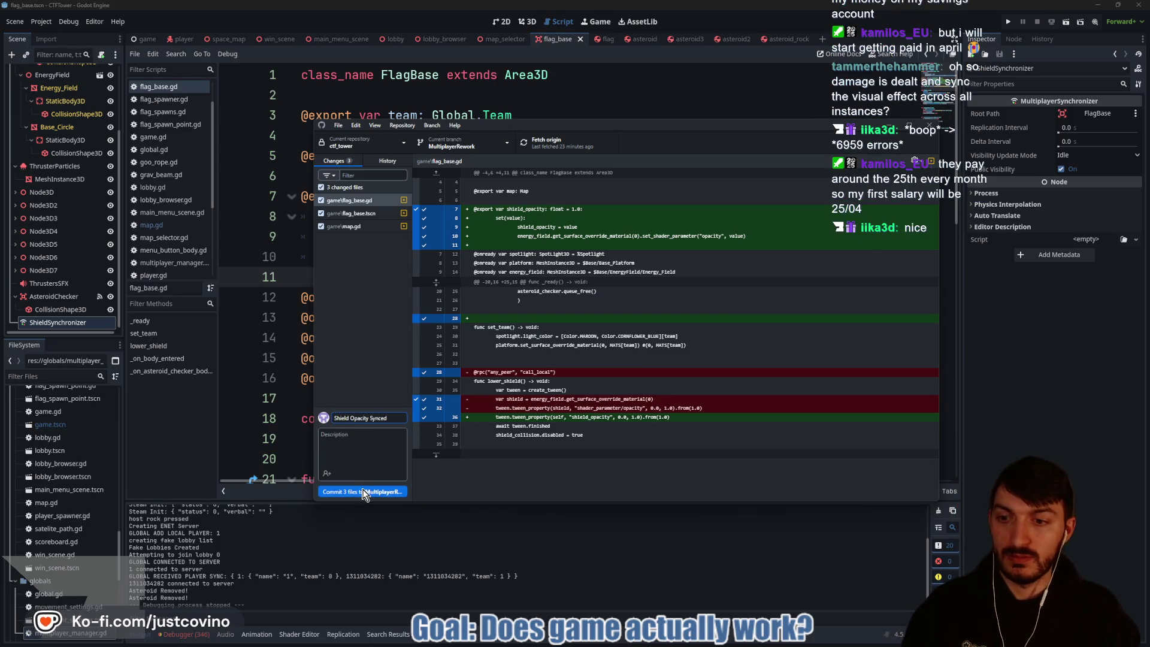
click(364, 492)
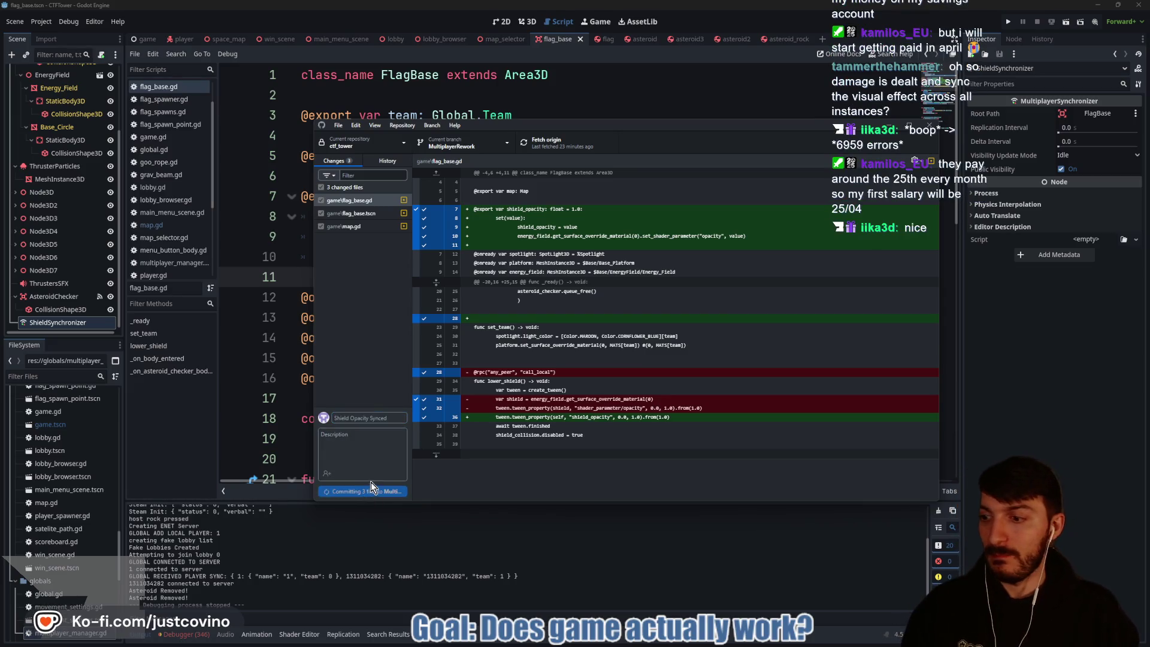
click(789, 246)
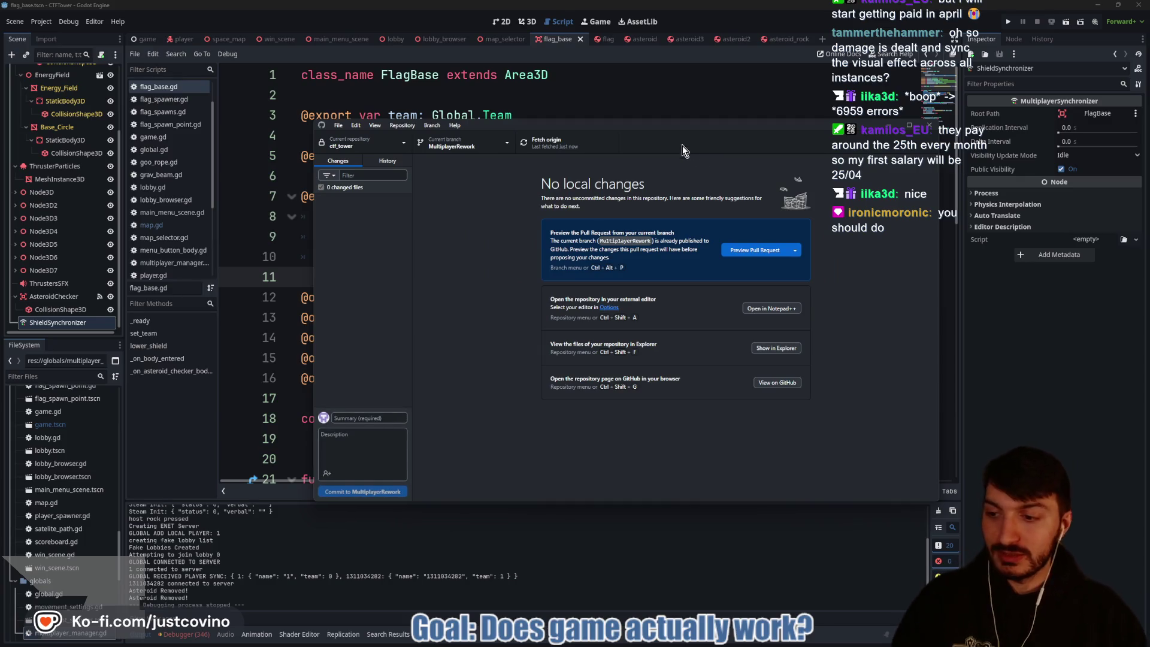
key(alt+Tab)
click(553, 172)
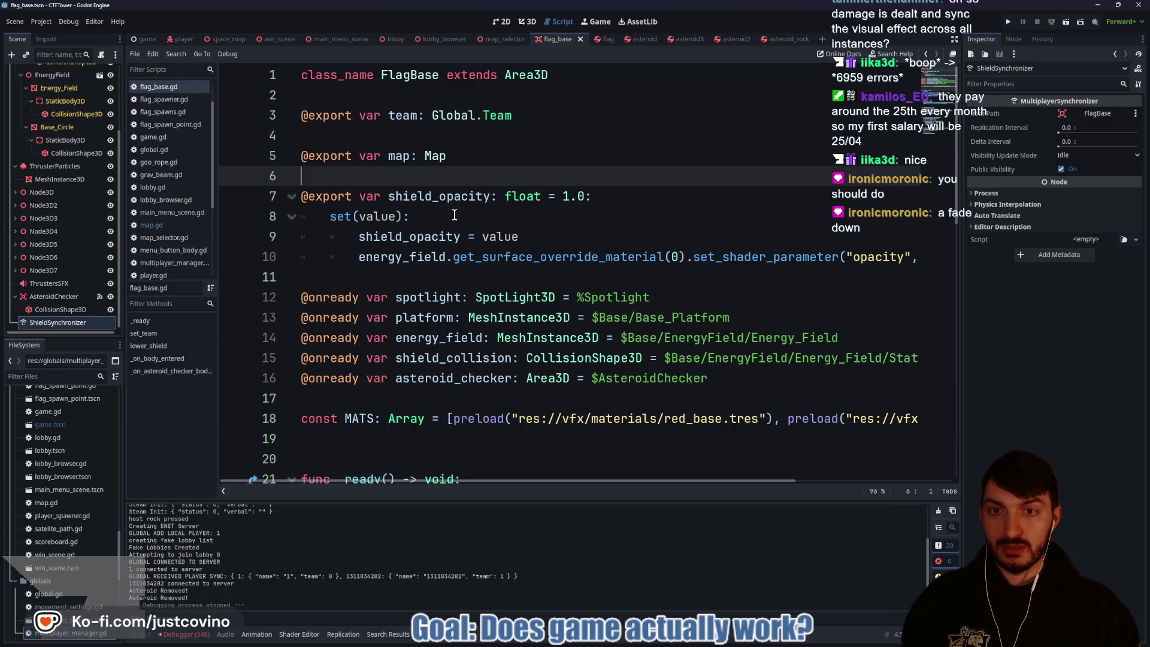
Step: Add a blank line 12 after the shield_opacity setter in flag_base.gd, then view the flag base in 3D
click(401, 278)
key(Return)
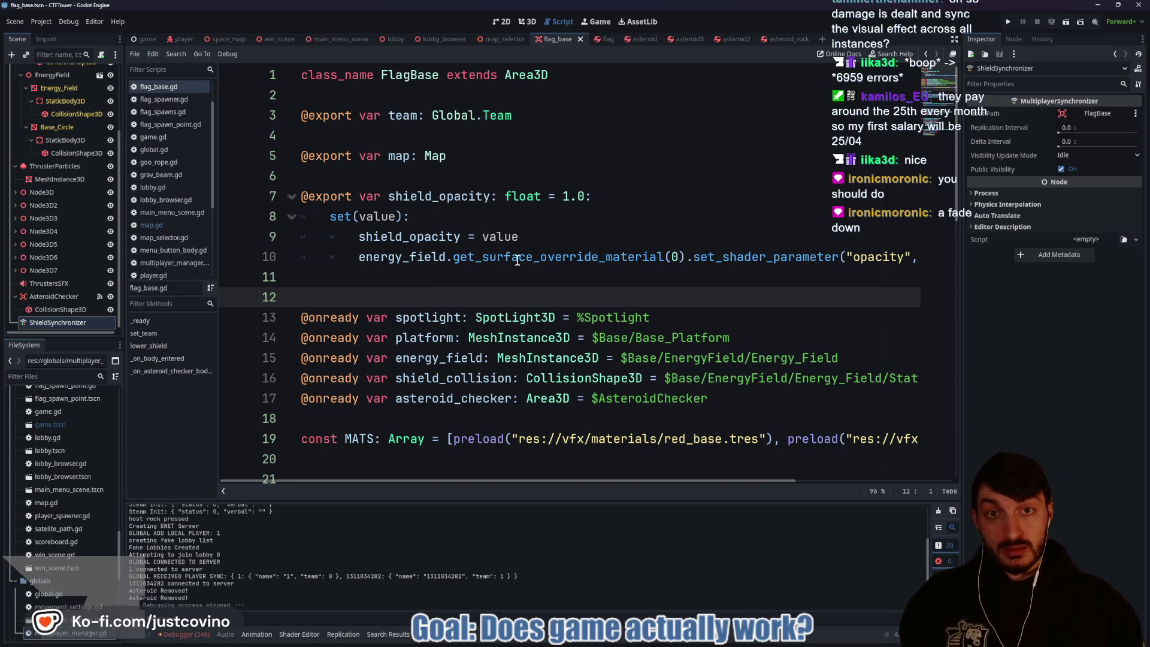
click(522, 23)
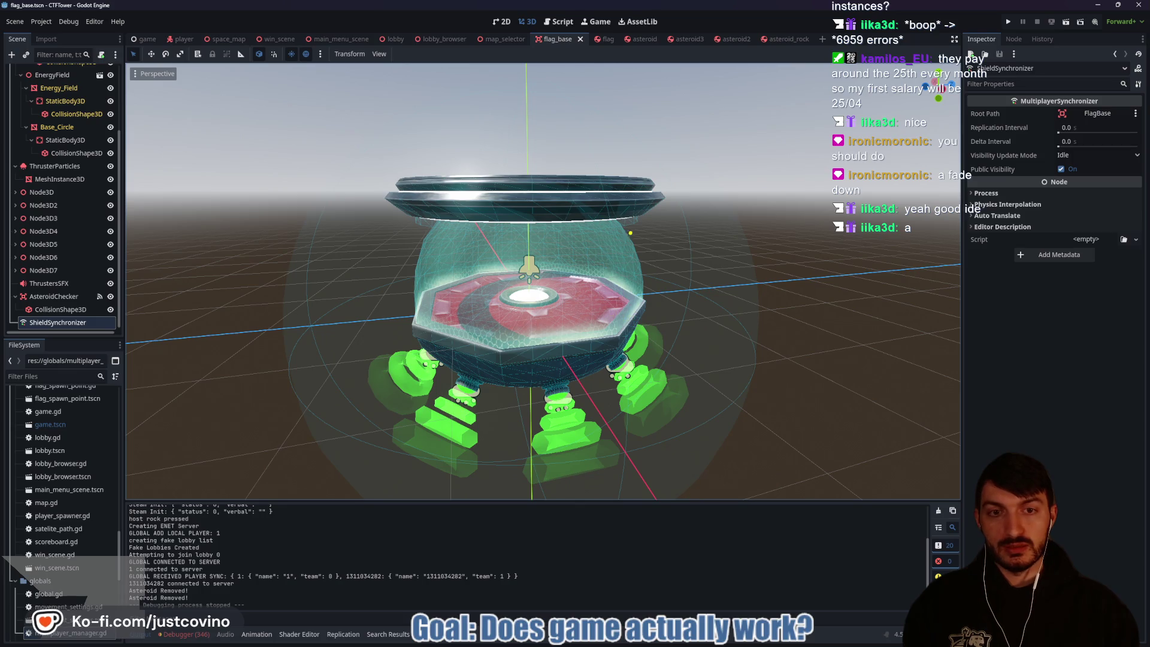
Step: Look over the energy-field shield dome, then minimize the CTFTower editor window
drag(631, 248, 624, 305)
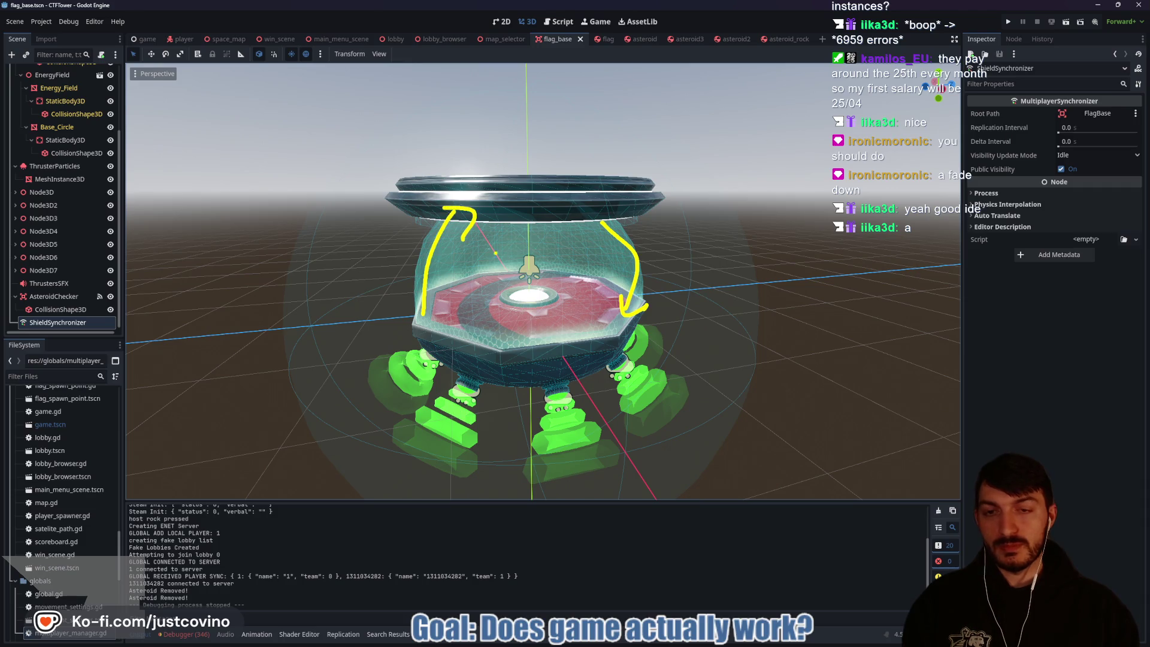
scroll(543, 281, up, 10)
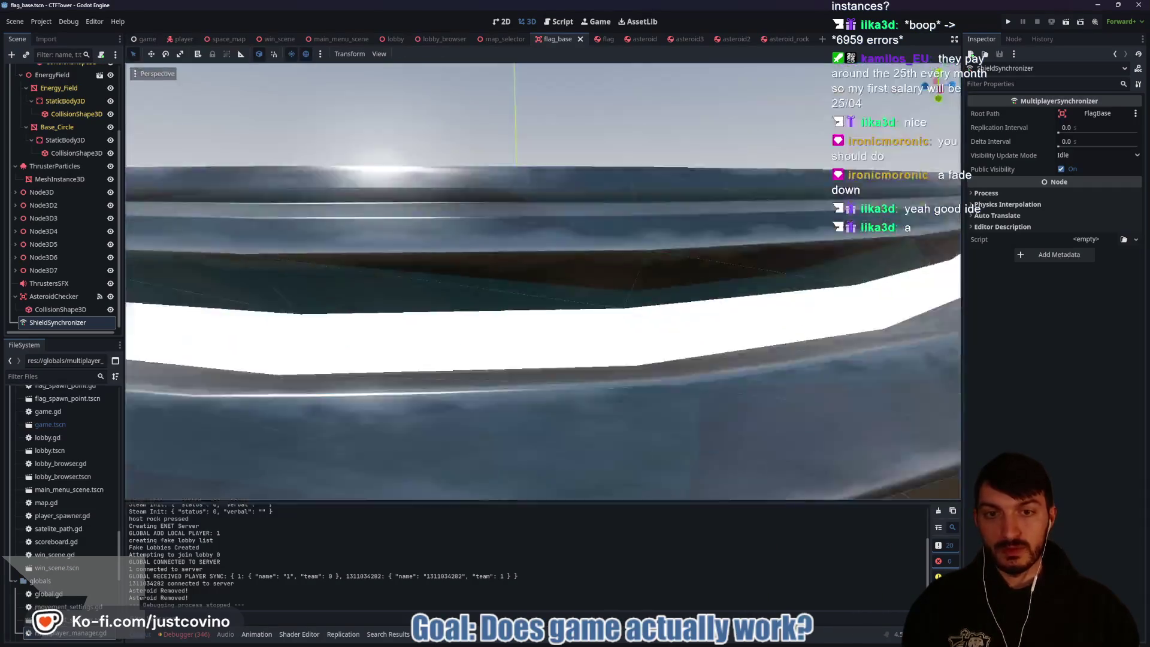
scroll(544, 281, down, 10)
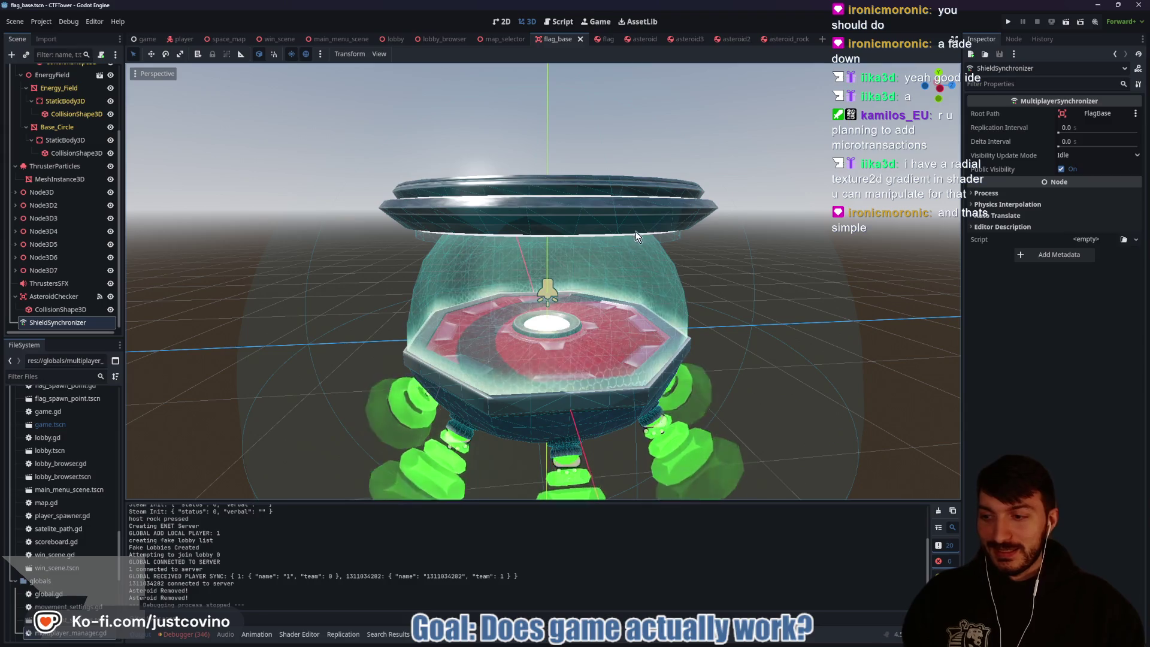
click(1092, 5)
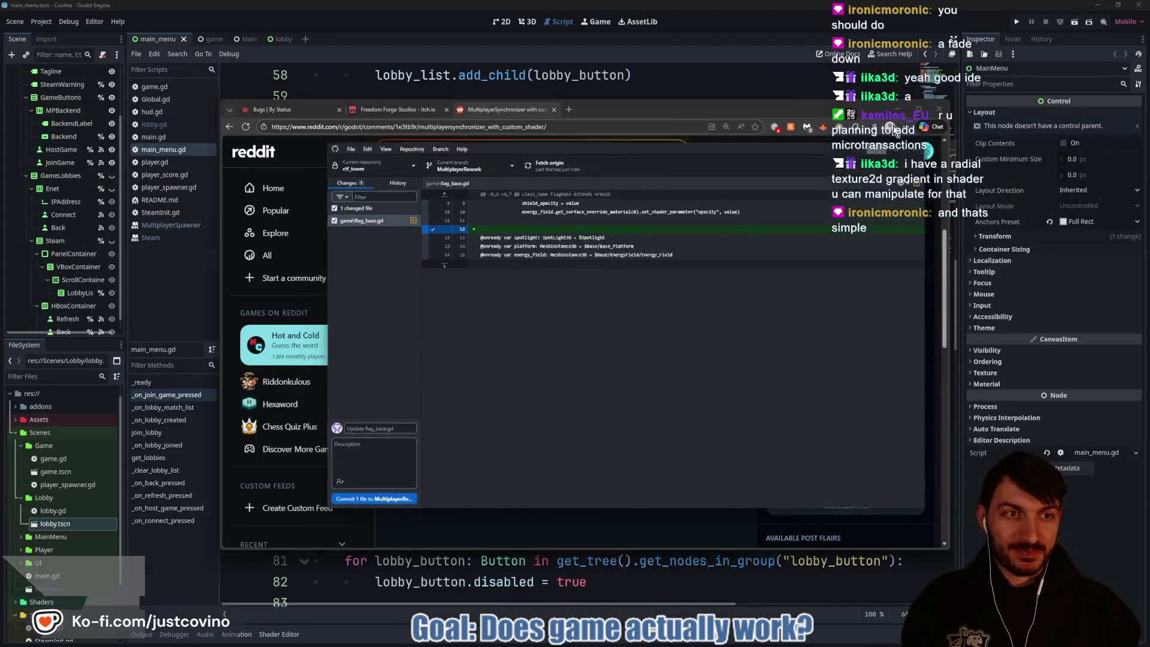
Step: Minimize Steam and the Godot folder window, then open the redemption screenshot PNG on the desktop
key(super+Down)
key(super+Down)
key(super+Down)
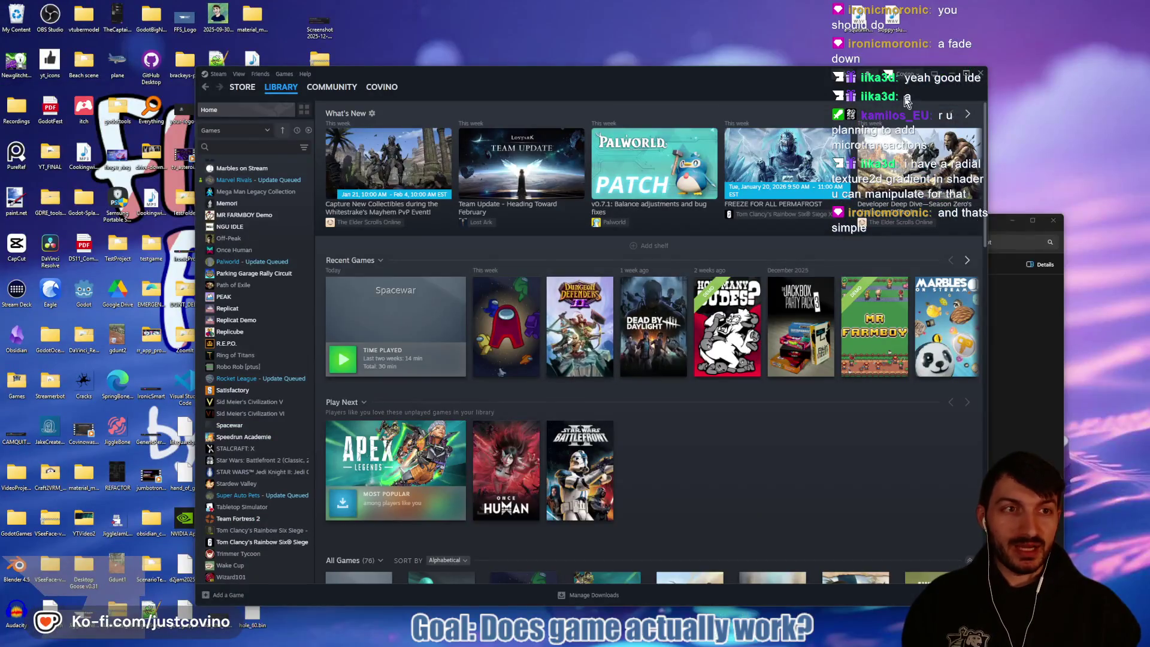
click(953, 73)
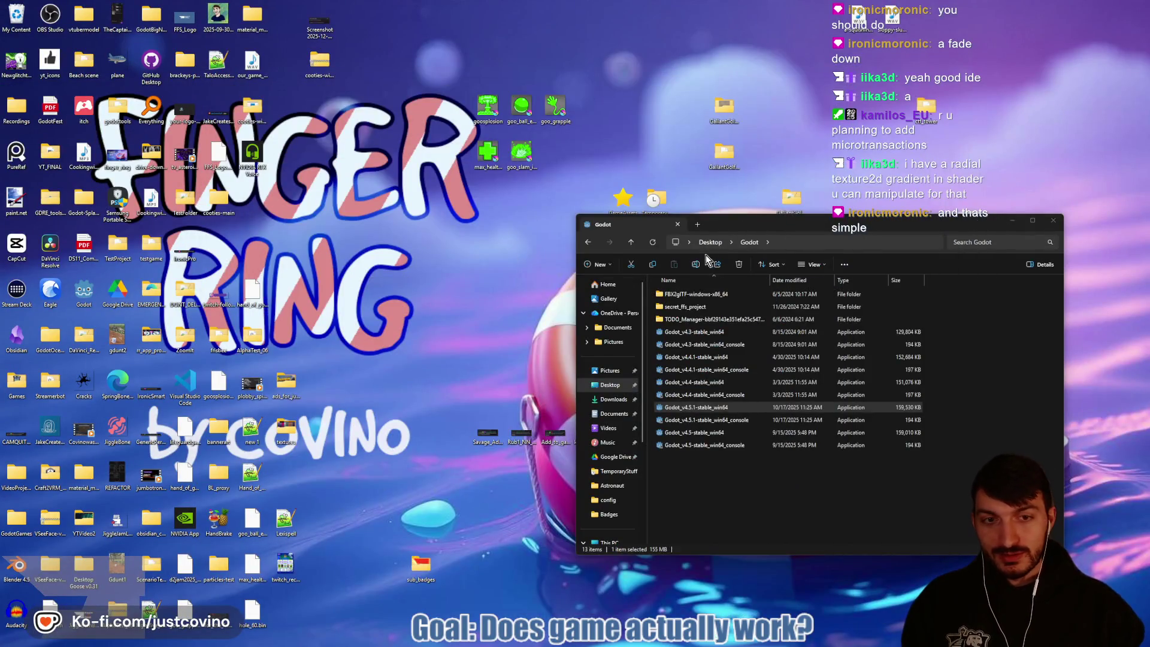
click(1013, 221)
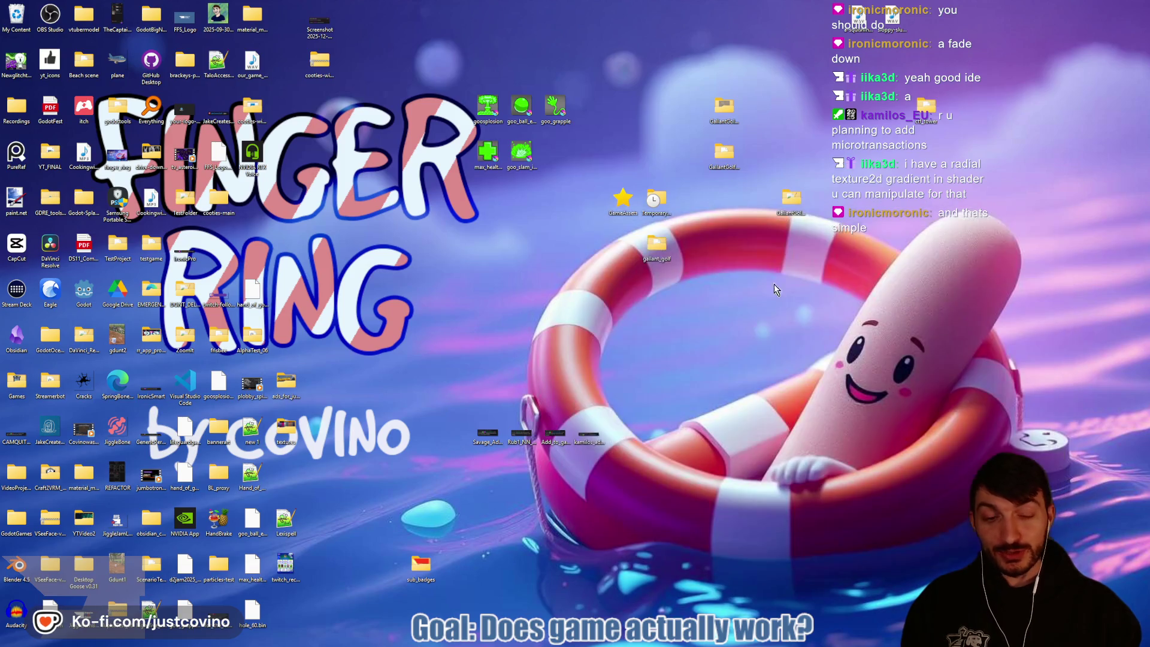
double_click(588, 435)
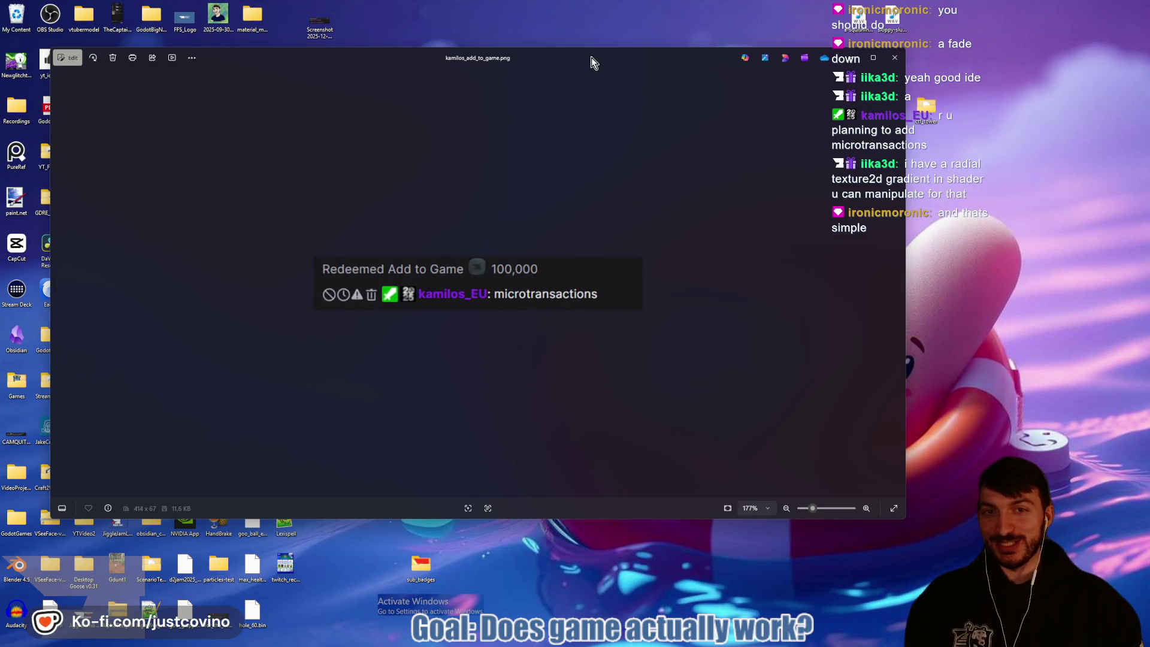
Step: Sketch a trapezoid mock-up with a short caption on the screenshot, clear the drawings, and close Photos
drag(592, 60, 630, 60)
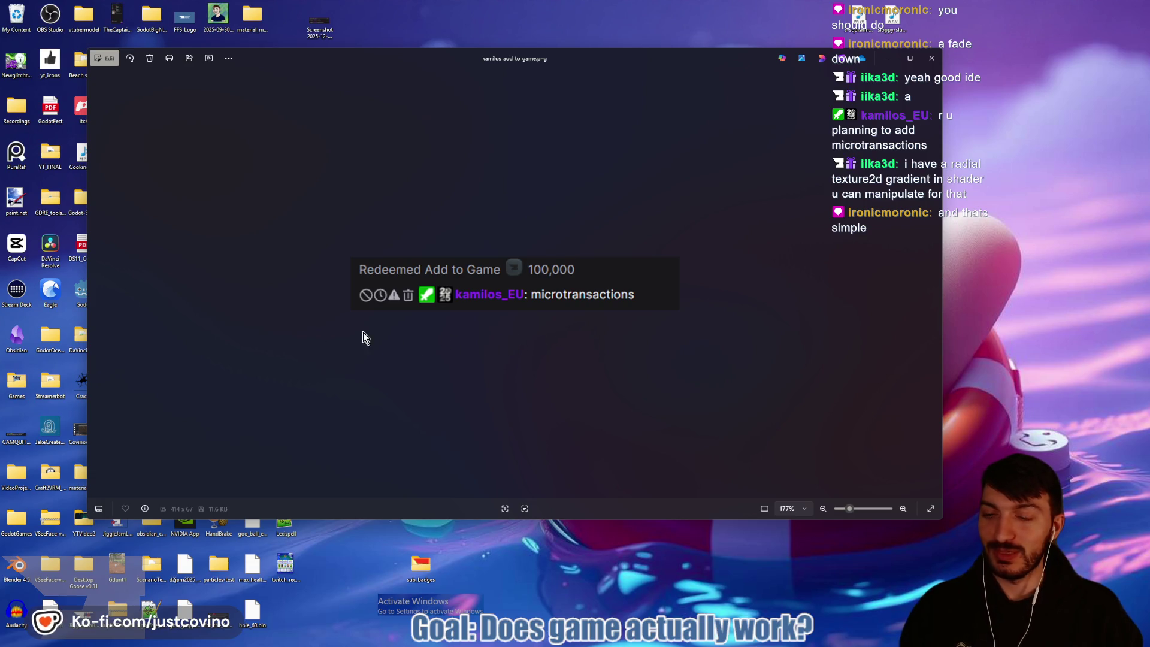
drag(317, 326, 366, 351)
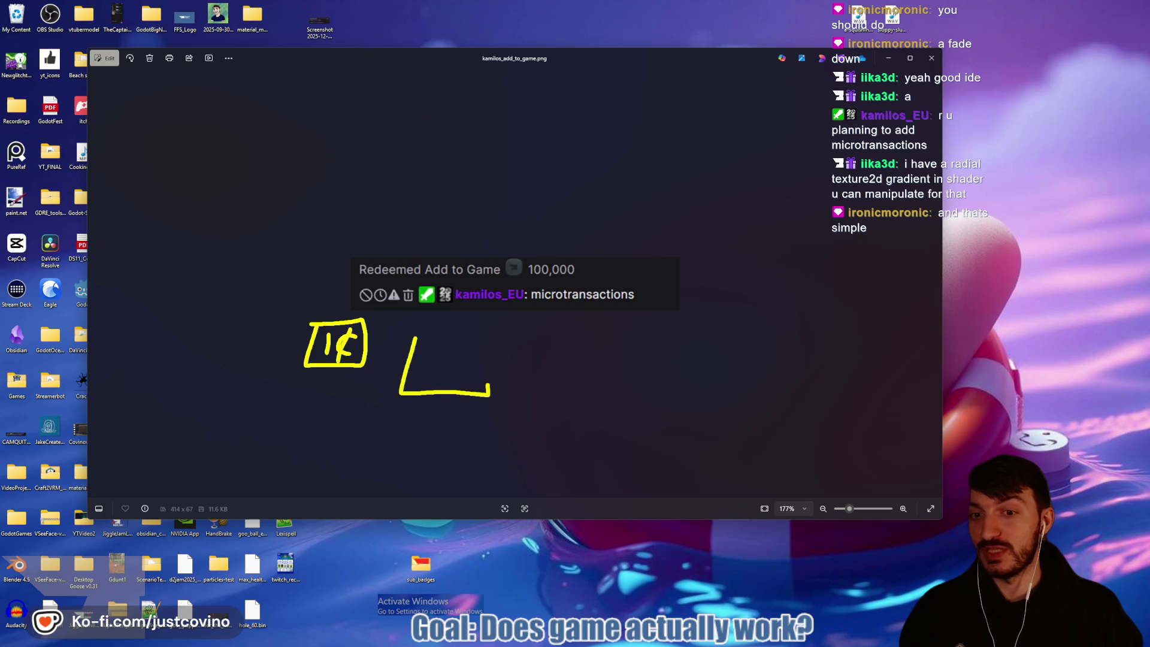
drag(489, 389, 413, 339)
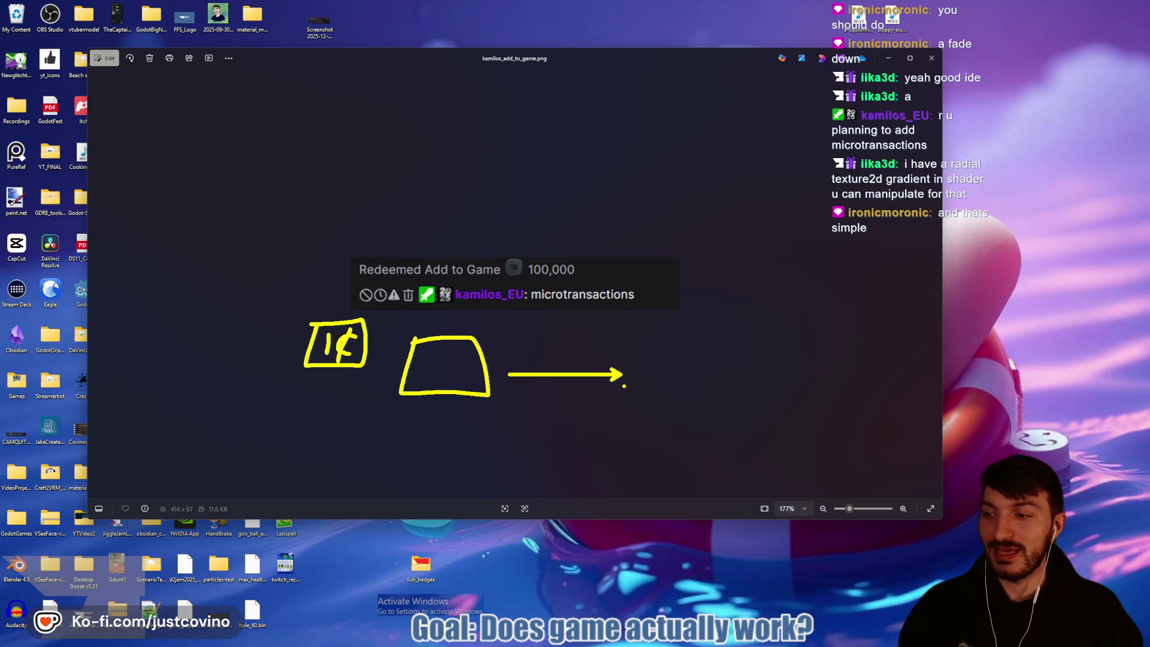
mouse_move(472, 426)
mouse_down()
mouse_move(472, 478)
mouse_move(448, 466)
mouse_up()
key(ctrl+z)
text(amilos made me do this")
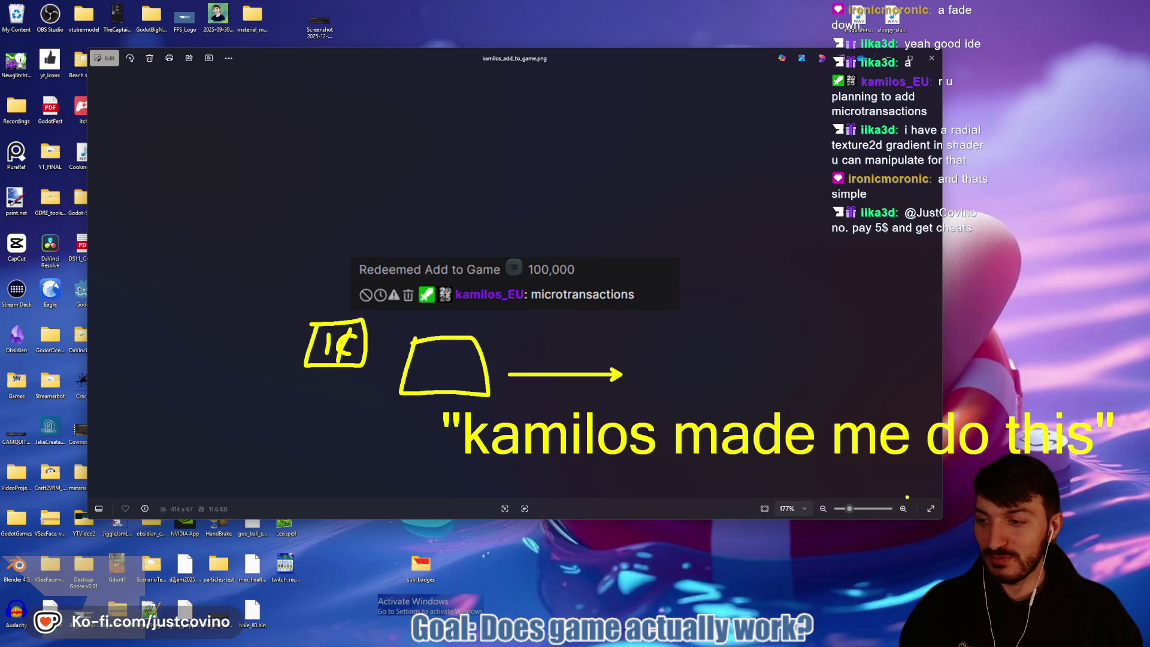
key(Escape)
click(932, 58)
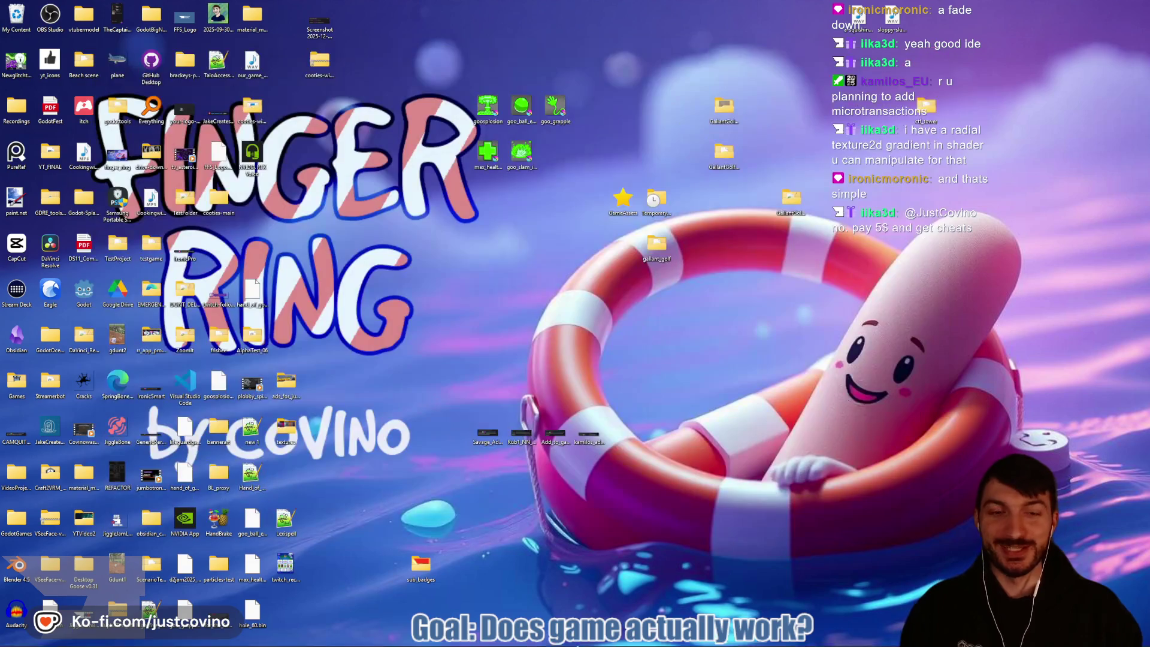
Step: Restore Godot and select Energy_Field to show its shader material (Opacity 1.0, Hive Scale 10.0)
click(664, 596)
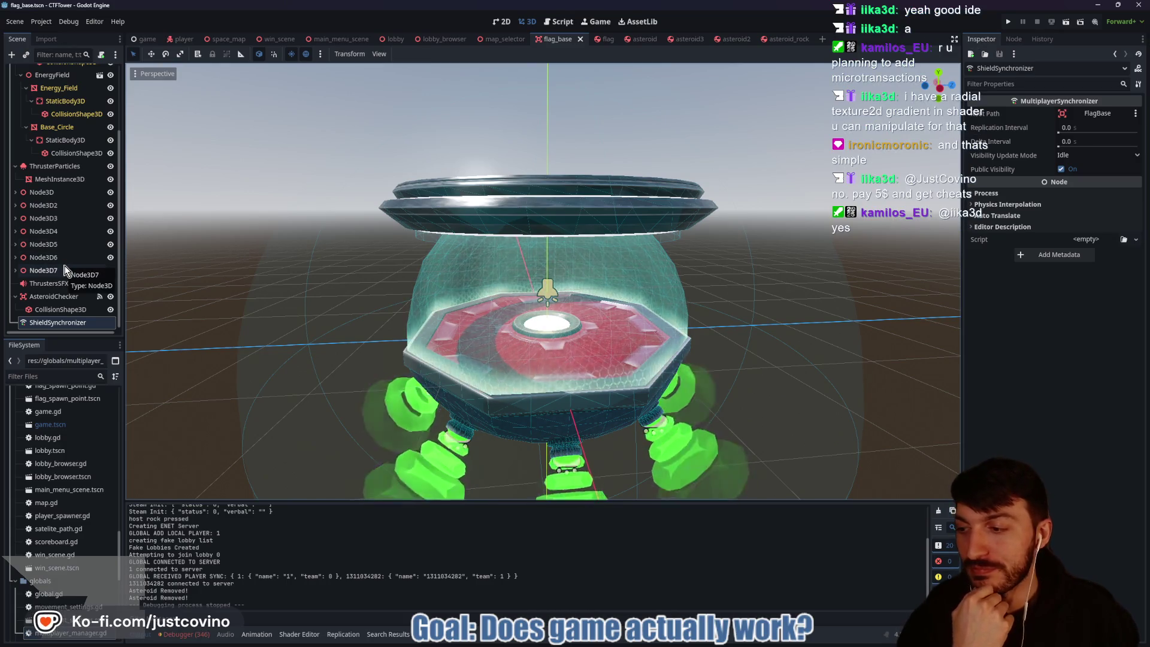
scroll(96, 224, up, 3)
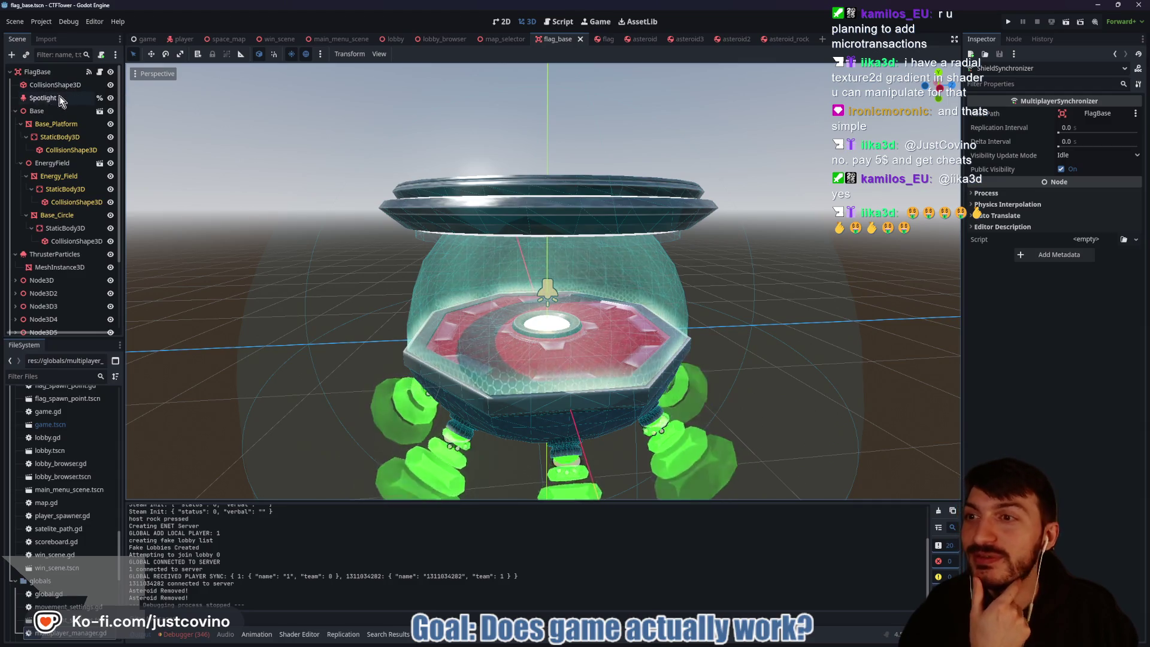
click(66, 176)
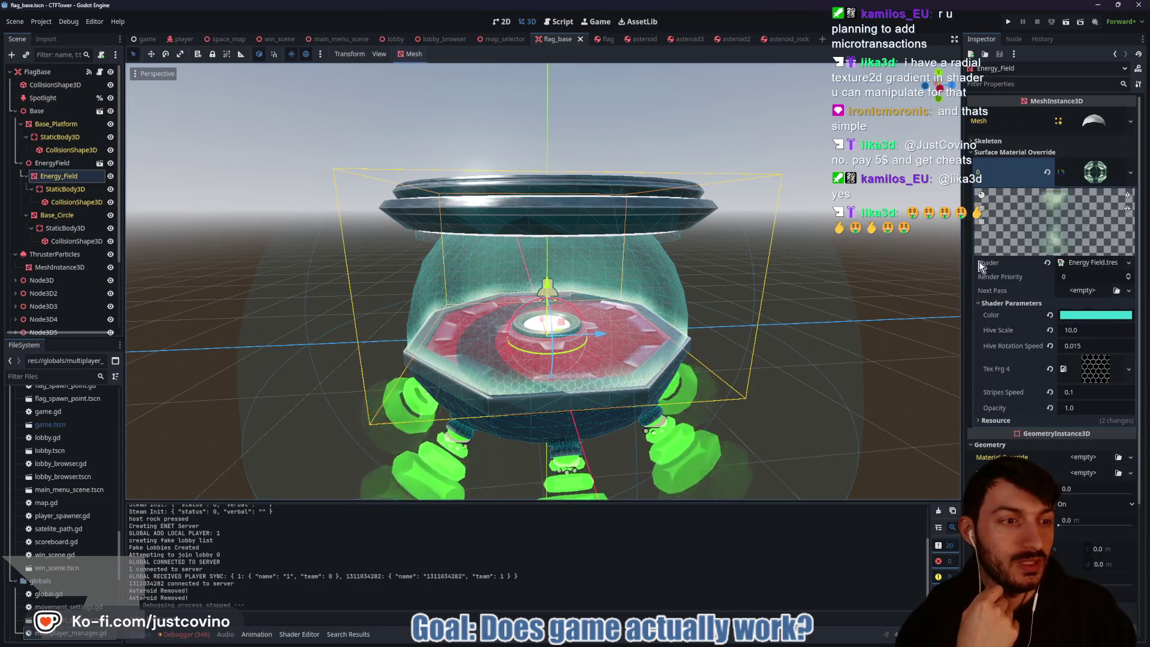
Step: Open Energy Field.tres in an enlarged shader graph editor, launching GooseDesktop along the way
click(1087, 263)
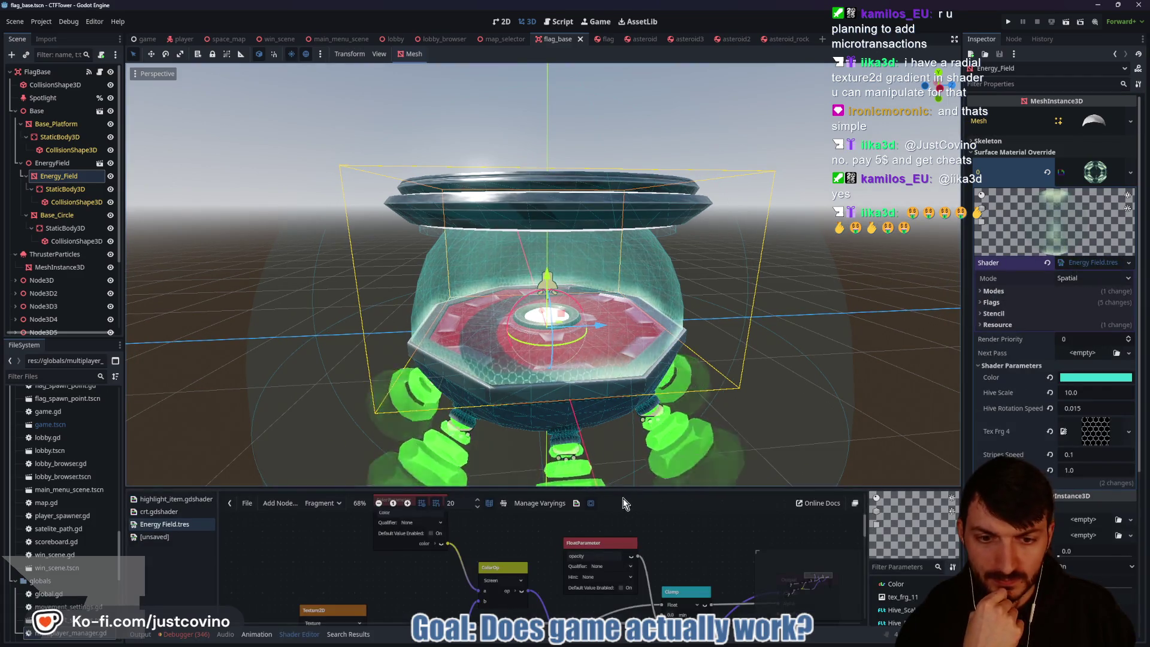
drag(617, 488, 614, 190)
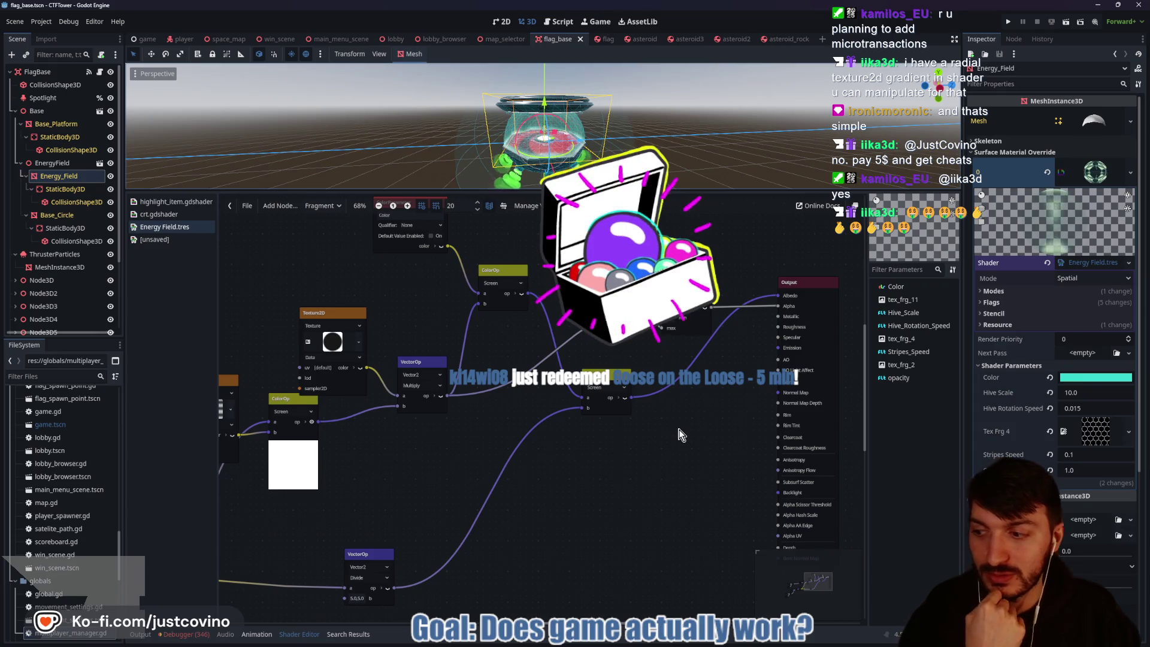
key(super)
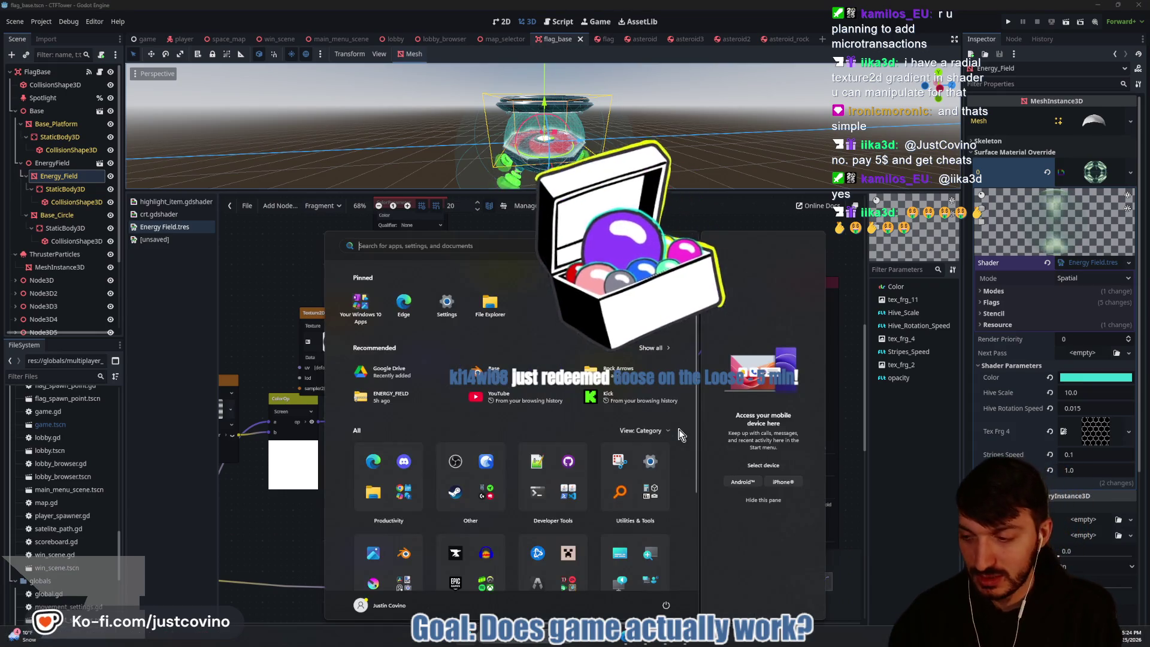
text(goose)
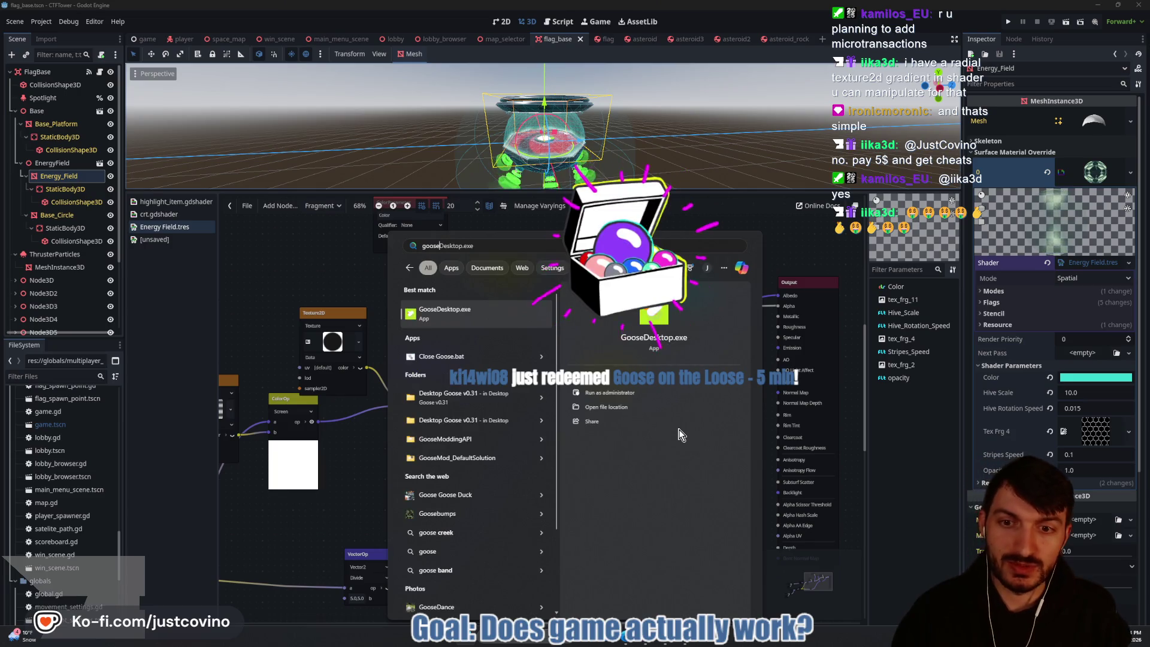
key(Return)
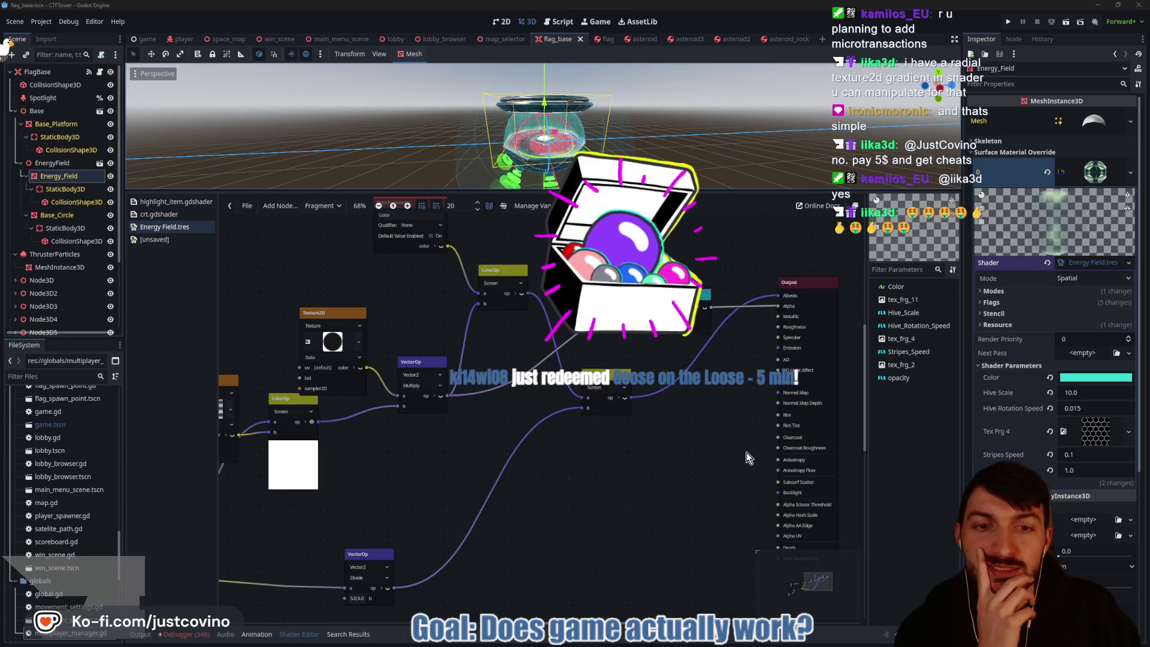
mouse_move(698, 452)
mouse_down()
mouse_move(631, 511)
mouse_move(732, 439)
mouse_move(788, 429)
mouse_up()
Step: Nudge the upper Texture2D node higher in the graph and recenter the view
drag(400, 301, 408, 265)
mouse_move(544, 444)
mouse_down()
mouse_move(594, 436)
mouse_move(715, 382)
mouse_move(671, 386)
mouse_move(459, 473)
mouse_up()
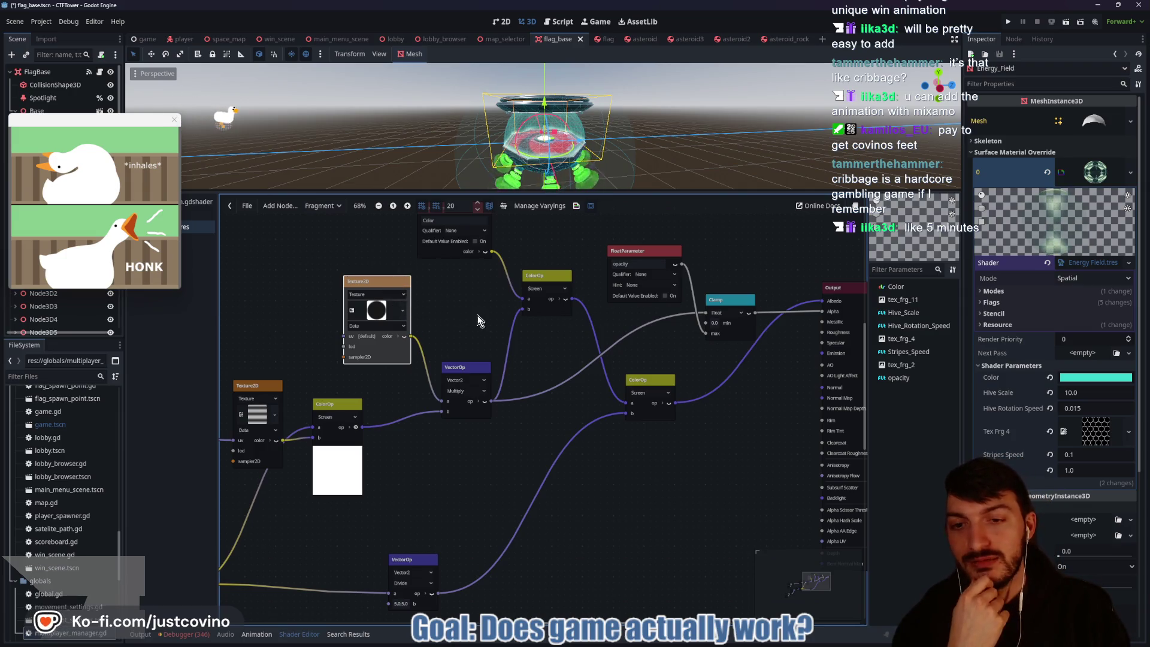
scroll(484, 337, down, 1)
scroll(480, 333, up, 2)
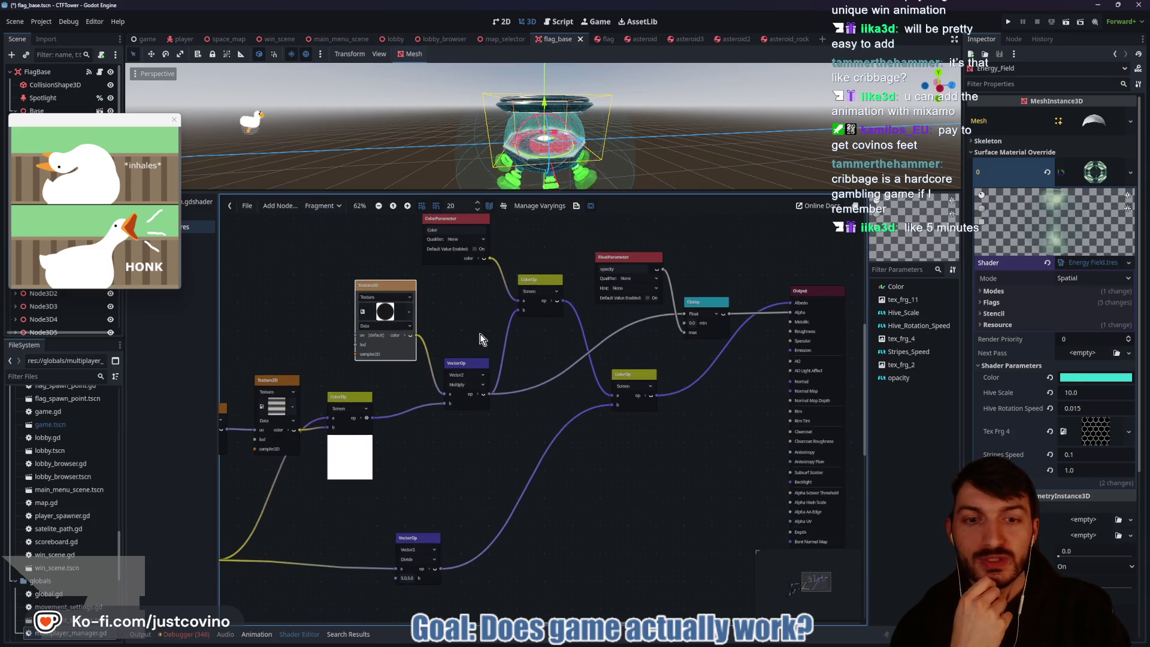
drag(475, 332, 466, 318)
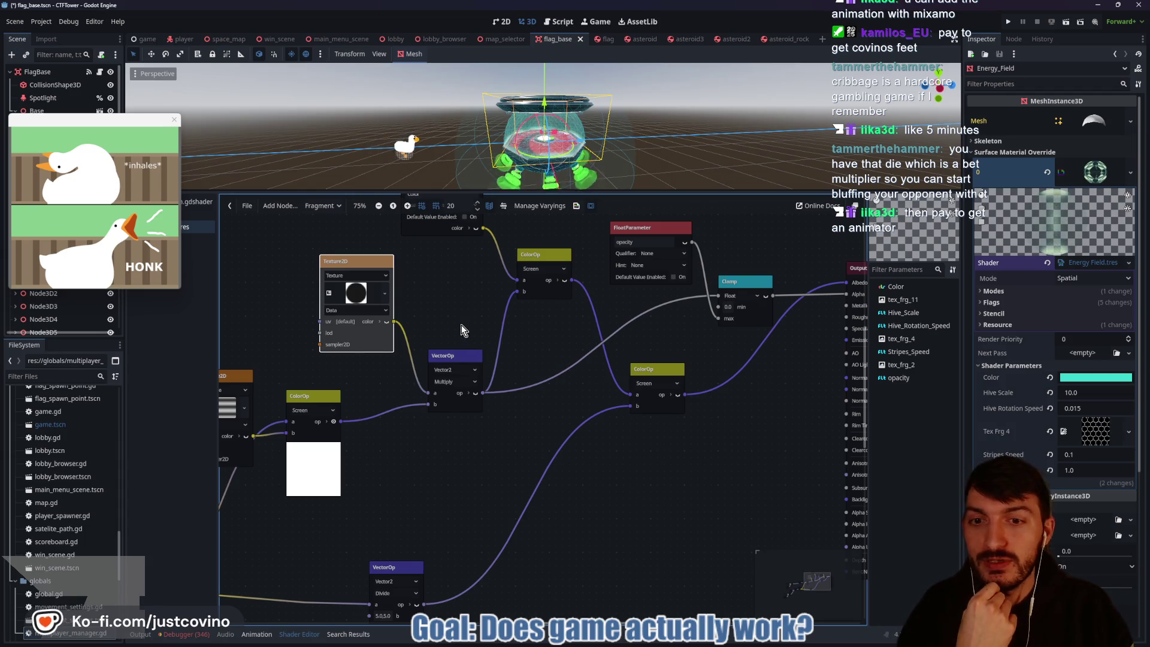
drag(461, 325, 476, 322)
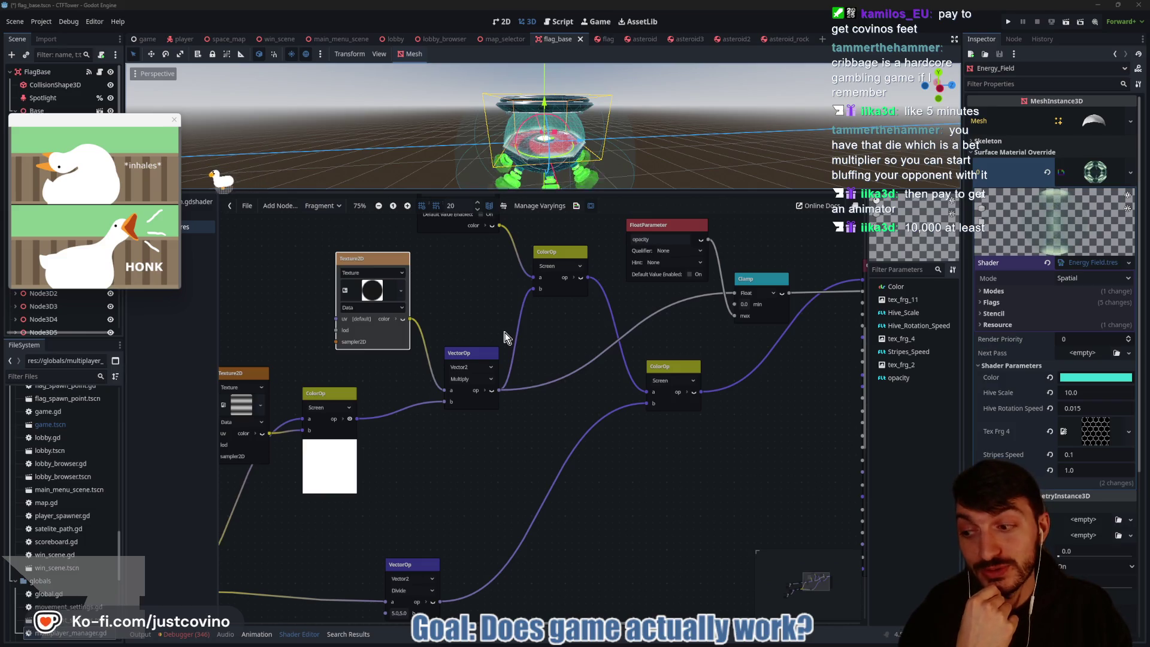
scroll(539, 347, up, 5)
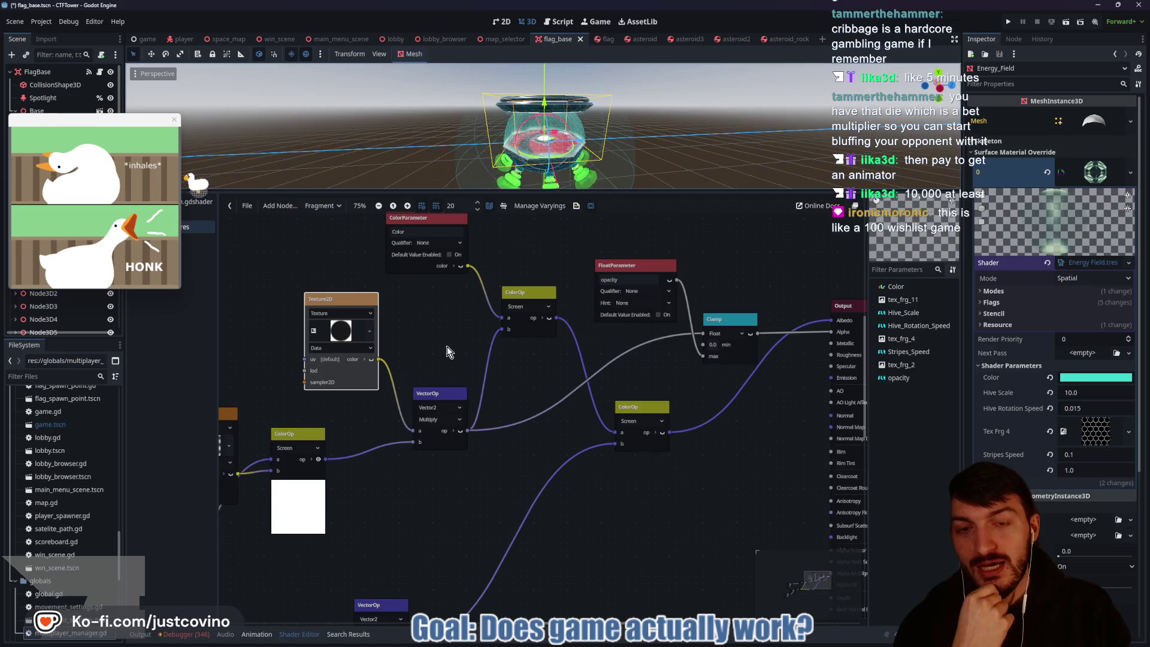
drag(490, 374, 475, 341)
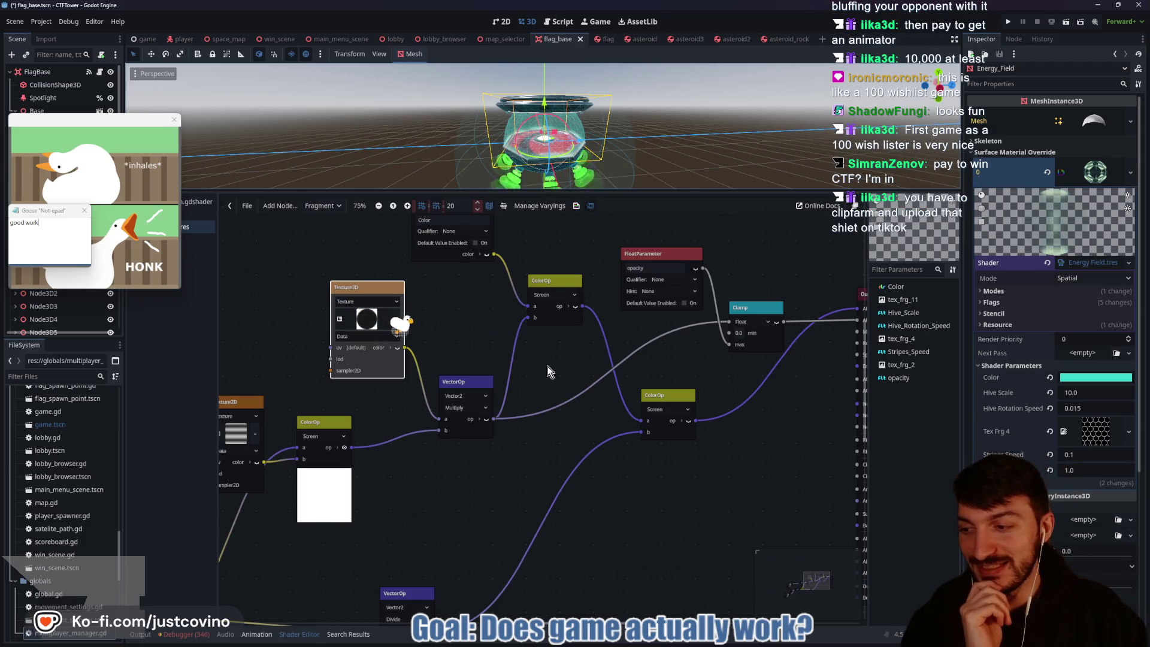
scroll(574, 377, down, 1)
scroll(574, 380, up, 2)
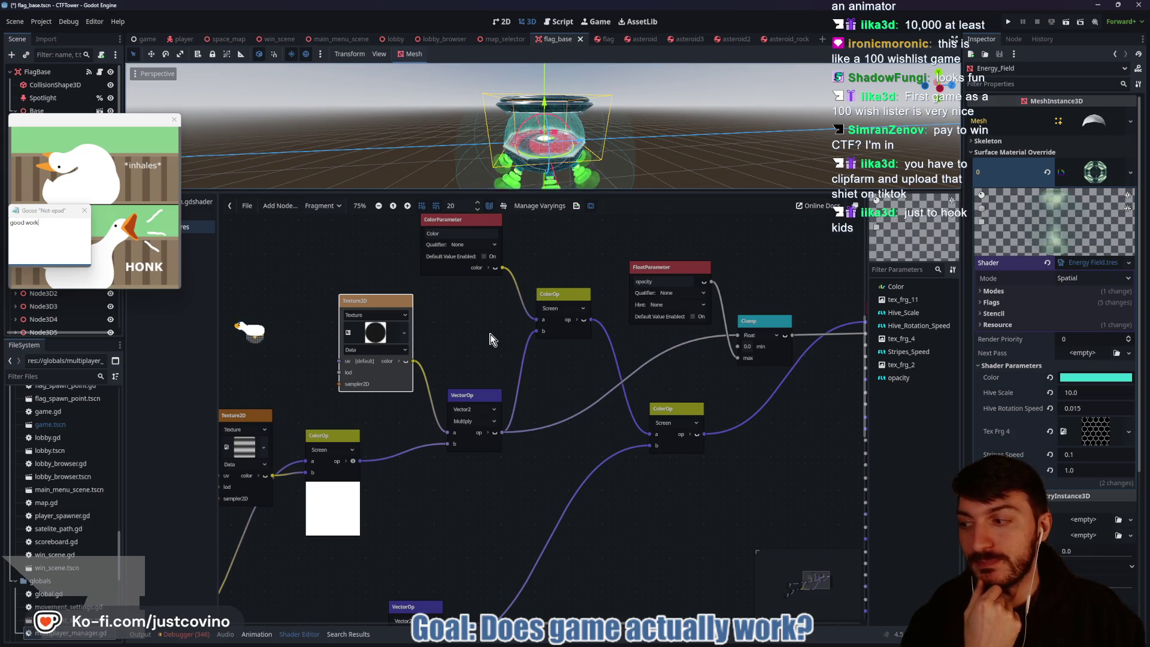
mouse_move(490, 339)
mouse_down()
mouse_move(517, 325)
mouse_move(503, 335)
mouse_move(467, 313)
mouse_up()
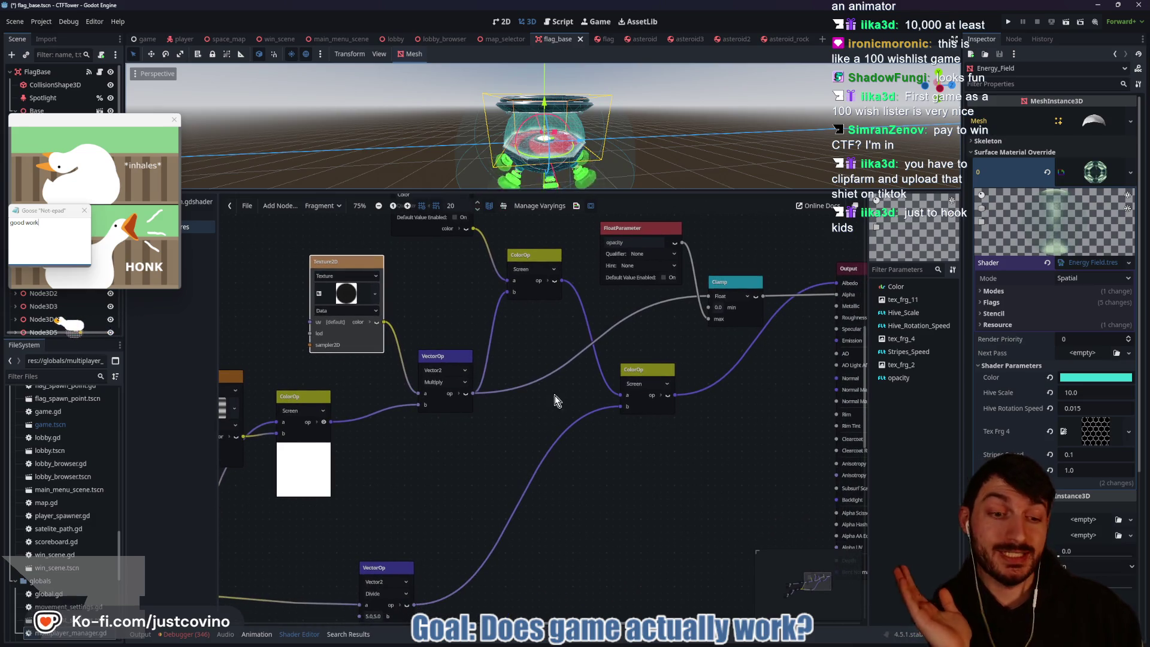
drag(545, 418, 565, 441)
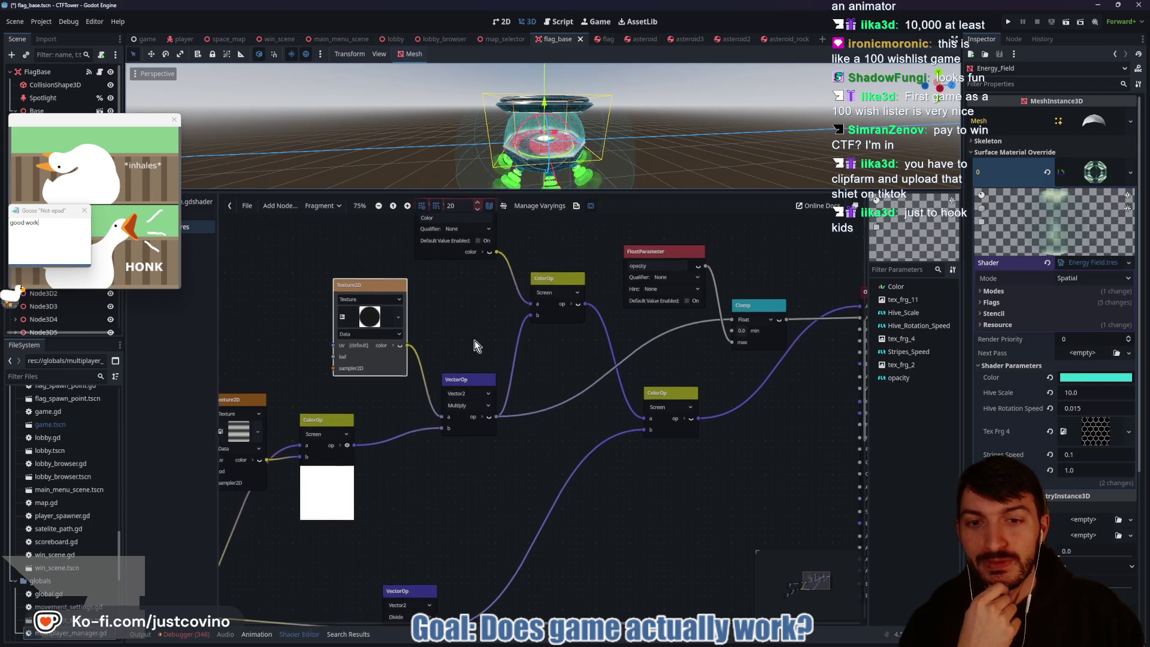
mouse_move(467, 340)
mouse_down()
mouse_move(484, 352)
mouse_move(468, 322)
mouse_up()
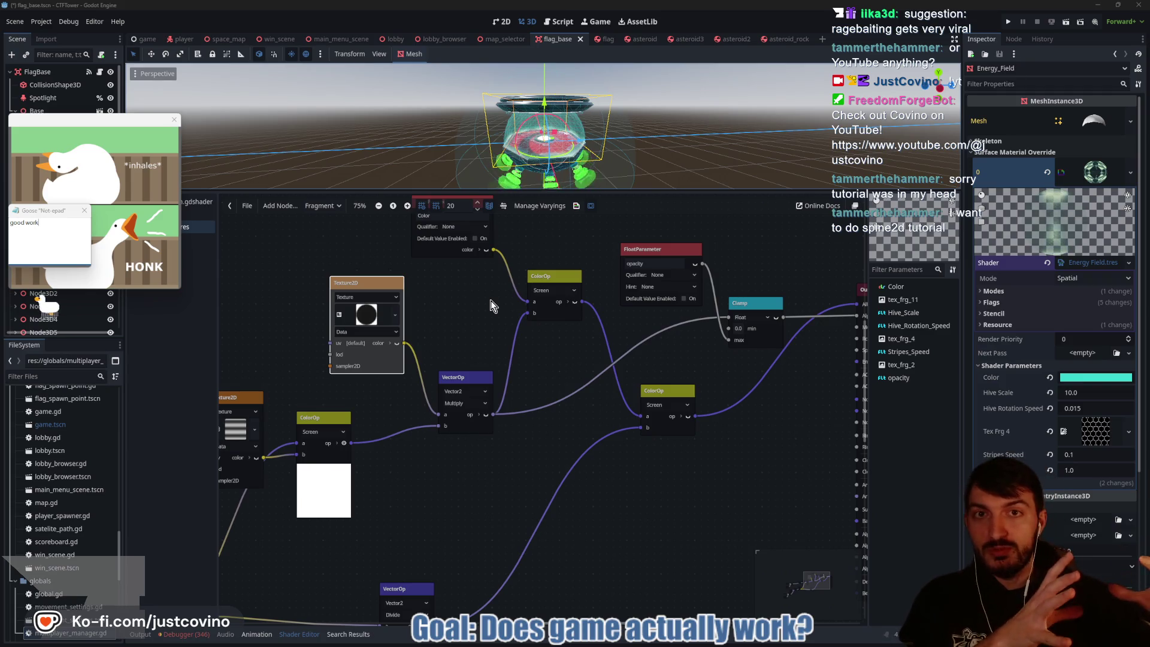
scroll(473, 327, up, 2)
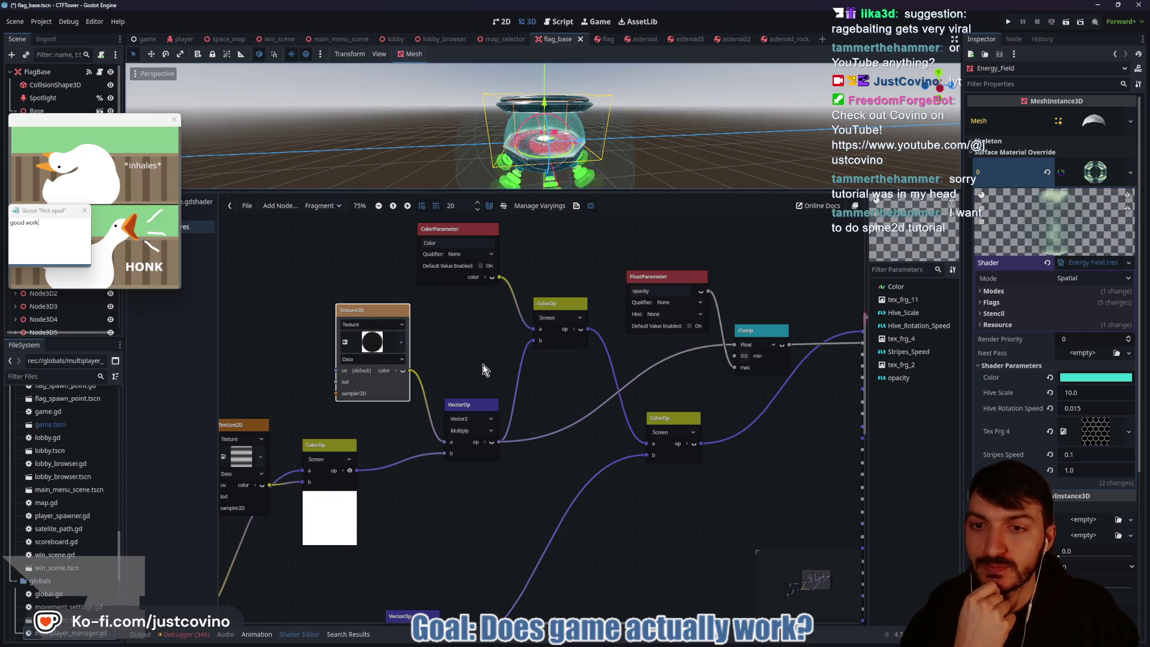
drag(483, 365, 463, 354)
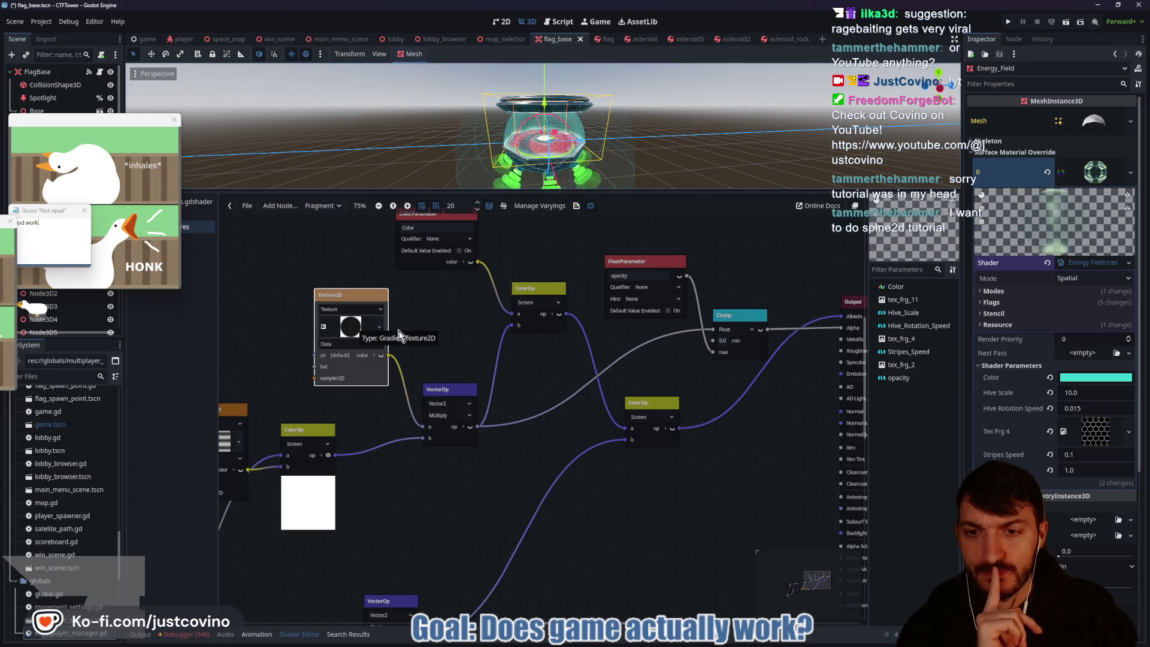
scroll(536, 379, right, 5)
scroll(535, 378, down, 2)
scroll(444, 356, left, 3)
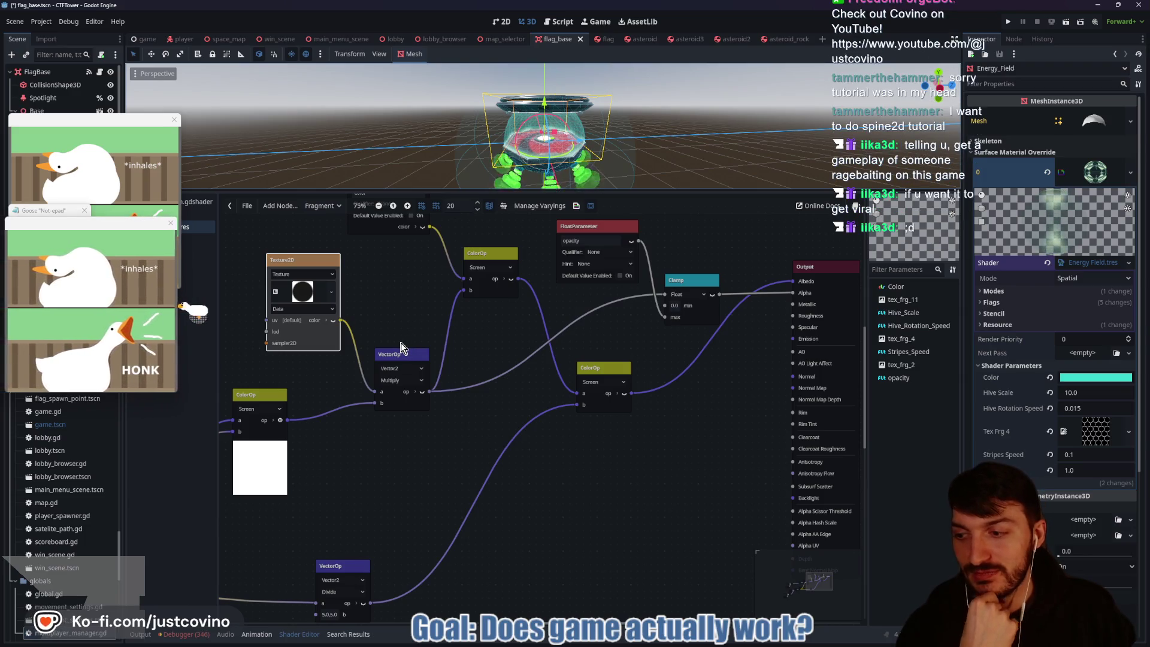
scroll(441, 378, up, 1)
scroll(441, 377, left, 1)
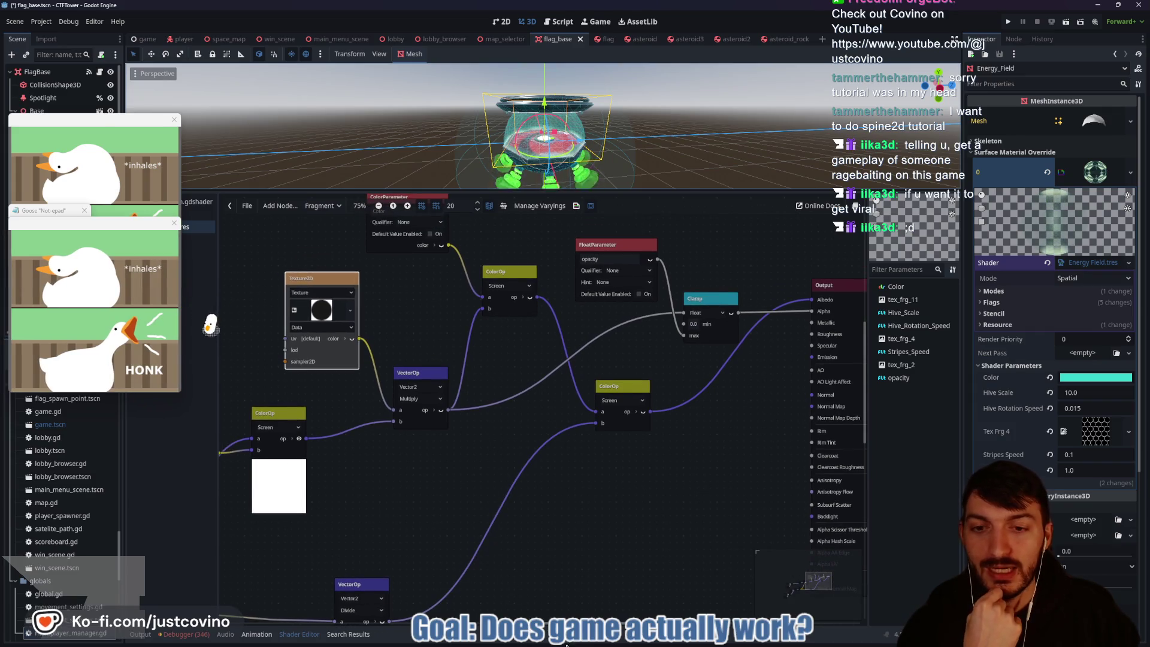
drag(493, 441, 511, 465)
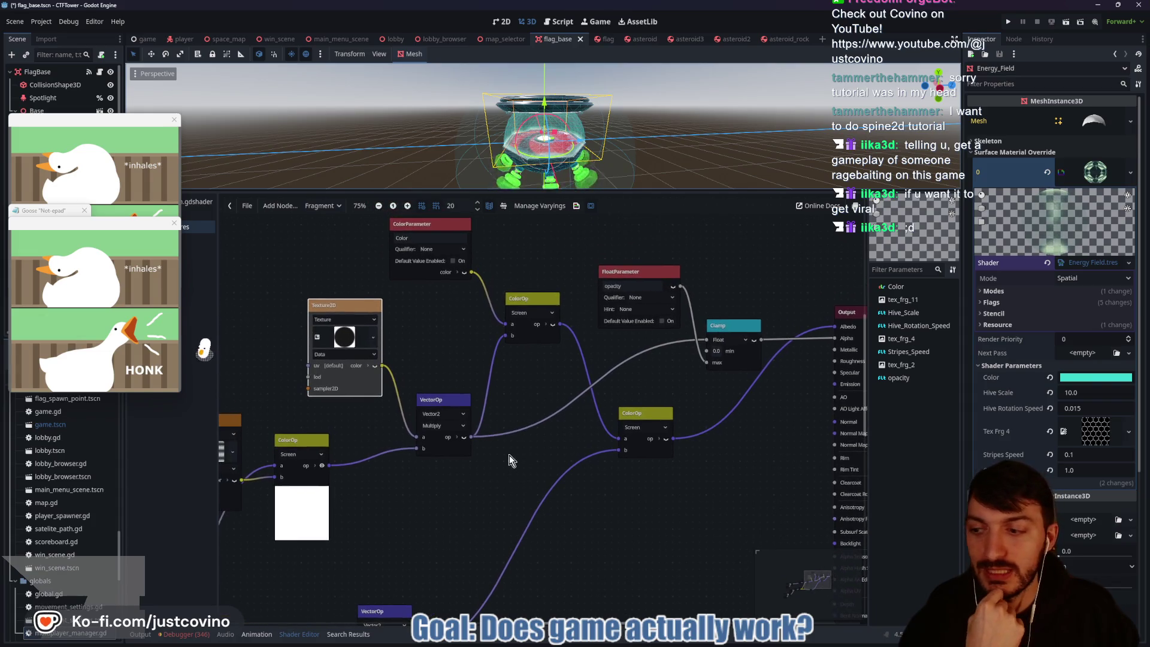
scroll(480, 379, left, 1)
scroll(479, 379, up, 1)
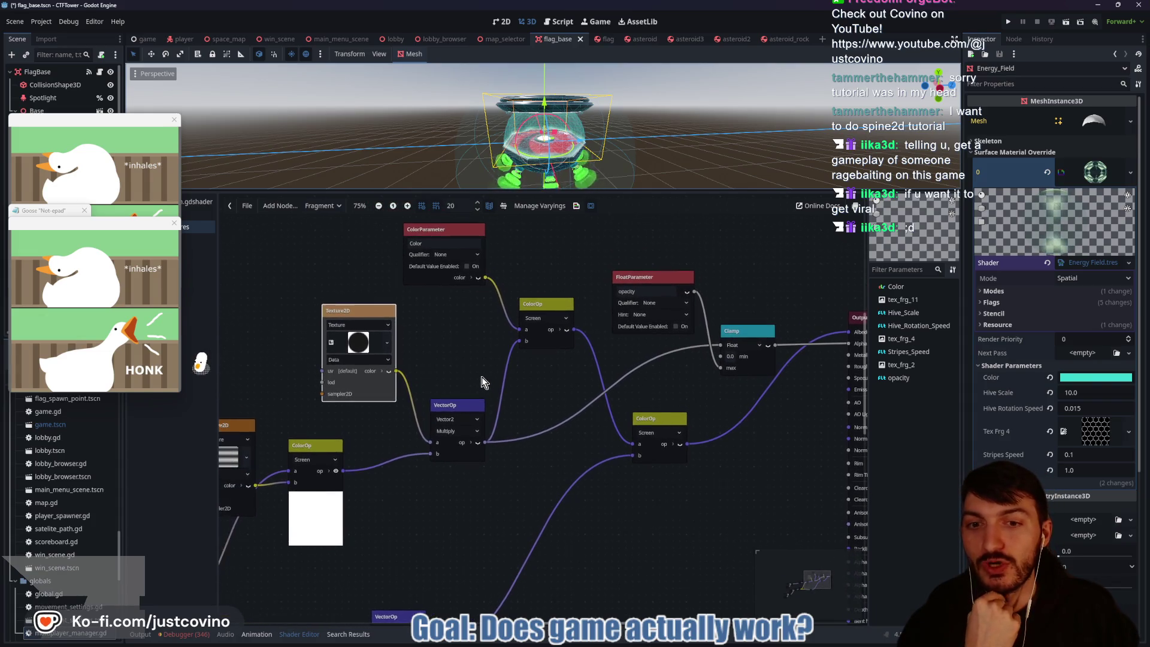
drag(573, 405, 528, 376)
mouse_move(427, 342)
mouse_down()
mouse_move(463, 367)
mouse_move(459, 339)
mouse_move(462, 355)
mouse_move(443, 356)
mouse_up()
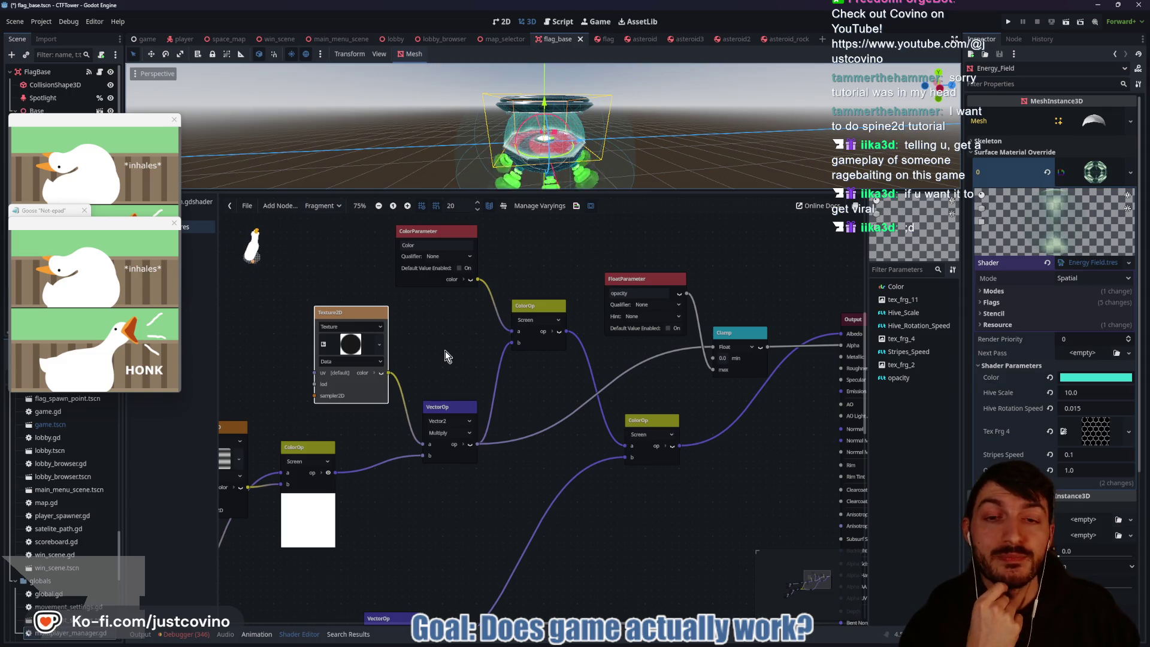
mouse_move(445, 351)
mouse_down()
mouse_move(476, 333)
mouse_move(452, 311)
mouse_up()
mouse_move(529, 350)
mouse_down()
mouse_move(440, 351)
mouse_move(583, 342)
mouse_up()
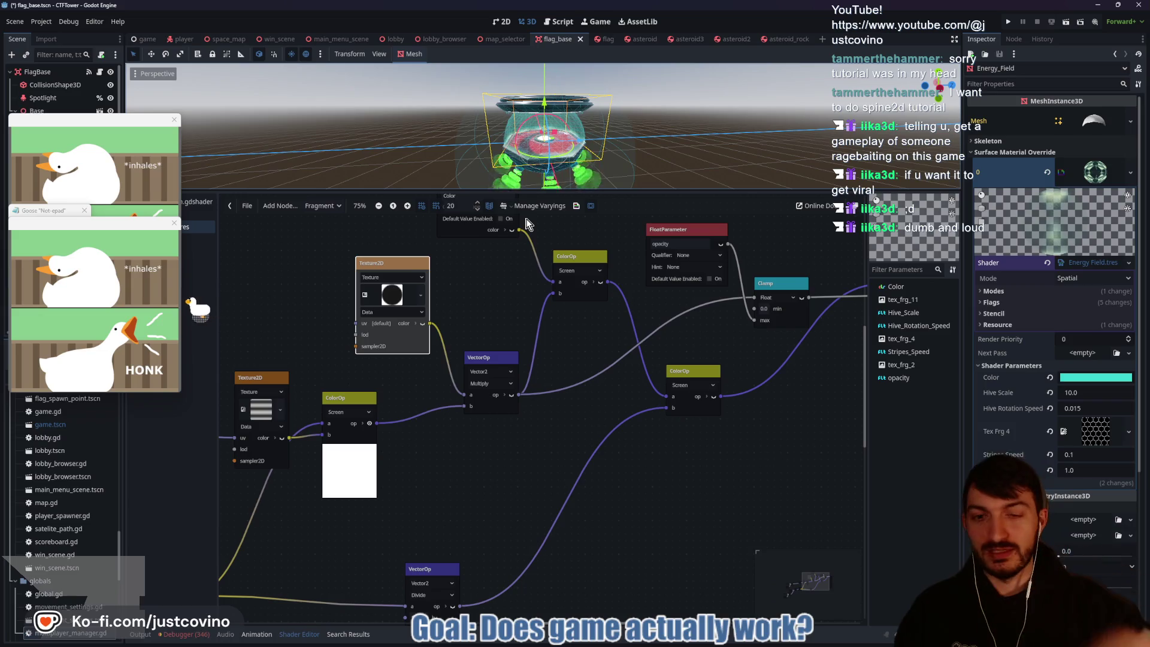
mouse_move(491, 301)
mouse_down()
mouse_move(511, 318)
mouse_move(474, 301)
mouse_up()
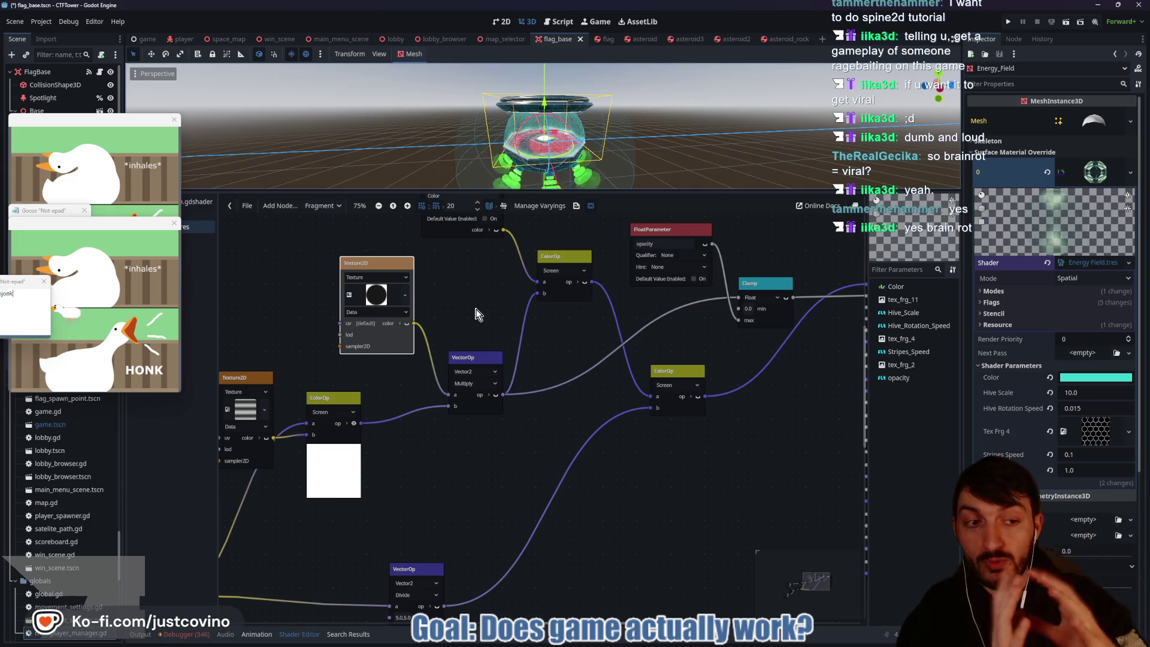
scroll(477, 305, down, 1)
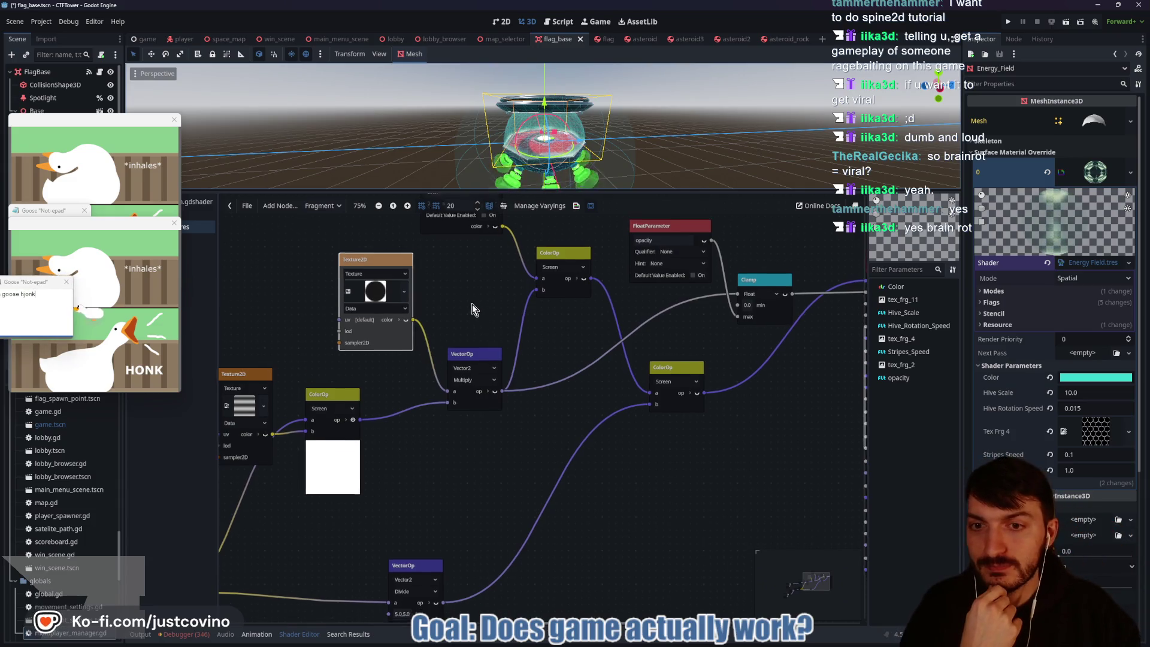
scroll(477, 299, up, 1)
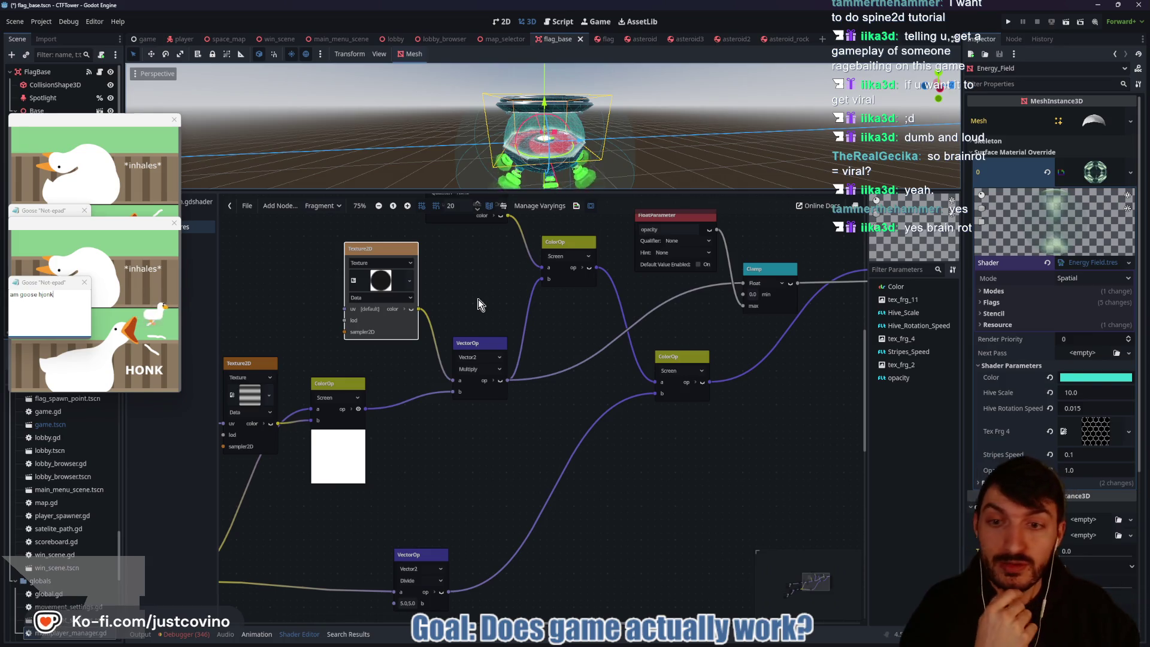
mouse_move(477, 297)
mouse_down()
mouse_move(495, 308)
mouse_move(480, 283)
mouse_move(457, 310)
mouse_up()
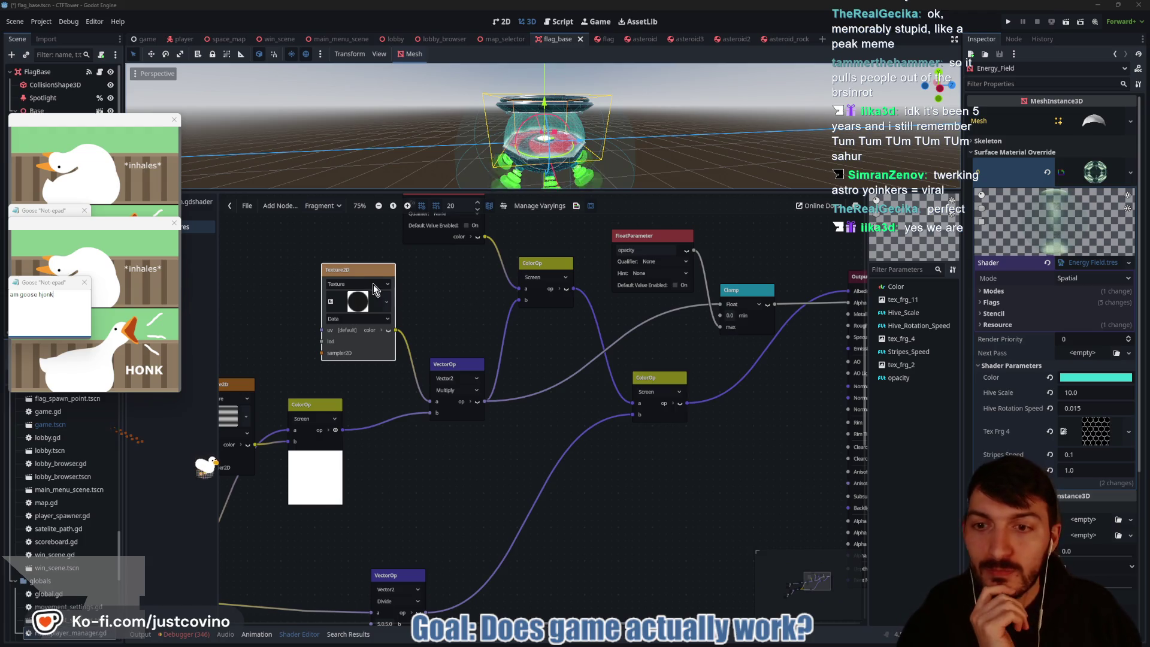
Step: Deselect the Energy_Field mesh and dismiss the desktop goose and its notepad windows
scroll(454, 330, up, 1)
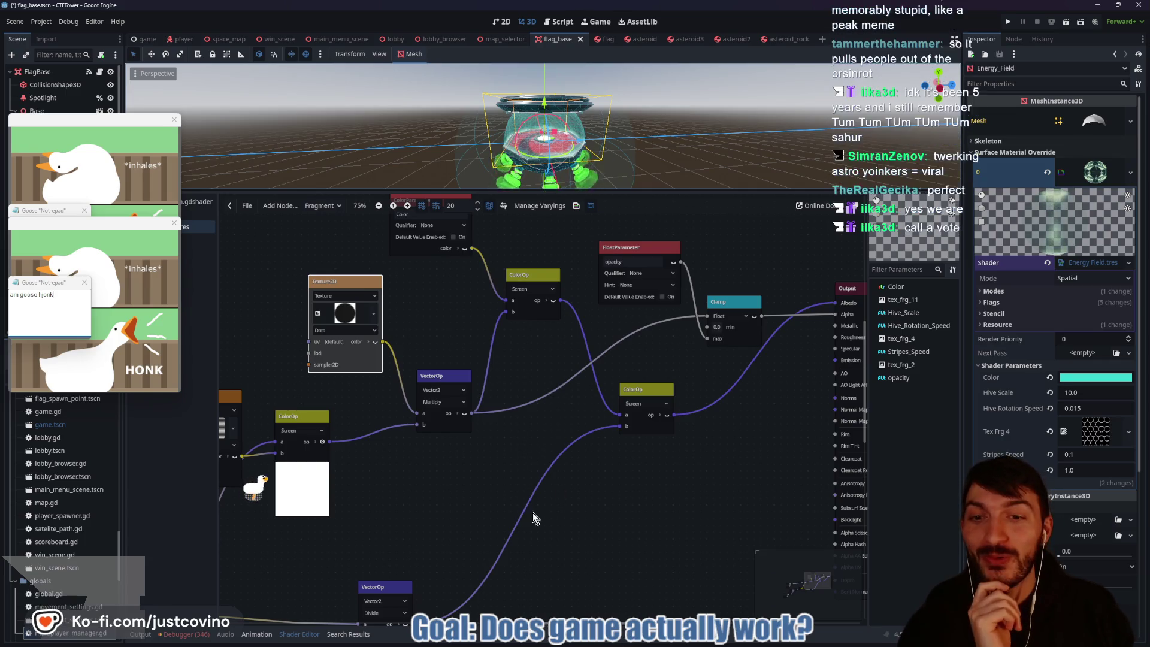
click(525, 400)
key(Escape)
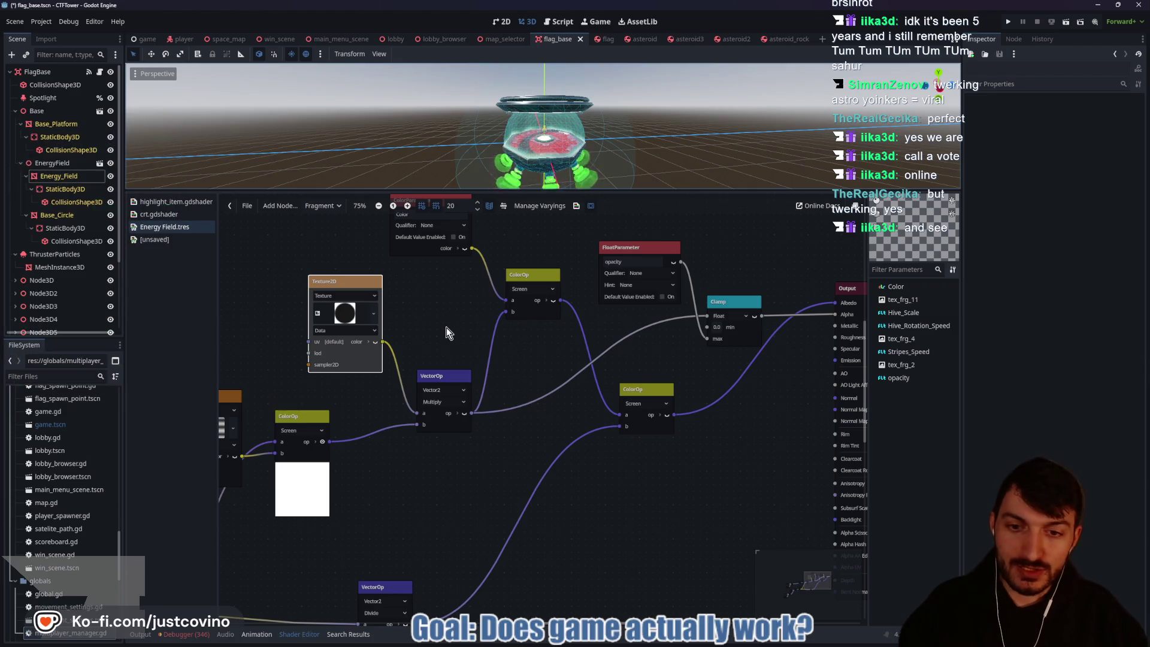
mouse_move(447, 328)
mouse_down()
mouse_move(465, 336)
mouse_move(499, 412)
mouse_up()
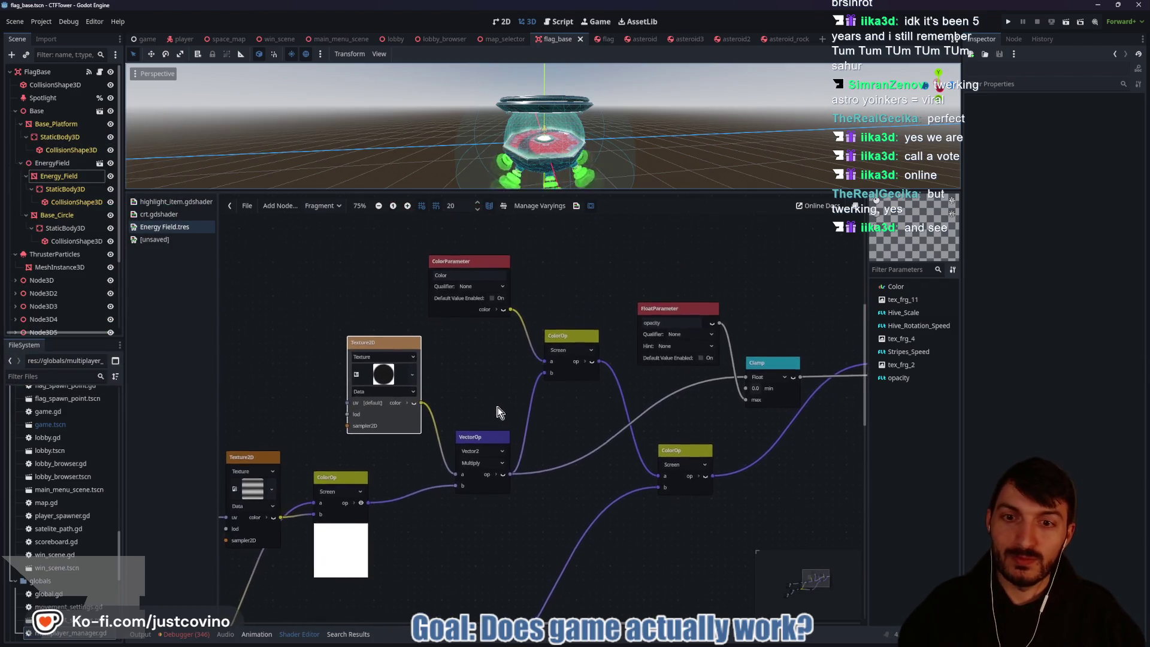
scroll(486, 365, down, 4)
scroll(513, 412, right, 3)
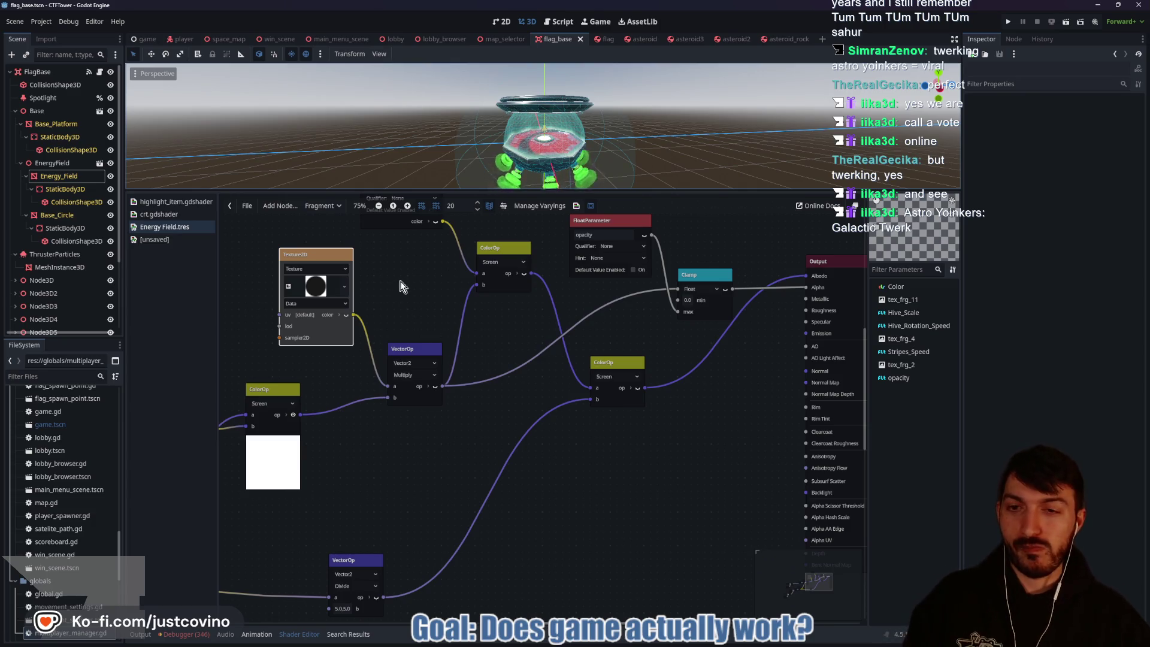
drag(412, 279, 427, 279)
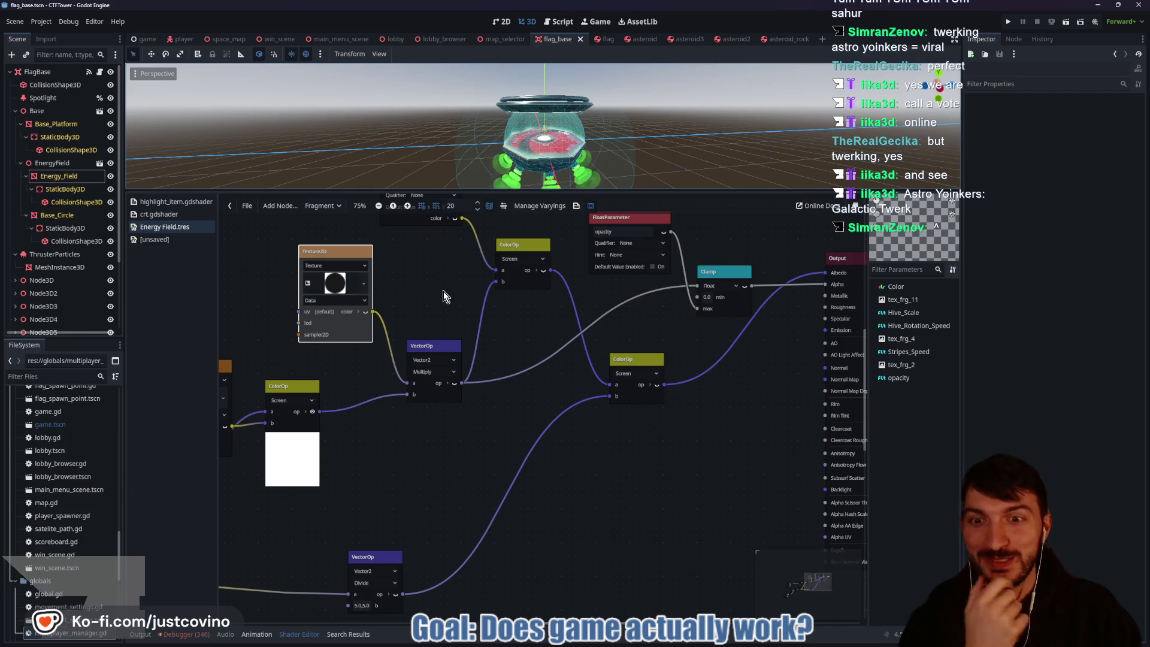
drag(436, 307, 418, 292)
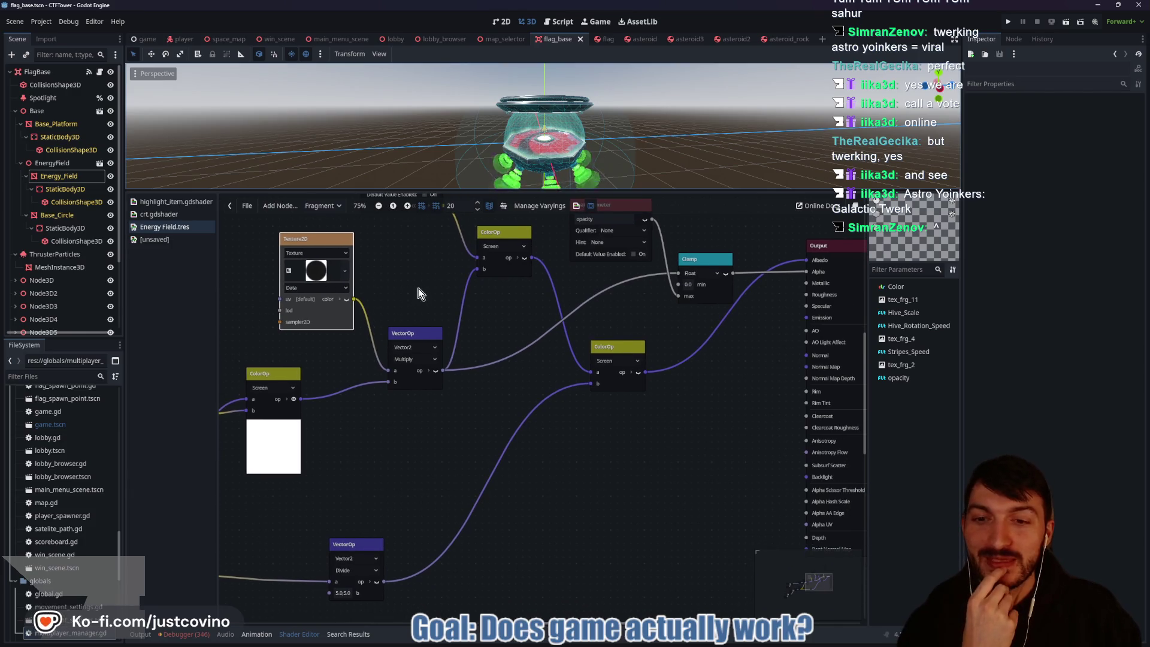
scroll(431, 272, left, 3)
scroll(419, 281, up, 1)
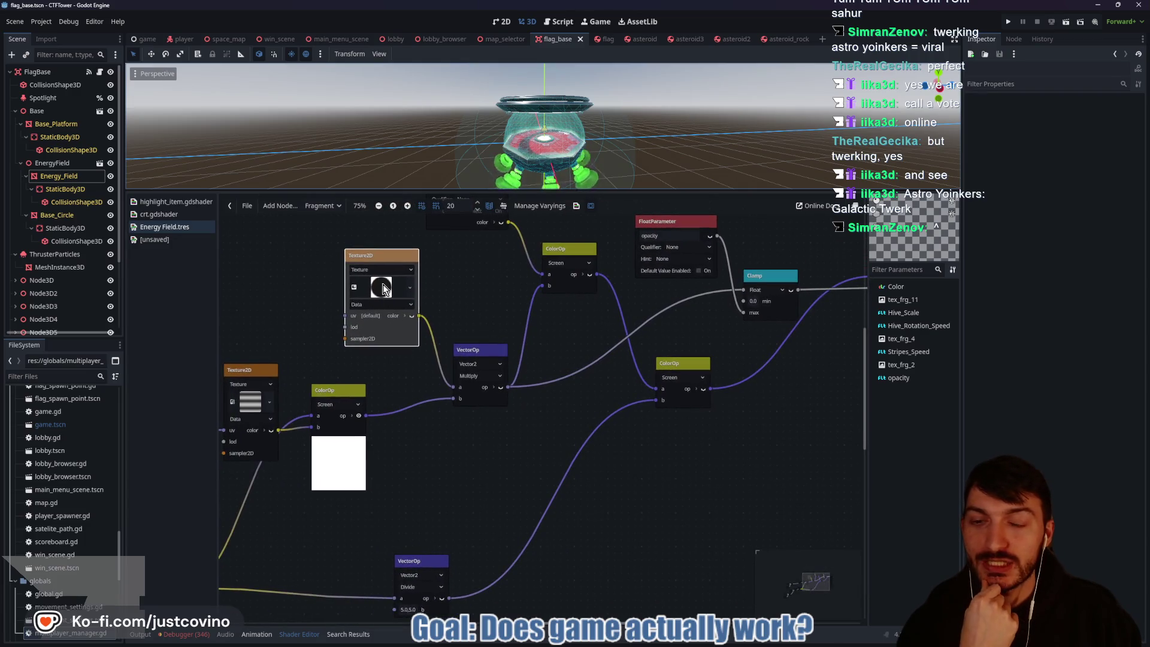
scroll(487, 303, right, 2)
scroll(470, 274, down, 1)
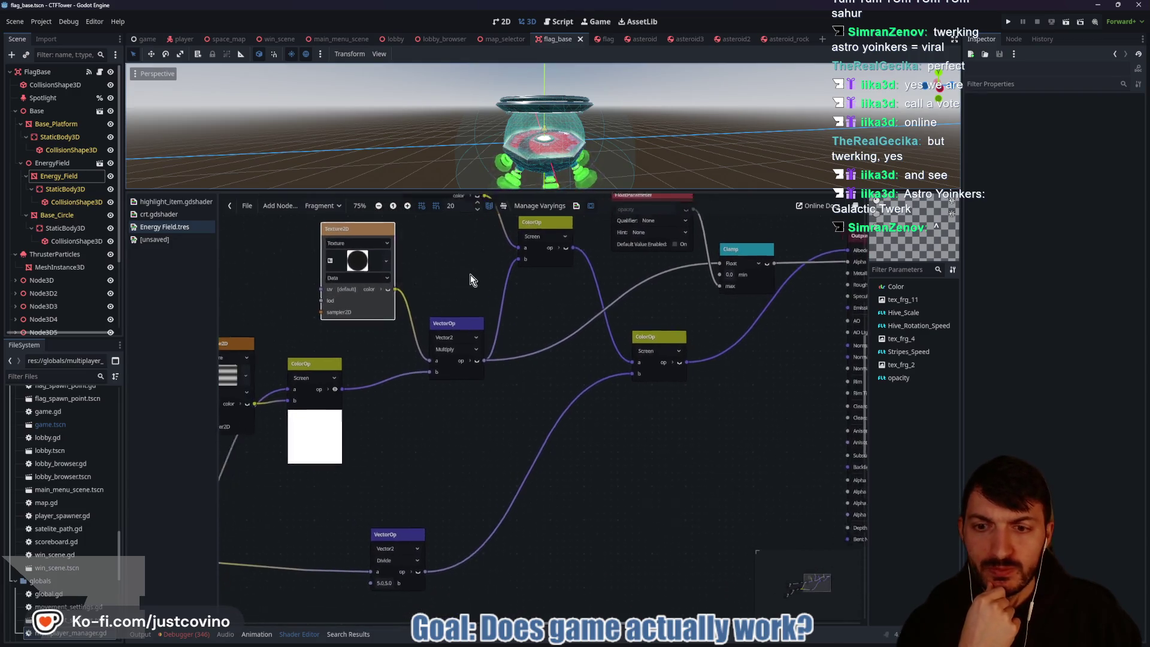
mouse_move(478, 297)
mouse_down()
mouse_move(517, 293)
mouse_move(483, 292)
mouse_up()
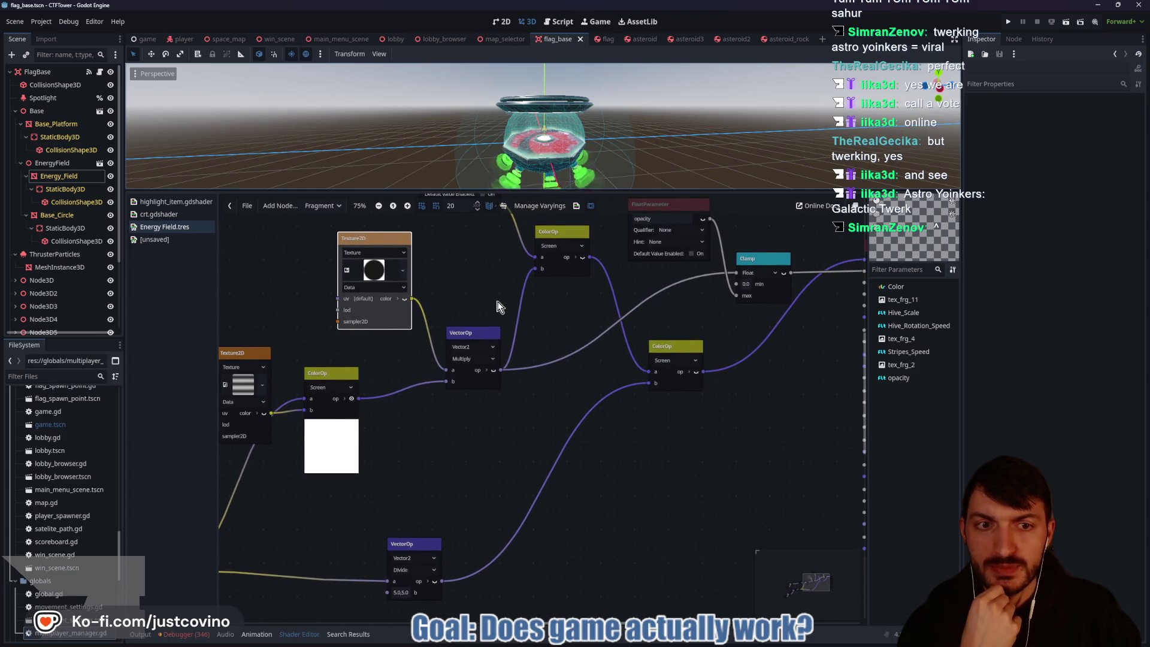
mouse_move(767, 231)
mouse_down()
mouse_move(682, 283)
mouse_move(653, 318)
mouse_move(728, 282)
mouse_move(705, 286)
mouse_up()
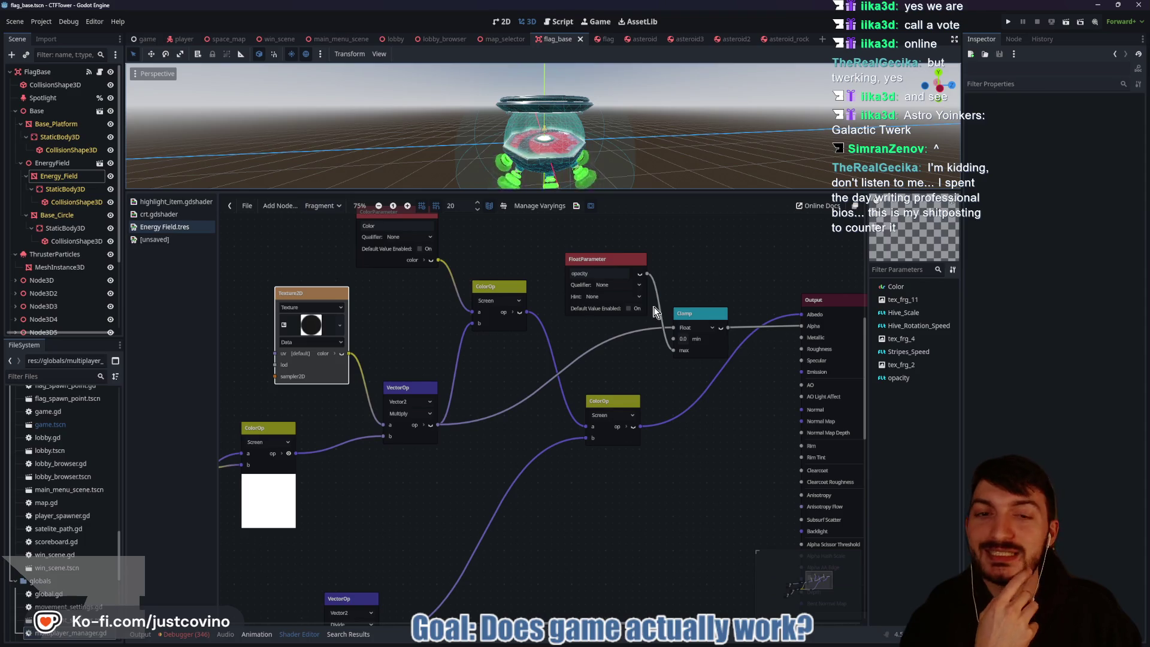
mouse_move(500, 376)
mouse_down()
mouse_move(520, 360)
mouse_move(473, 362)
mouse_move(522, 355)
mouse_up()
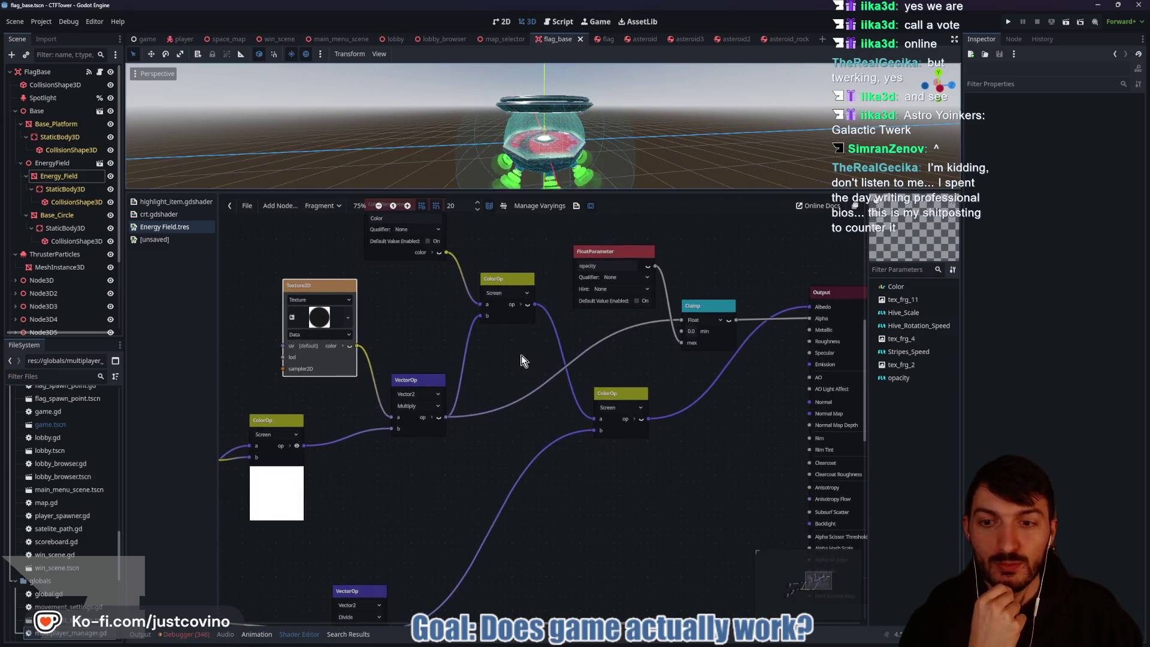
scroll(448, 331, left, 1)
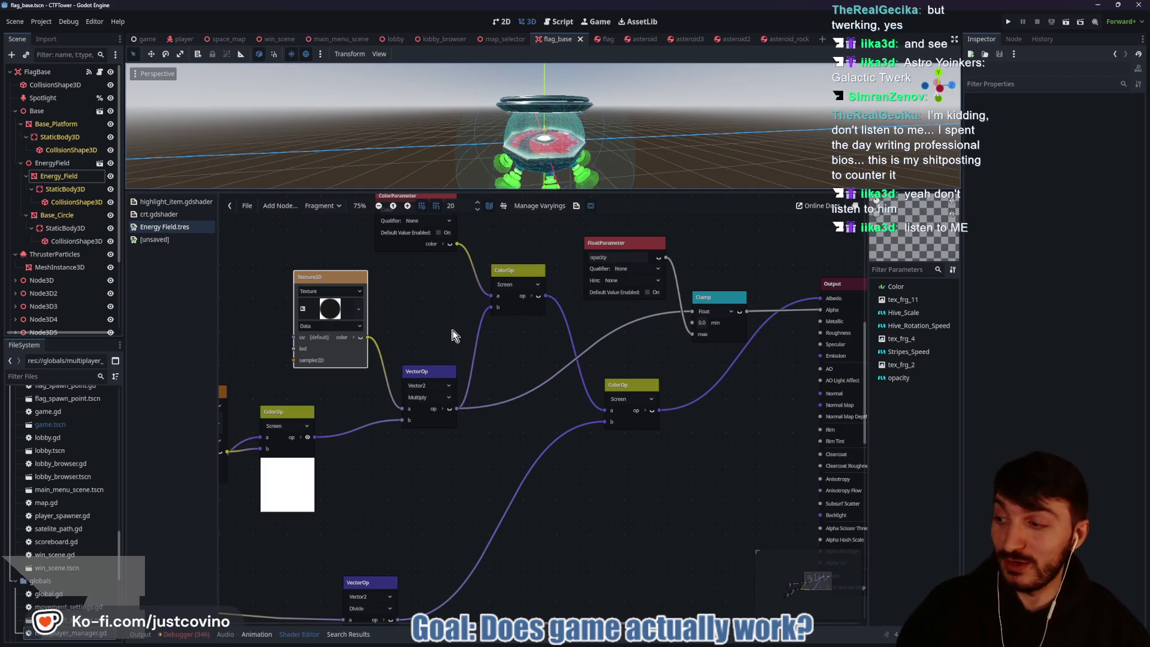
scroll(448, 336, up, 2)
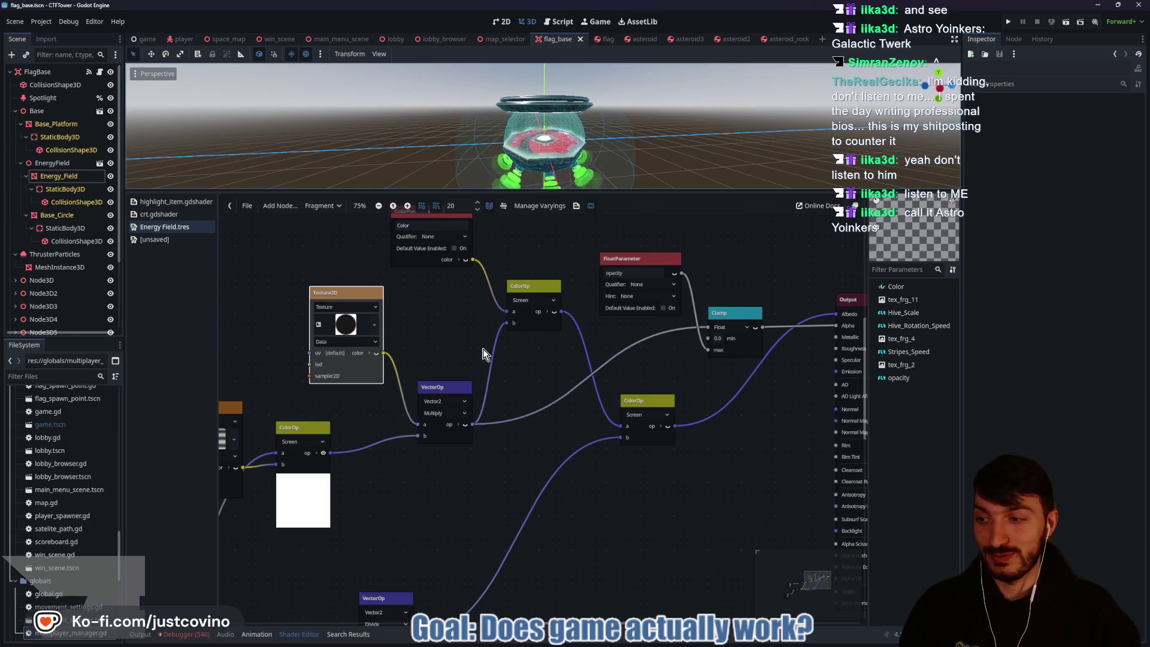
scroll(481, 352, left, 1)
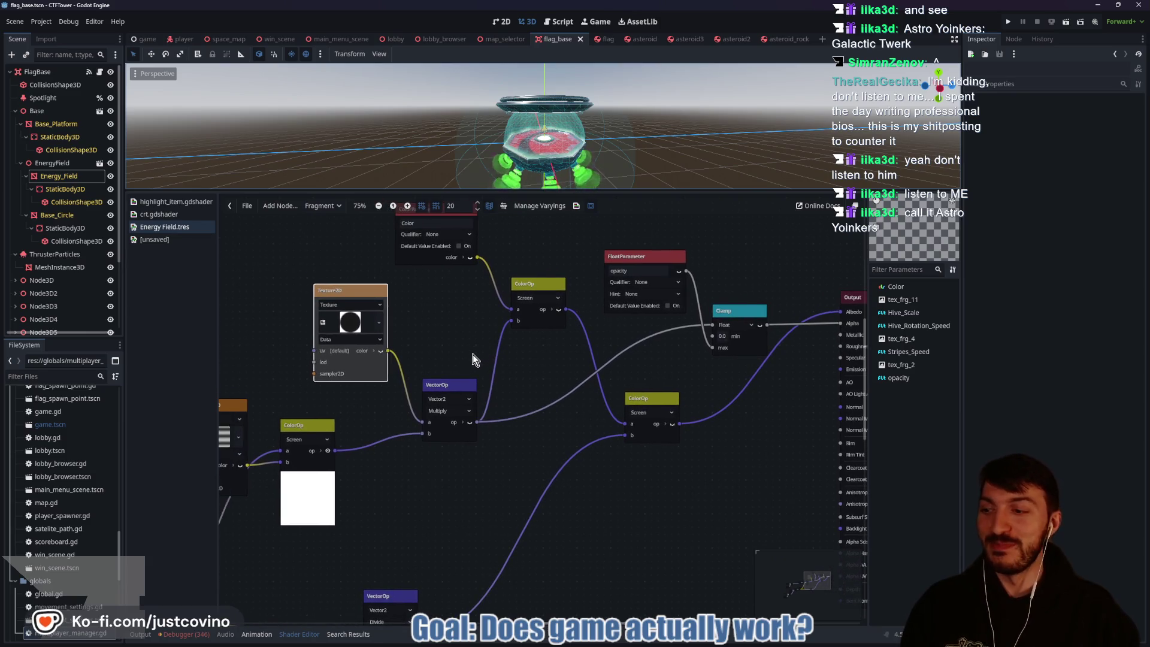
scroll(473, 348, left, 1)
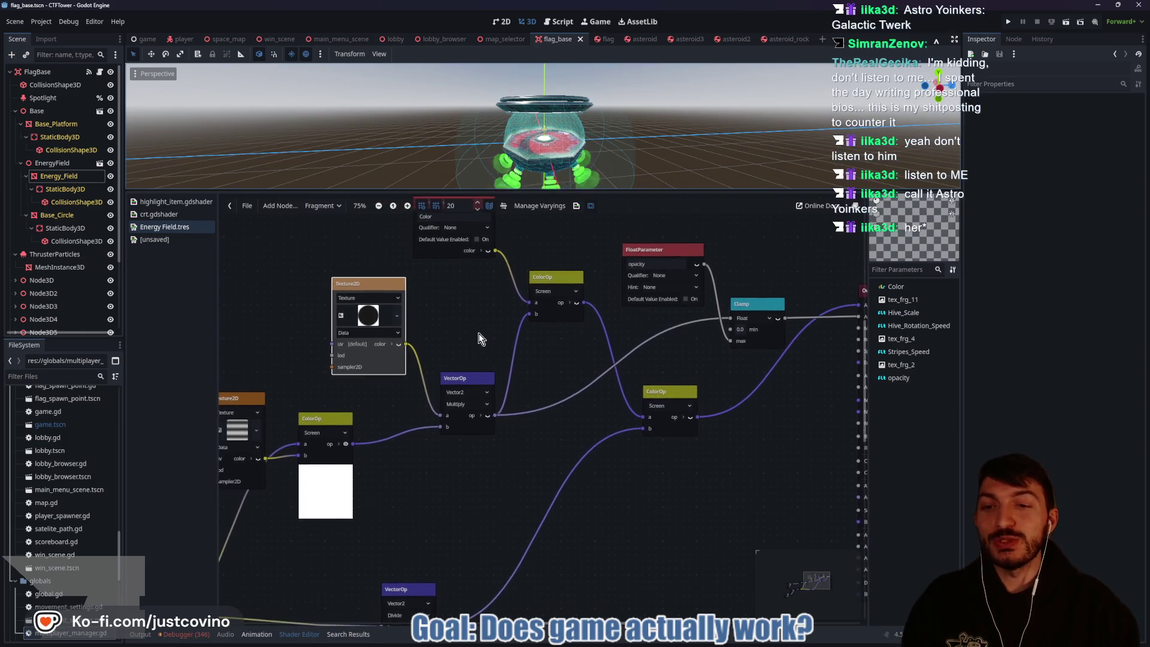
mouse_move(432, 262)
mouse_down()
mouse_move(321, 436)
mouse_move(542, 356)
mouse_move(419, 264)
mouse_up()
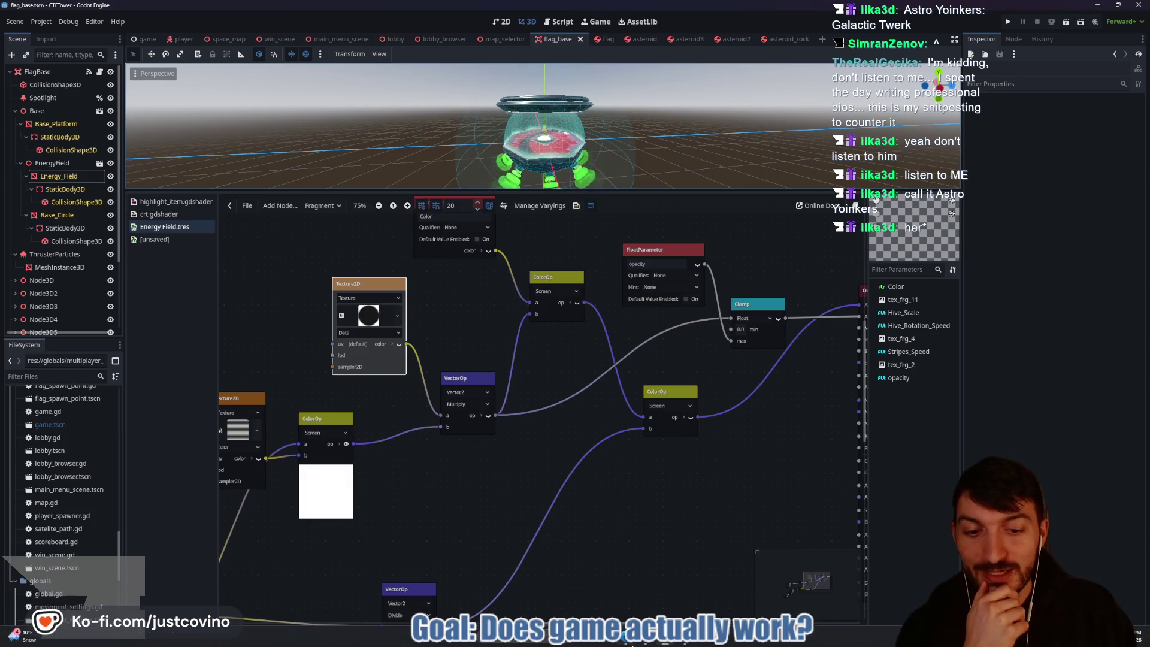
click(569, 644)
click(554, 110)
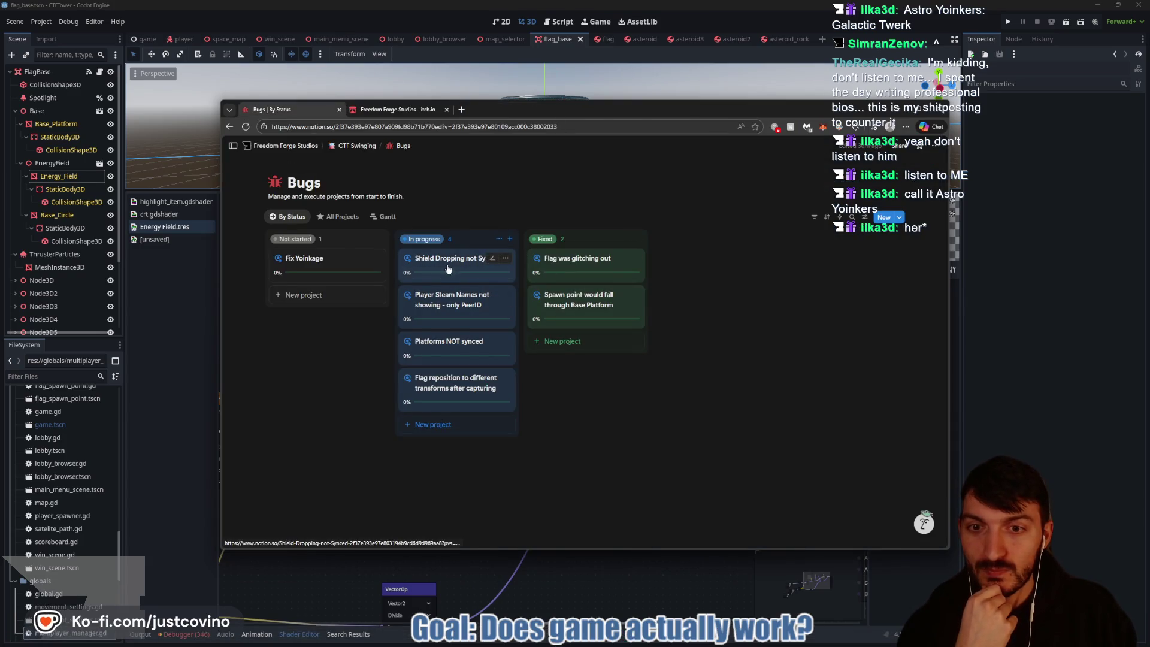
Step: Open the Shield Dropping not Synced bug, tick Tested ENET, and rename the first action item Fixed
click(444, 265)
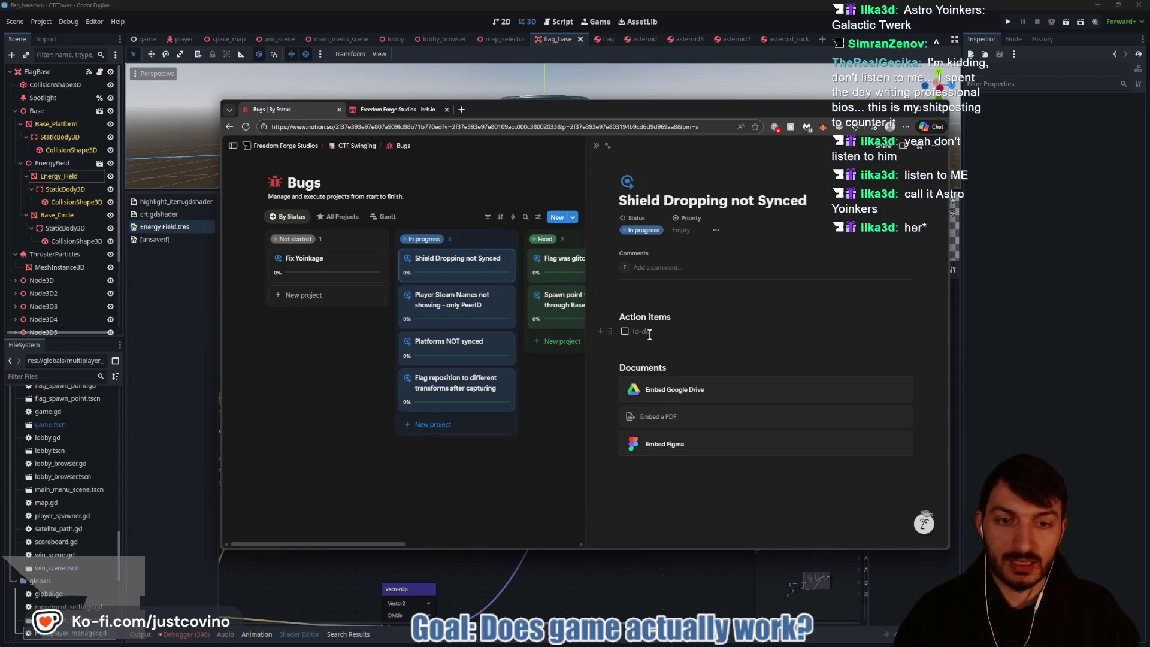
click(650, 335)
text(Sync)
key(Return)
text(Tested ENET)
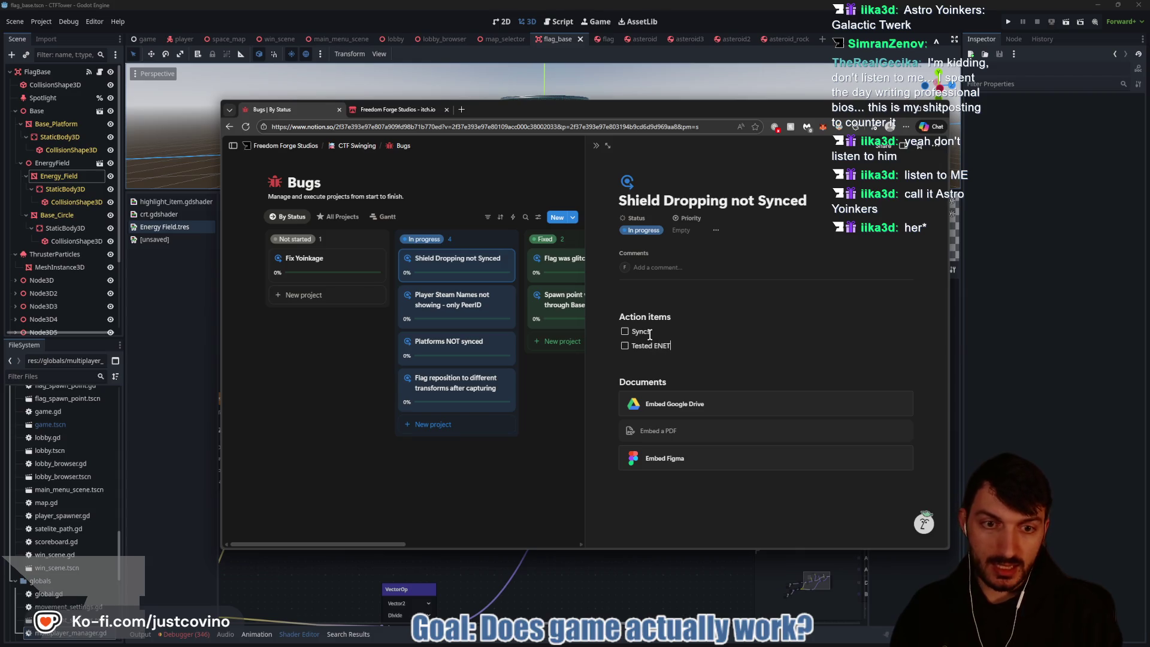
key(Return)
text(Tested STEAM)
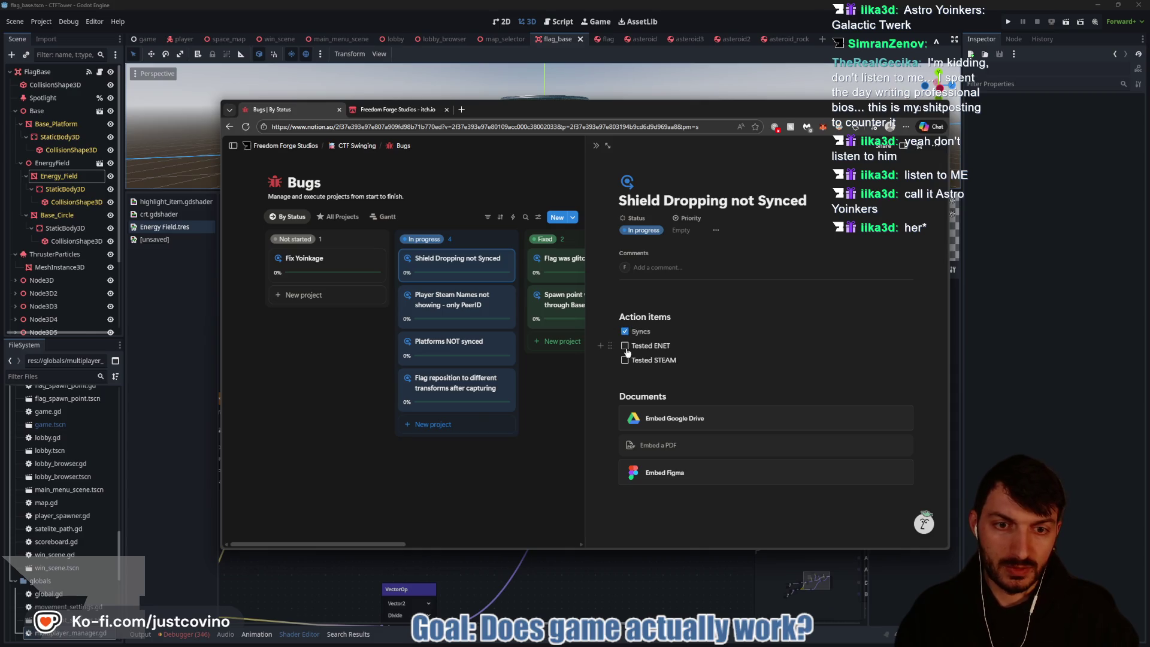
text(F)
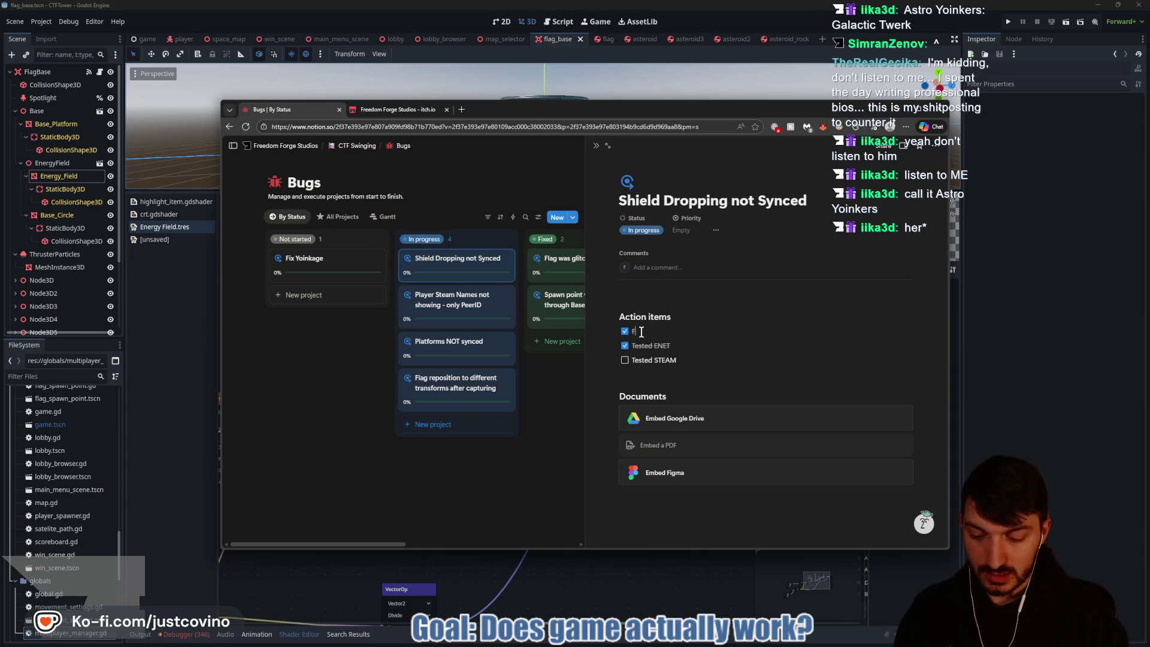
text(ixed)
click(703, 364)
Step: Add a 'Shield Drops in Radial Pattern' to-do and close the bug's side peek
key(Return)
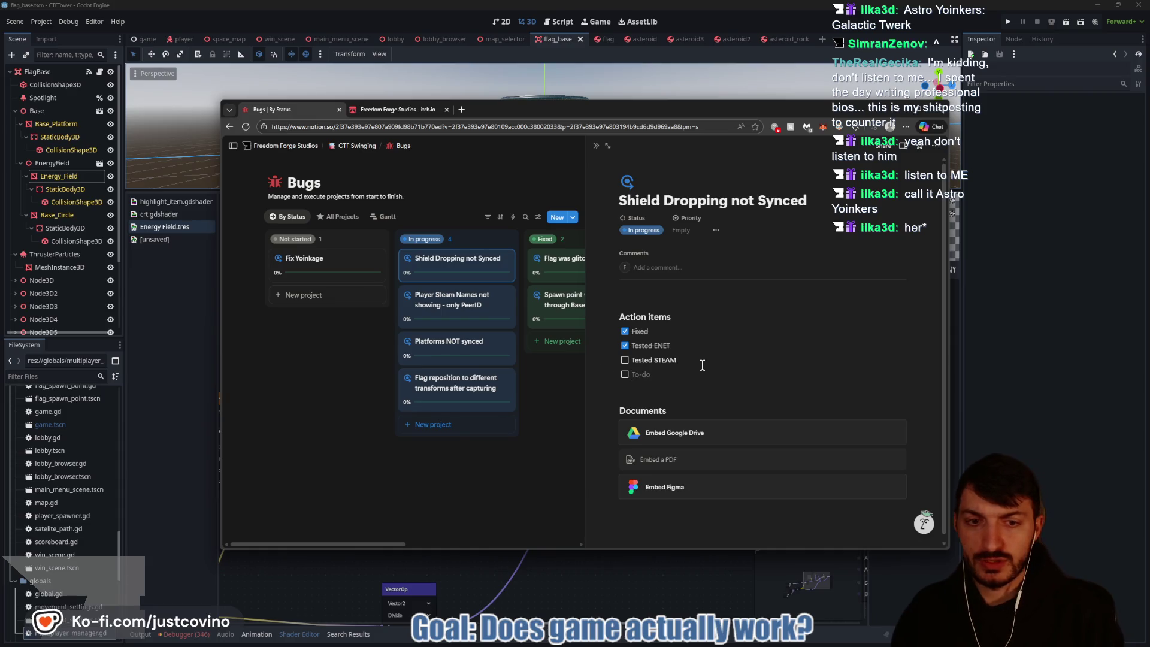
text(Shield Drops in R)
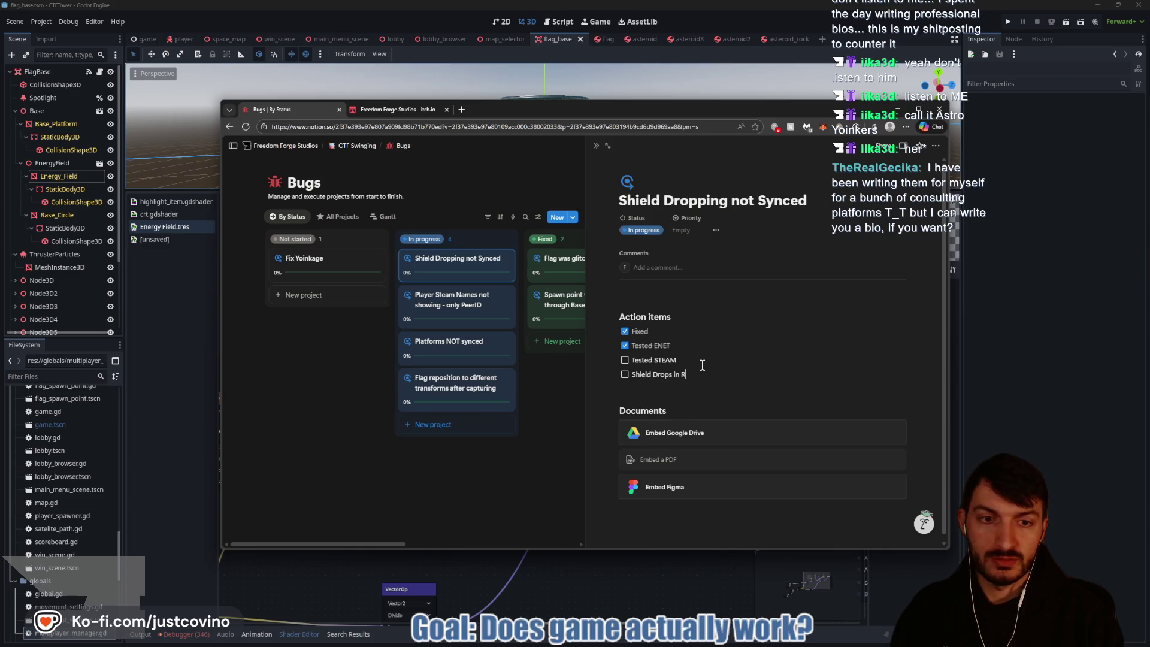
text(adial Pattern)
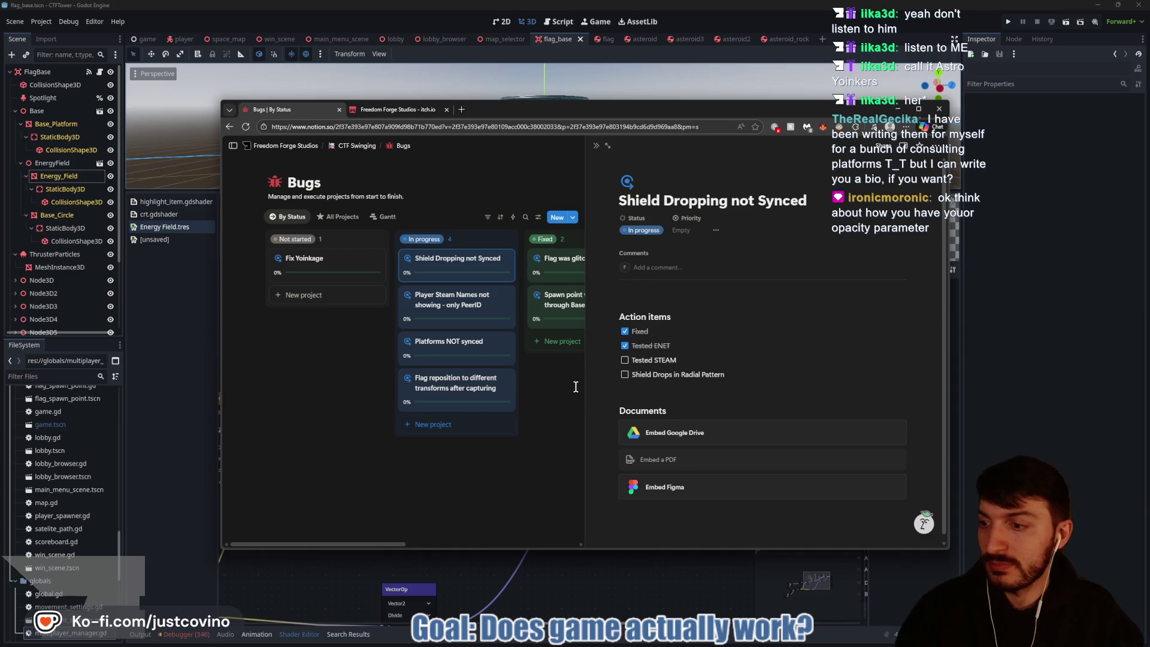
click(474, 484)
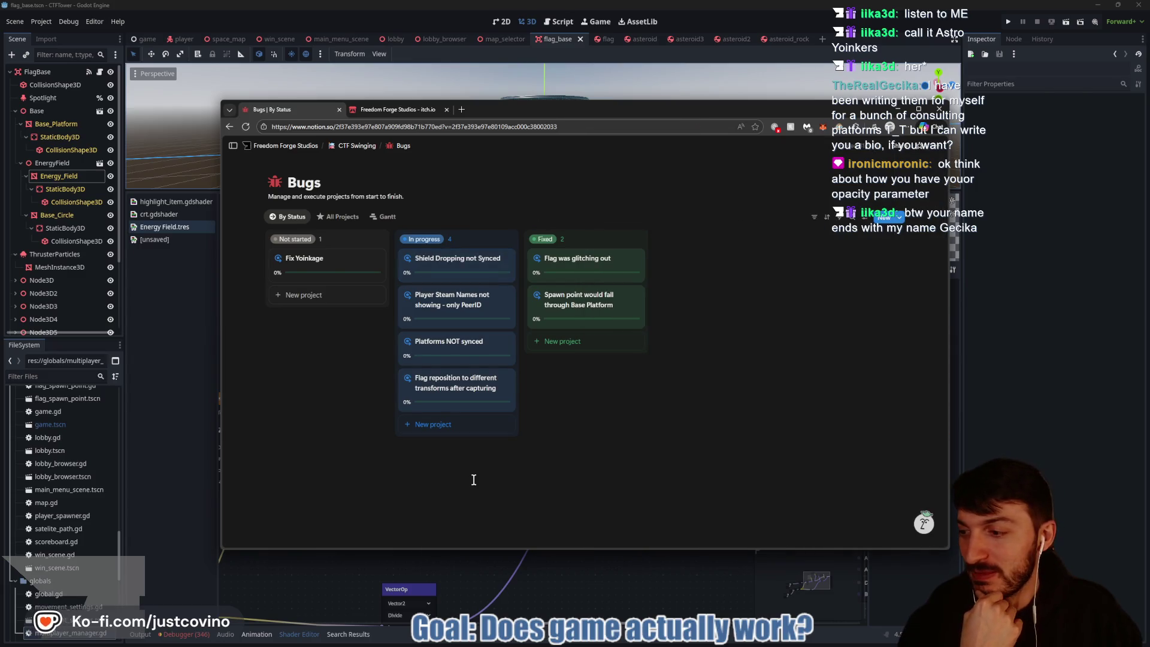
Step: Return to the Energy Field shader graph and move the opacity parameter node slightly higher
click(514, 567)
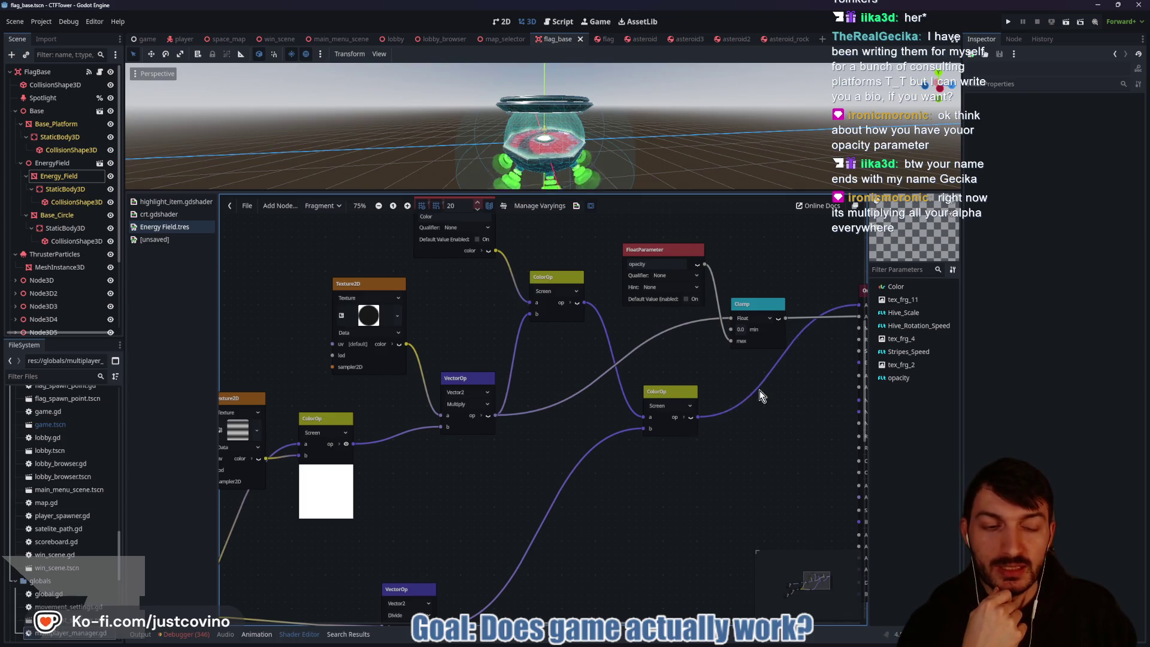
mouse_move(760, 391)
mouse_down()
mouse_move(623, 426)
mouse_move(684, 369)
mouse_up()
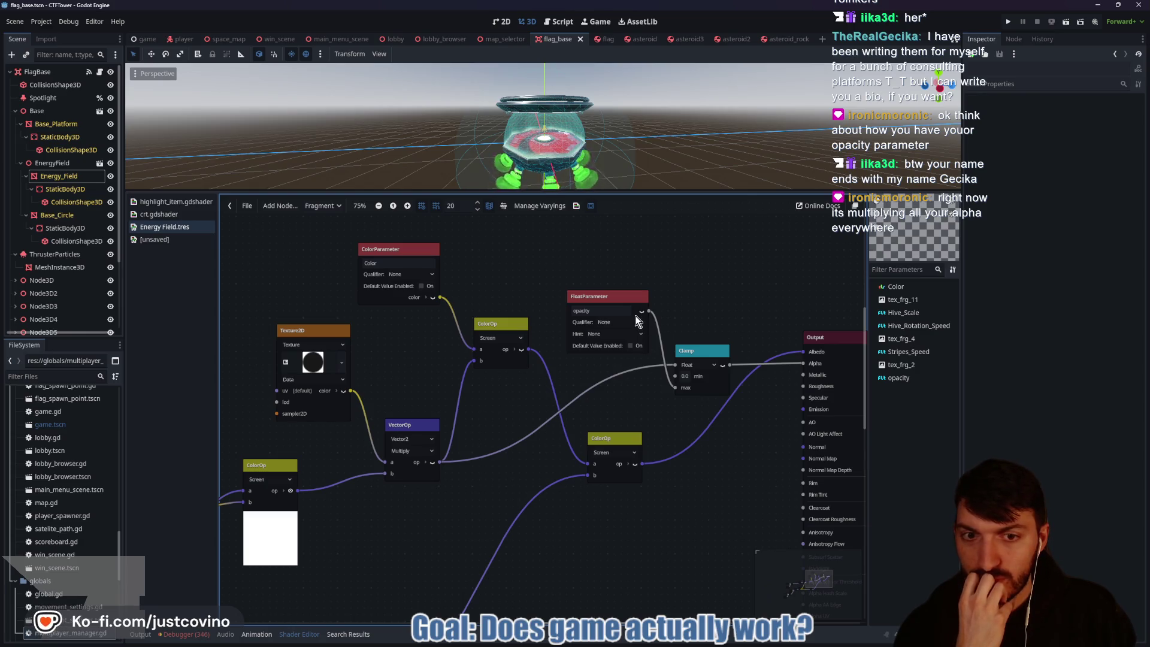
mouse_move(618, 296)
mouse_down()
mouse_move(623, 257)
mouse_move(645, 268)
mouse_up()
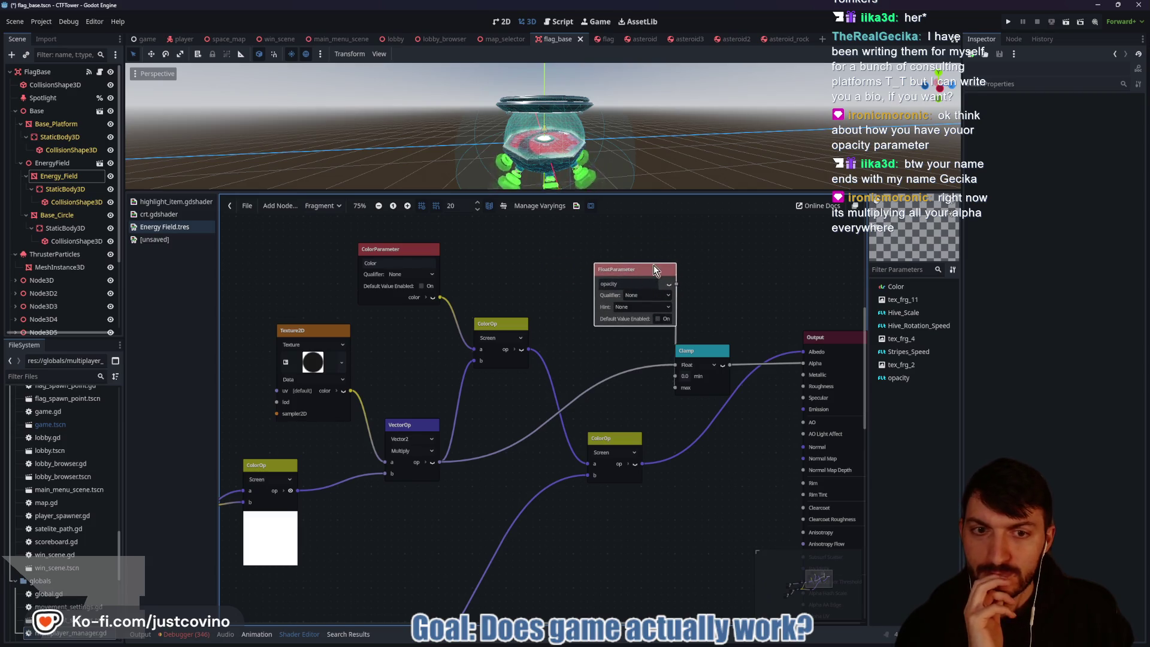
mouse_move(656, 271)
mouse_down()
mouse_move(653, 215)
mouse_move(606, 259)
mouse_move(633, 258)
mouse_move(619, 266)
mouse_up()
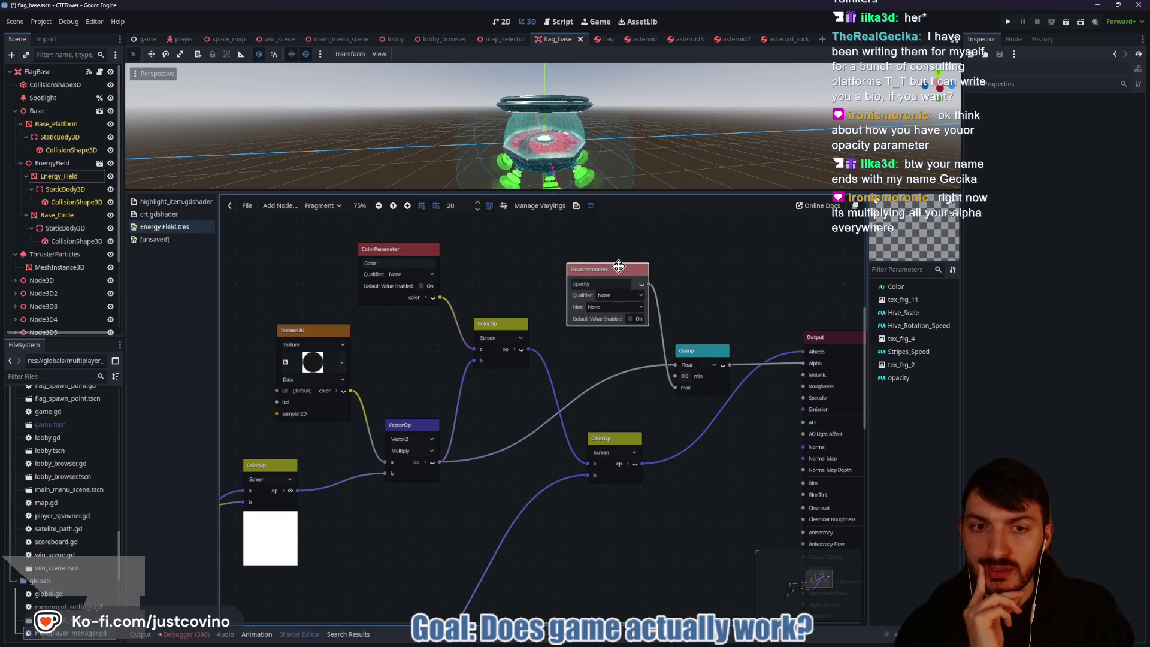
Step: Bring the UV function and circle texture nodes into view and show its 64×64 radial GradientTexture2D
mouse_move(510, 424)
mouse_down()
mouse_move(565, 390)
mouse_move(796, 341)
mouse_move(546, 394)
mouse_up()
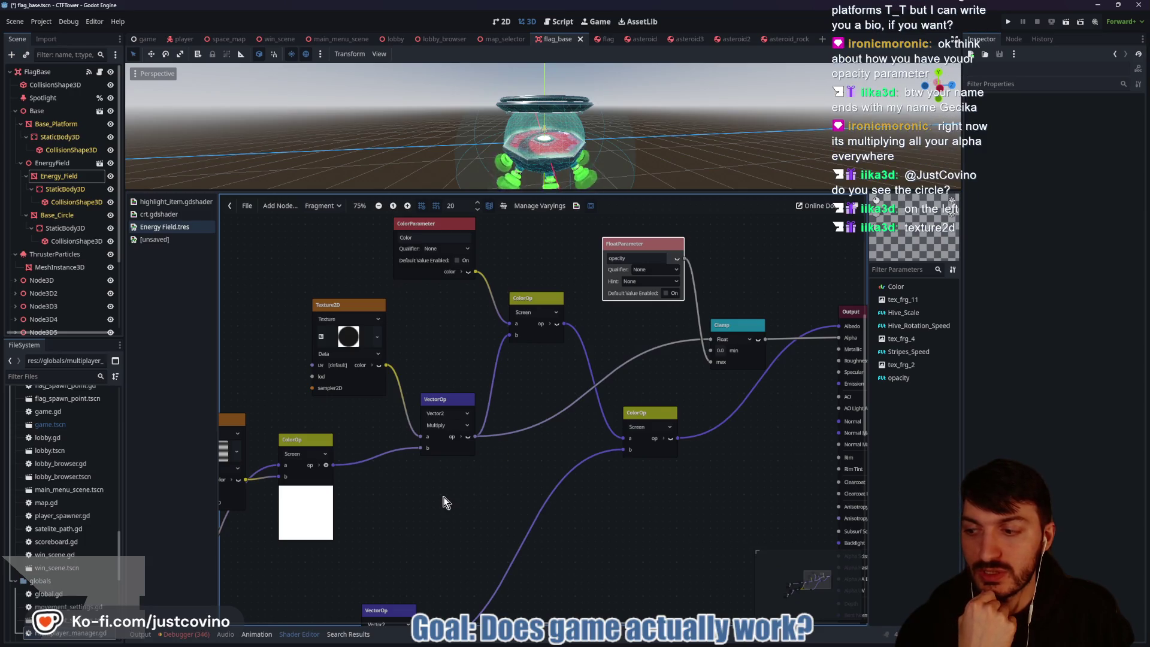
mouse_move(394, 295)
mouse_down()
mouse_move(485, 282)
mouse_move(431, 273)
mouse_move(526, 312)
mouse_move(423, 266)
mouse_up()
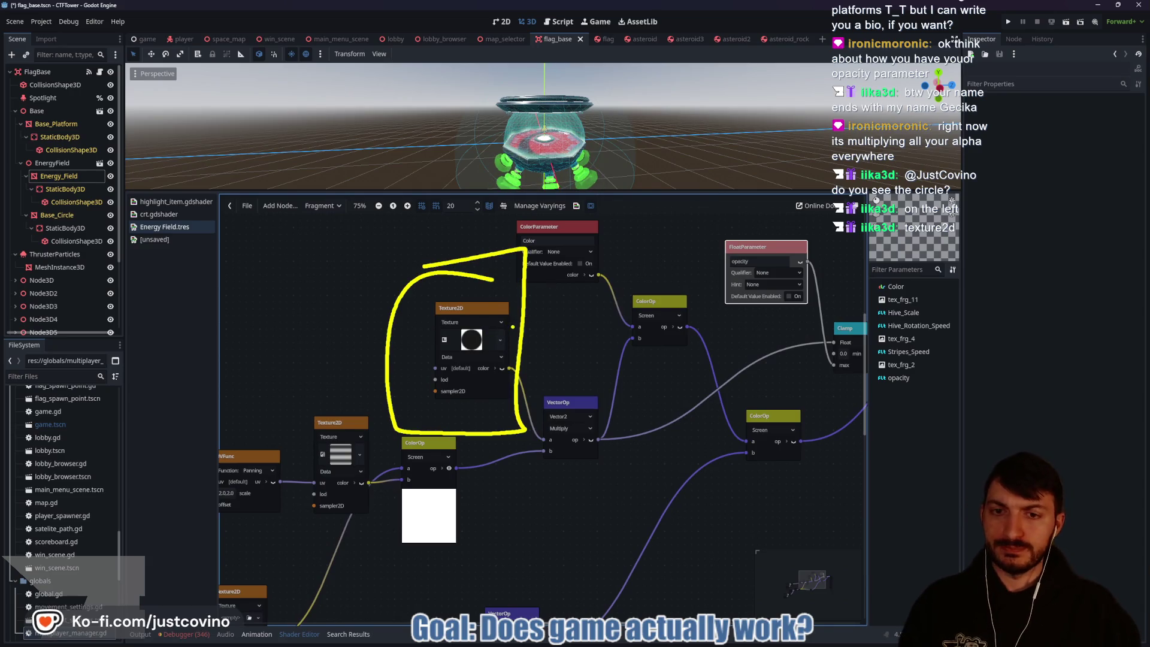
key(Escape)
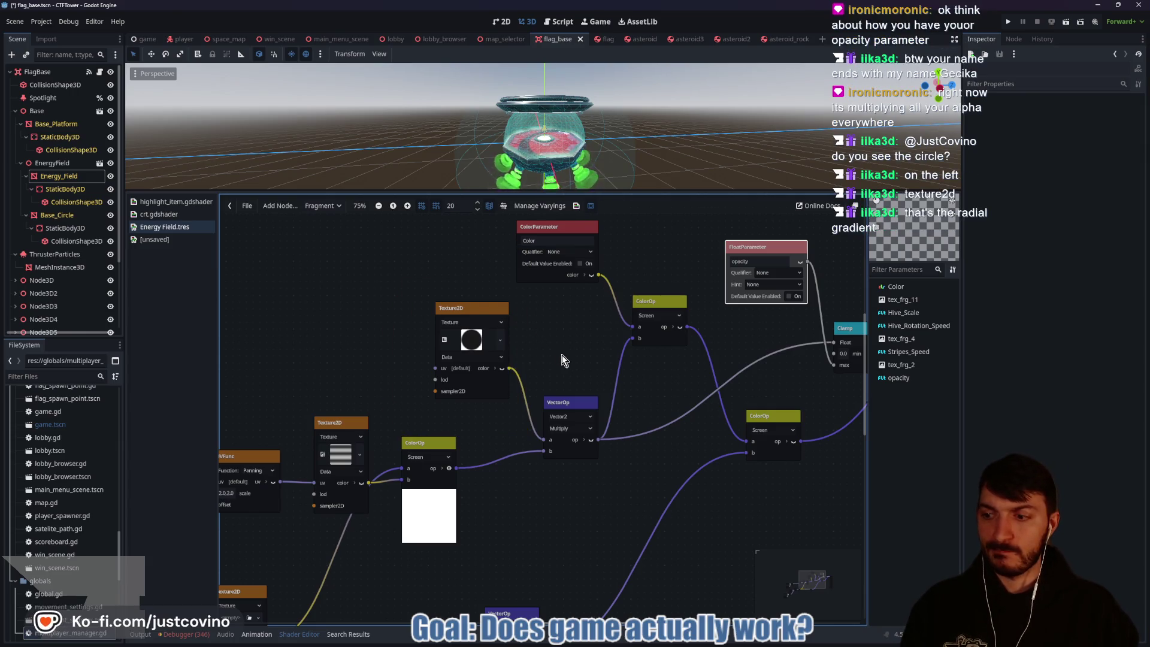
drag(562, 354, 489, 325)
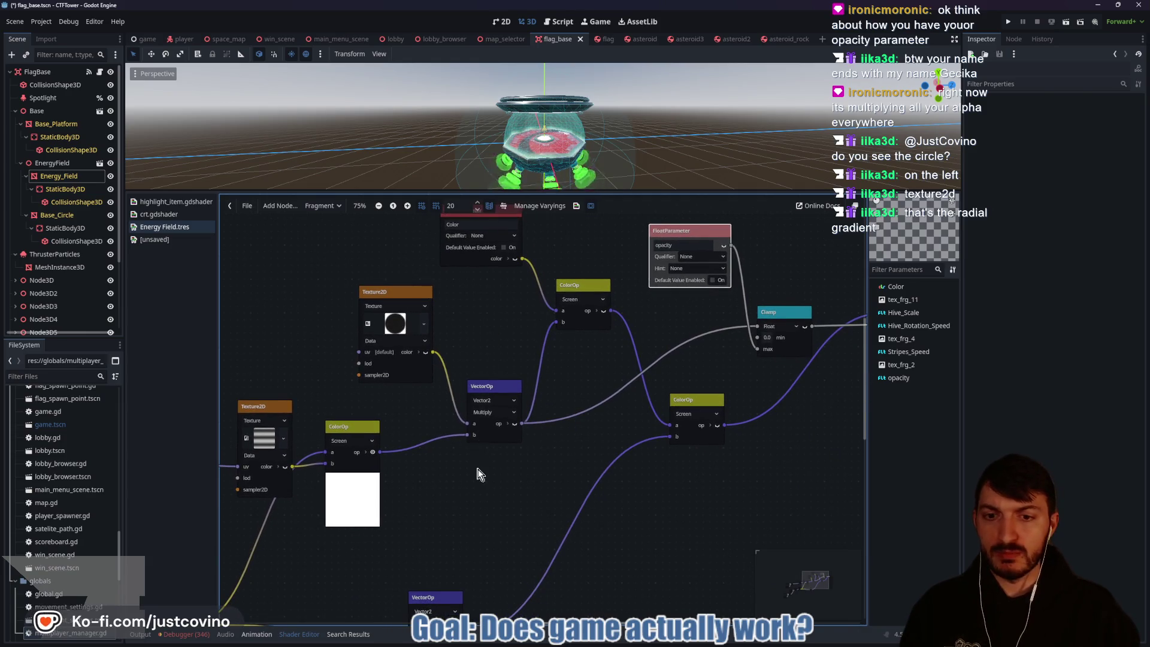
mouse_move(480, 475)
mouse_down()
mouse_move(634, 398)
mouse_move(862, 359)
mouse_up()
mouse_move(473, 421)
mouse_down()
mouse_move(743, 379)
mouse_move(284, 412)
mouse_move(200, 430)
mouse_up()
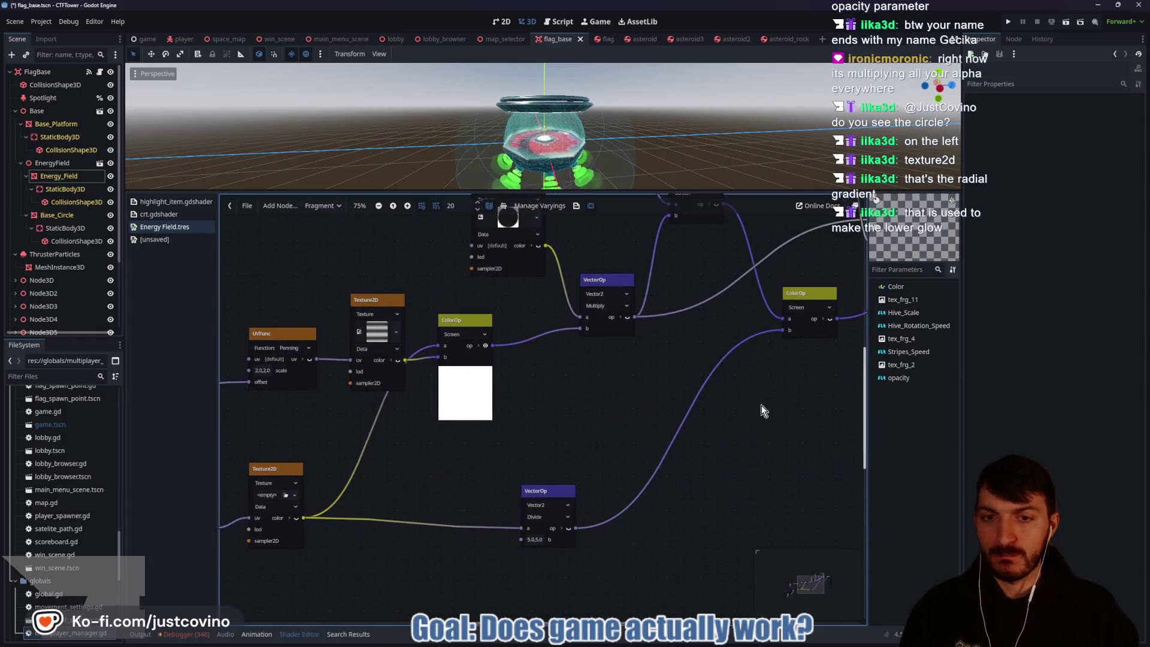
mouse_move(645, 401)
mouse_down()
mouse_move(624, 390)
mouse_move(591, 433)
mouse_up()
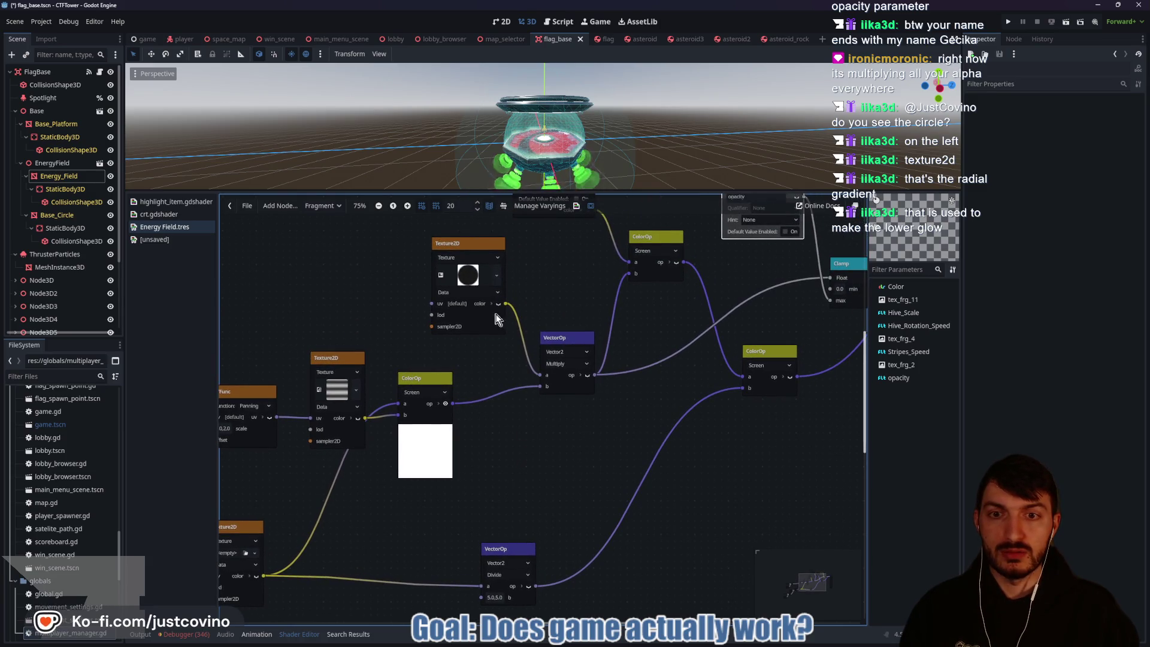
mouse_move(526, 413)
mouse_down()
mouse_move(634, 356)
mouse_move(694, 275)
mouse_move(677, 252)
mouse_move(786, 302)
mouse_move(567, 477)
mouse_up()
mouse_move(743, 340)
mouse_down()
mouse_move(556, 453)
mouse_move(495, 516)
mouse_move(500, 558)
mouse_up()
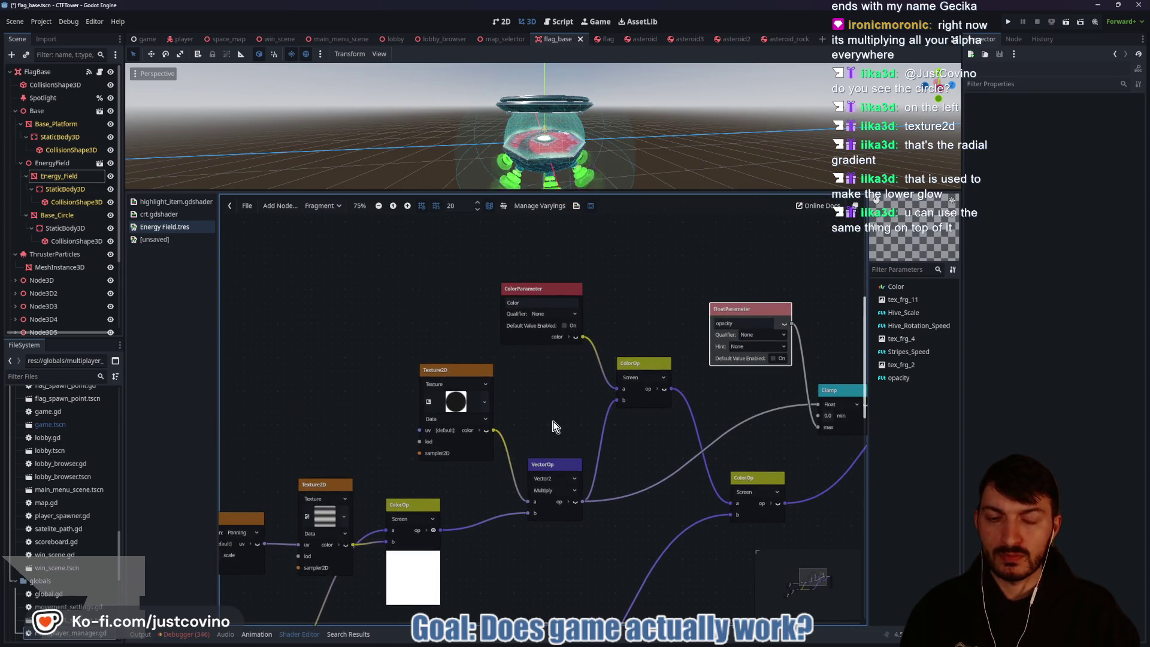
mouse_move(555, 427)
mouse_down()
mouse_move(534, 355)
mouse_move(502, 346)
mouse_up()
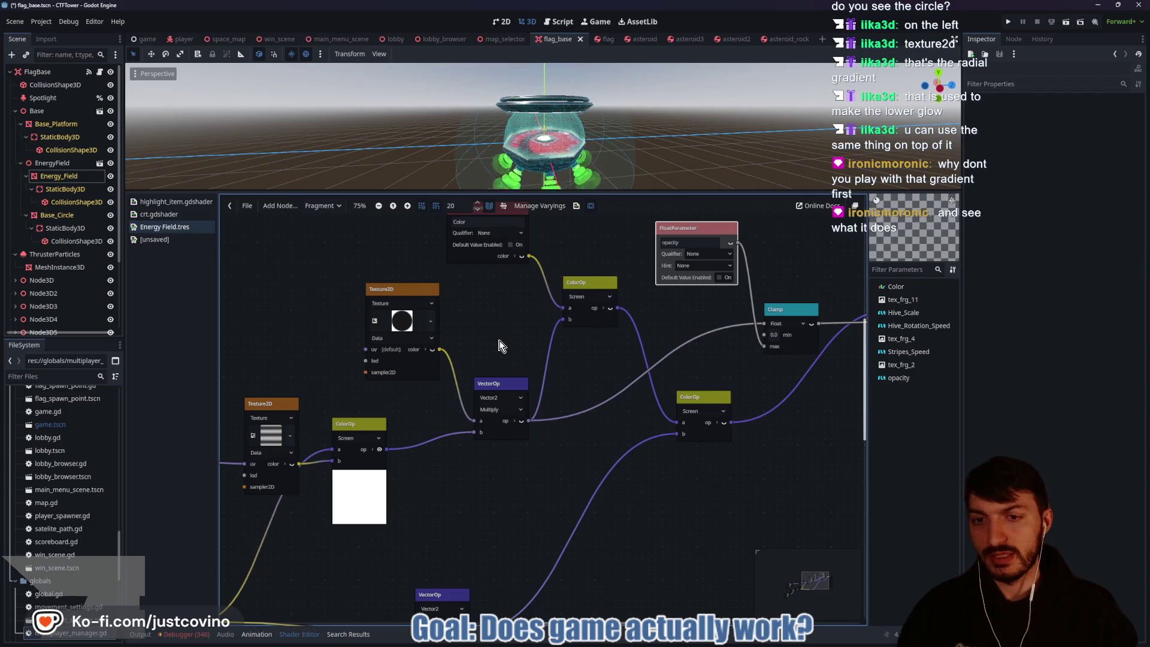
click(402, 322)
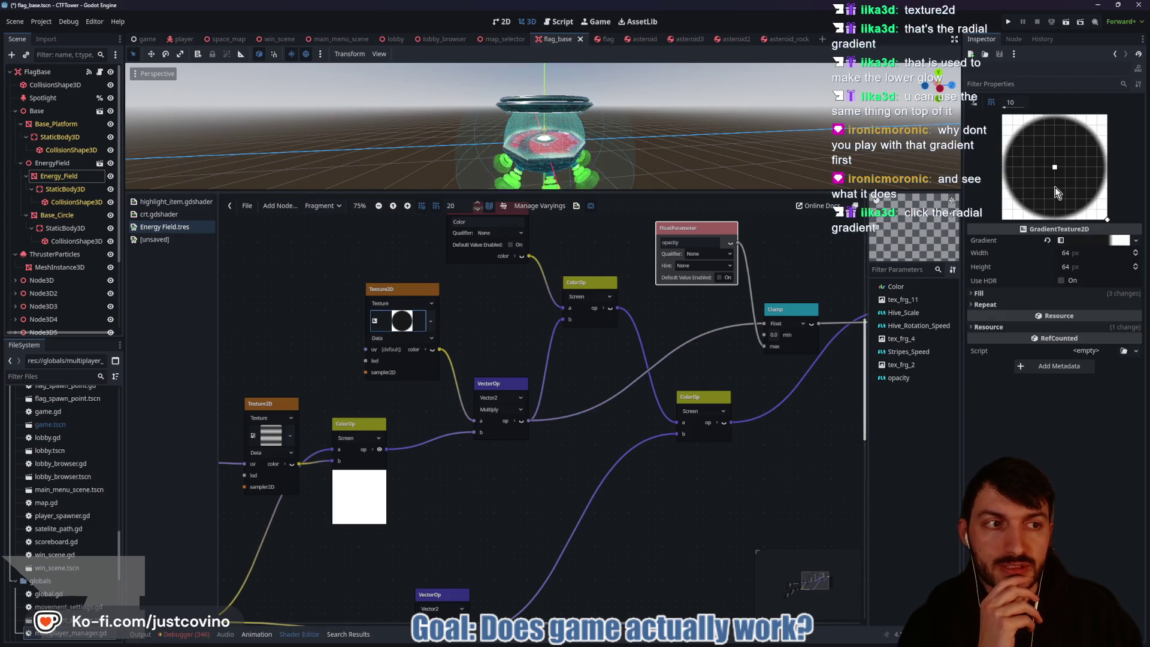
Step: Adjust the radial gradient's centre, connect the multiply result into Clamp, and slide a gradient colour stop
mouse_move(1055, 167)
mouse_down()
mouse_move(1080, 168)
mouse_move(1042, 159)
mouse_move(1053, 164)
mouse_up()
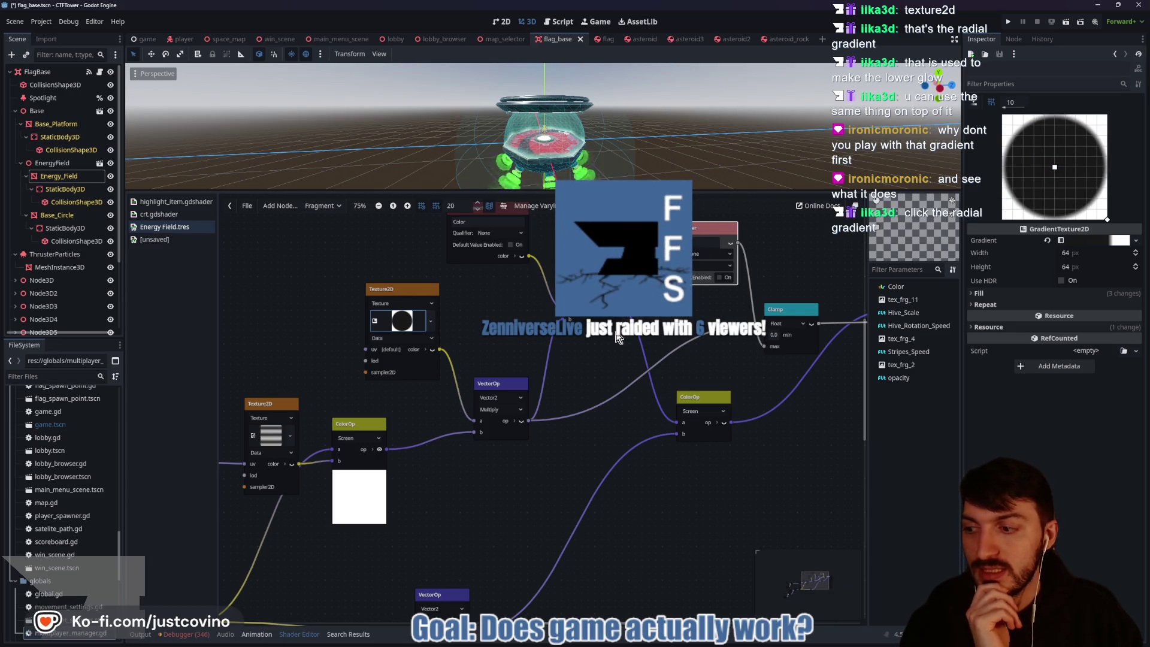
mouse_move(523, 342)
mouse_down()
mouse_move(450, 384)
mouse_move(353, 376)
mouse_up()
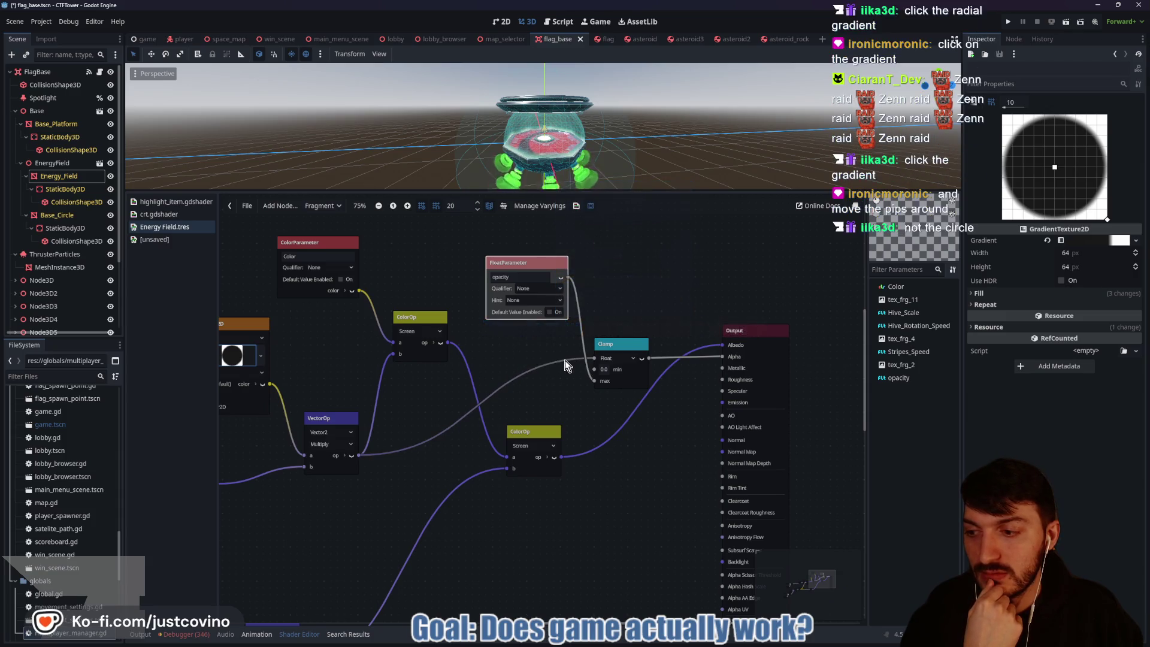
drag(566, 361, 594, 358)
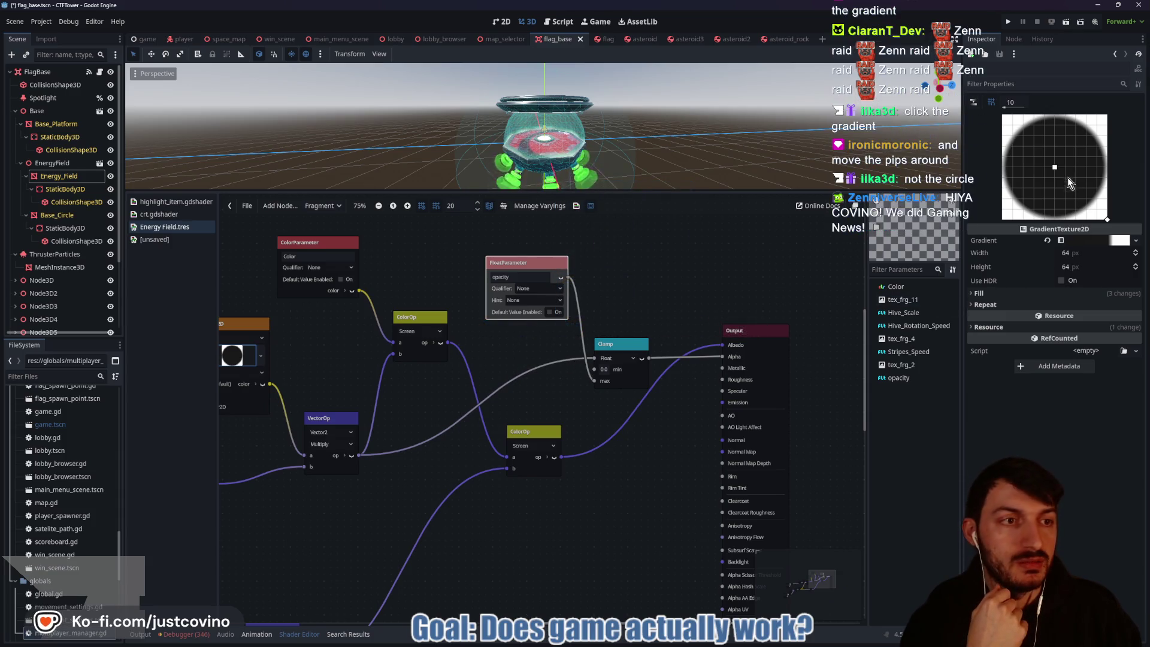
click(1110, 243)
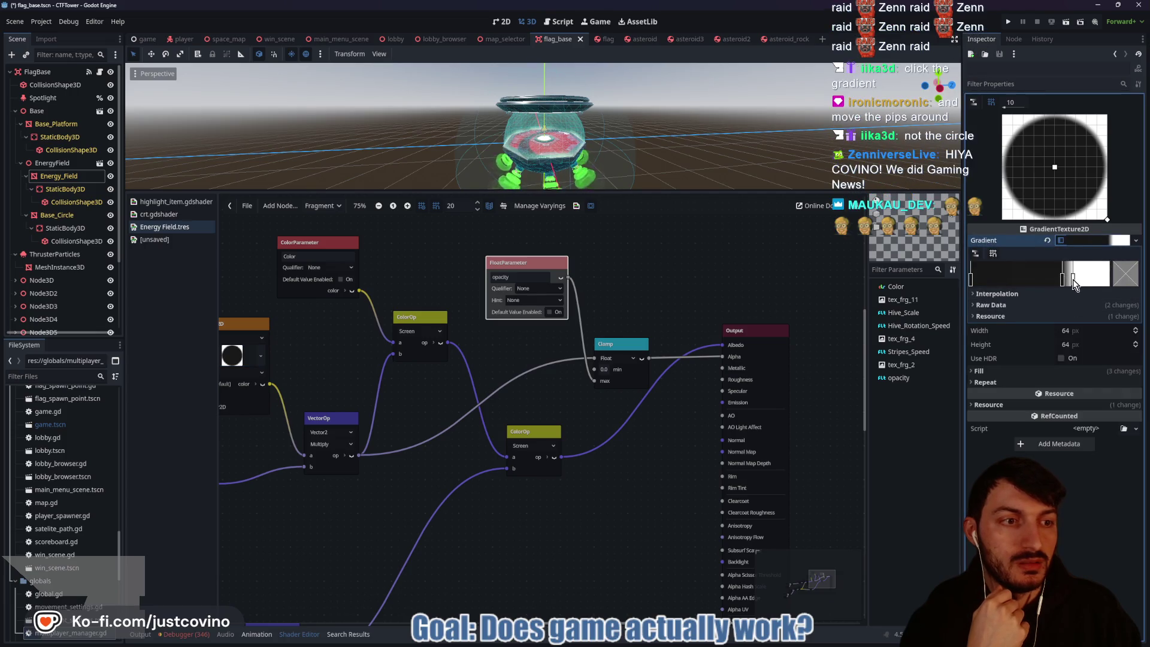
mouse_move(1072, 283)
mouse_down()
mouse_move(1031, 284)
mouse_move(1083, 287)
mouse_move(1017, 283)
mouse_move(1065, 291)
mouse_up()
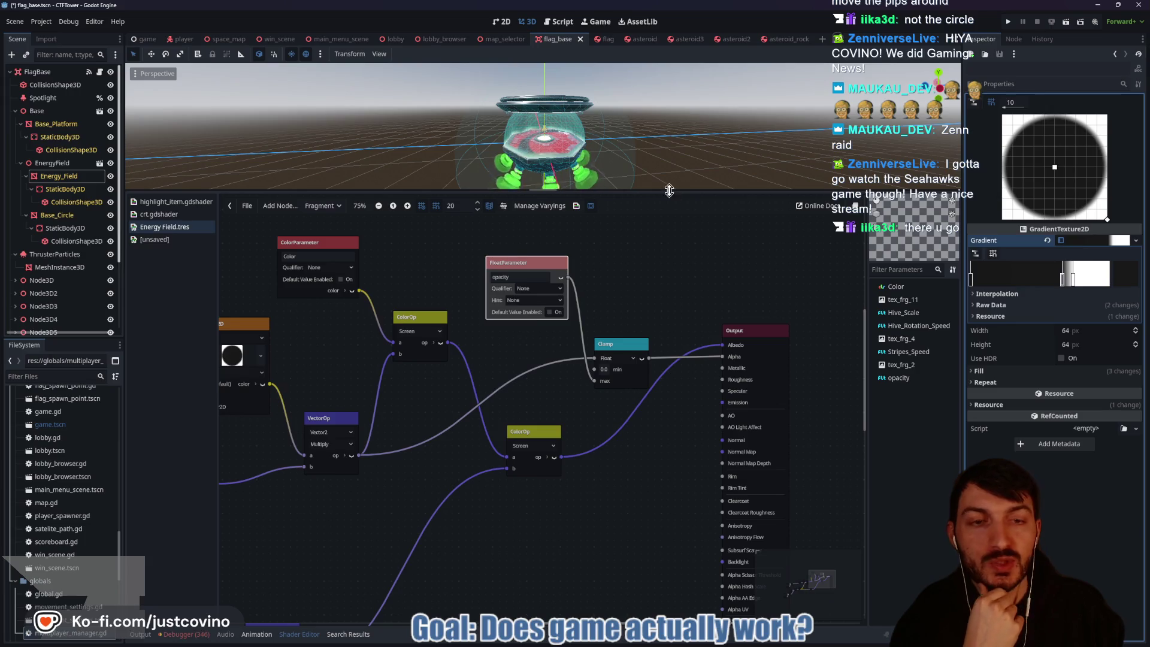
Step: Enlarge the 3D preview of the dome and slide the gradient's white stop slightly left
drag(669, 190, 670, 424)
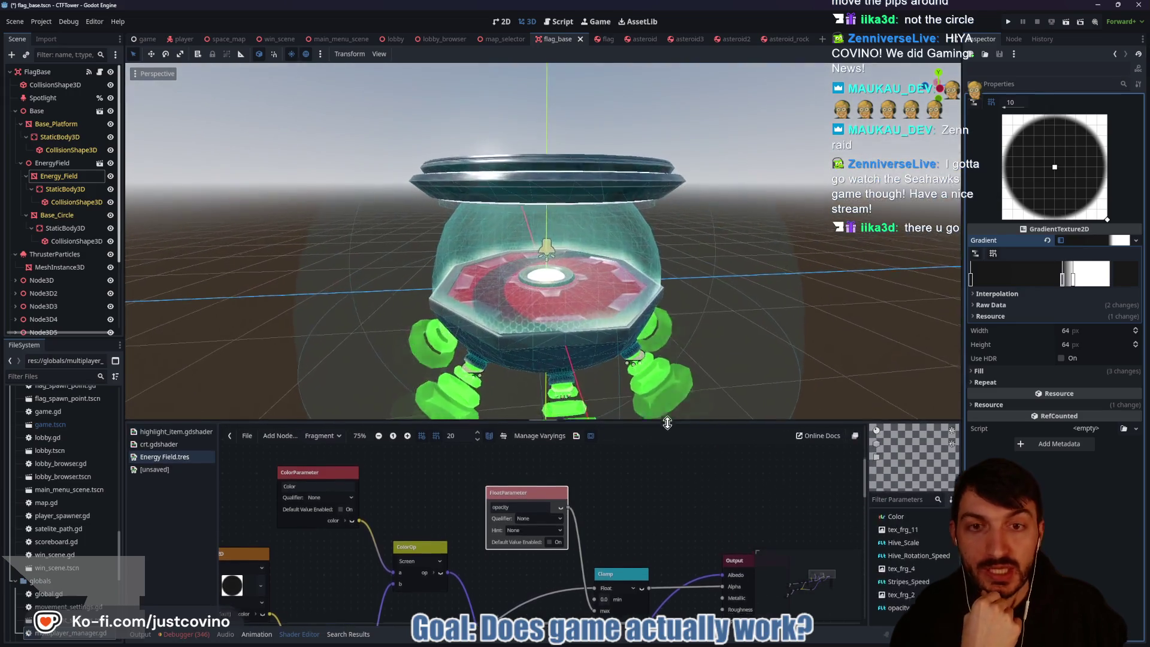
click(1091, 275)
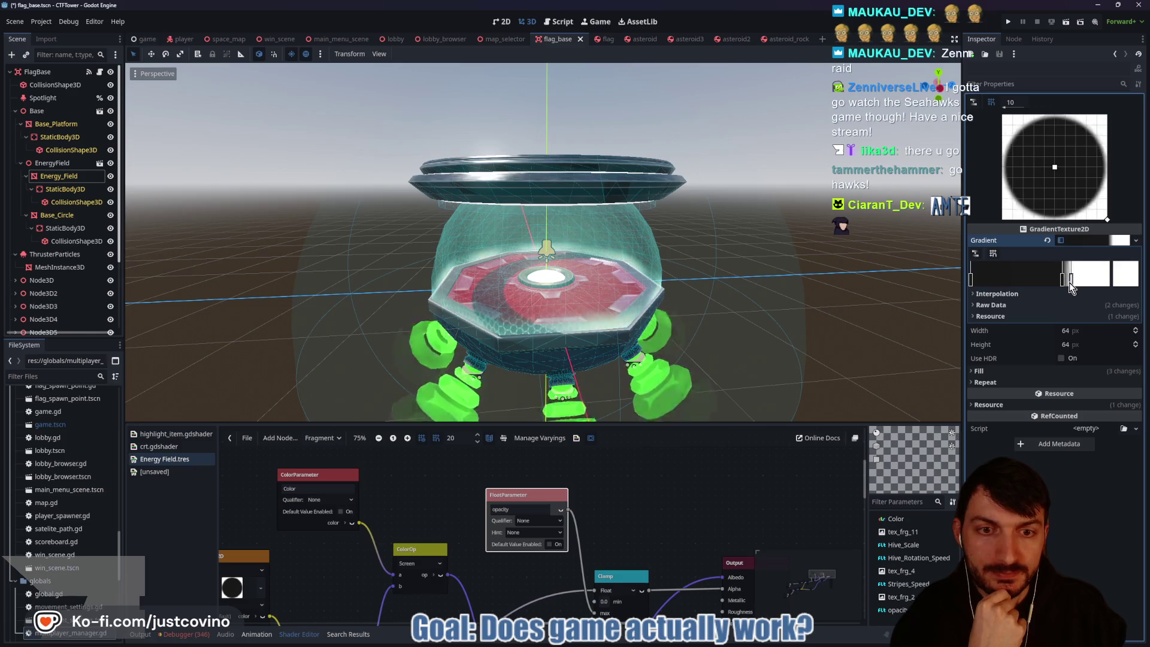
mouse_move(1069, 283)
mouse_down()
mouse_move(1010, 286)
mouse_move(1072, 281)
mouse_up()
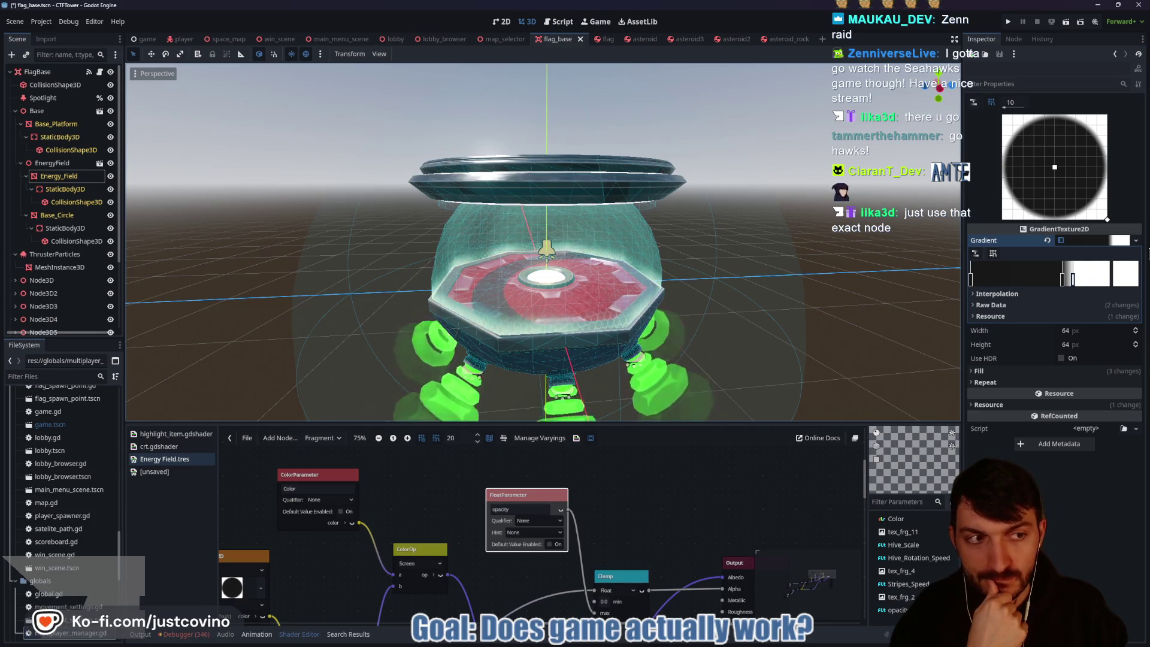
Step: Try alpha 0 on the white stop, restore opaque white, and give the shader graph room again
click(1131, 281)
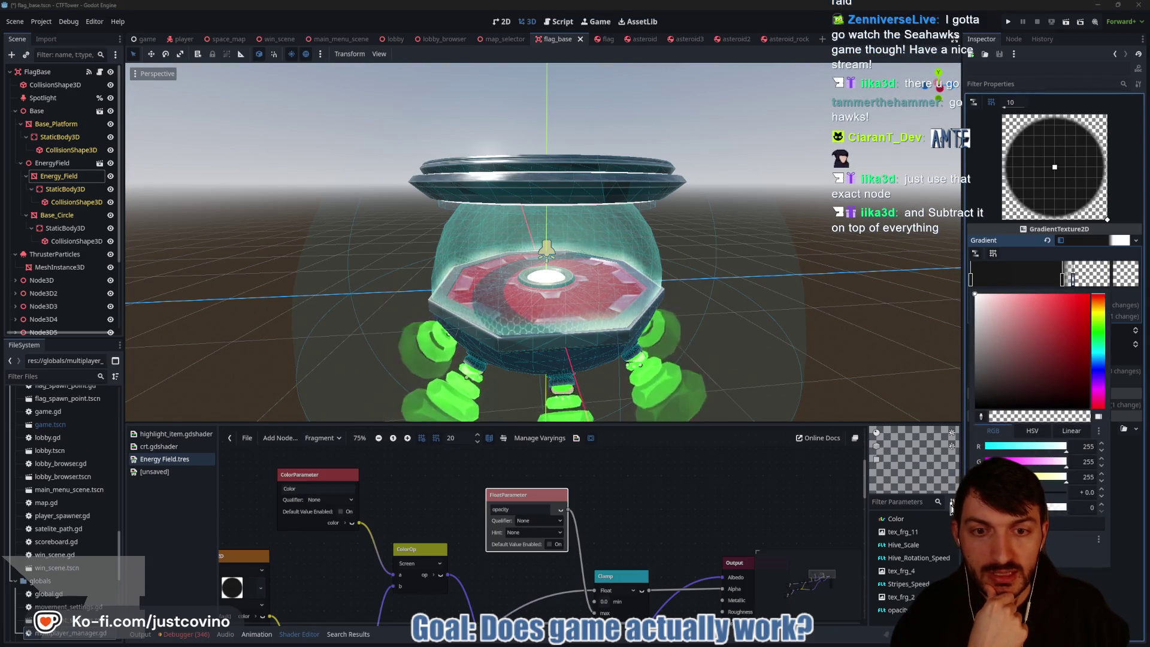
mouse_move(1062, 507)
mouse_down()
mouse_move(985, 508)
mouse_move(1066, 508)
mouse_up()
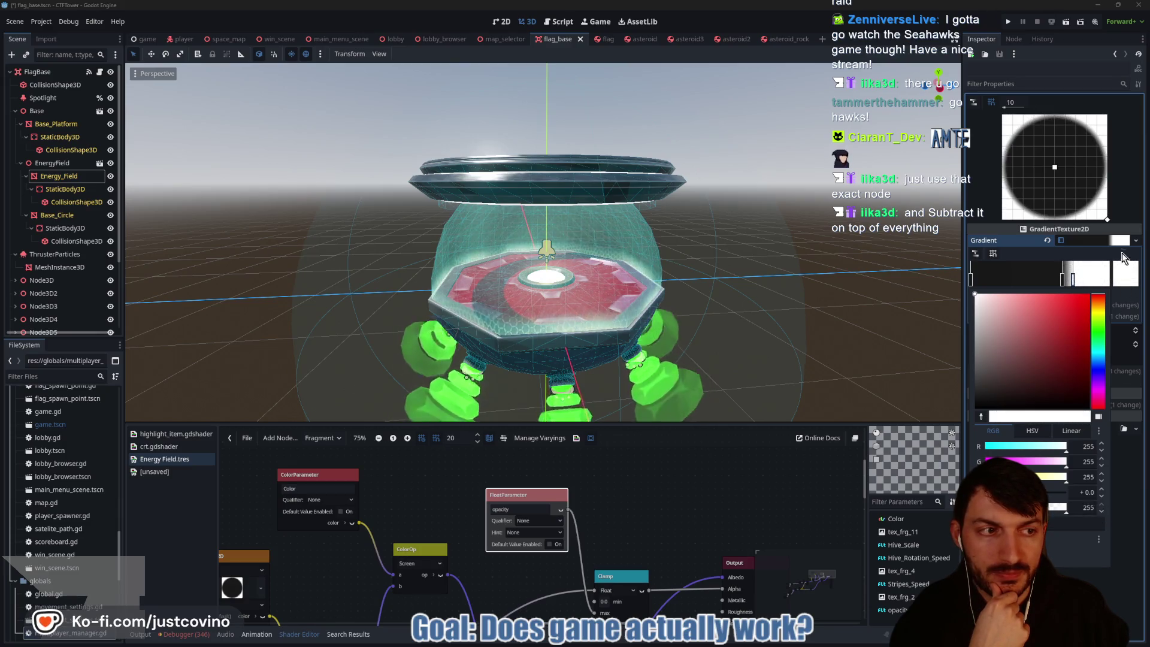
click(1119, 243)
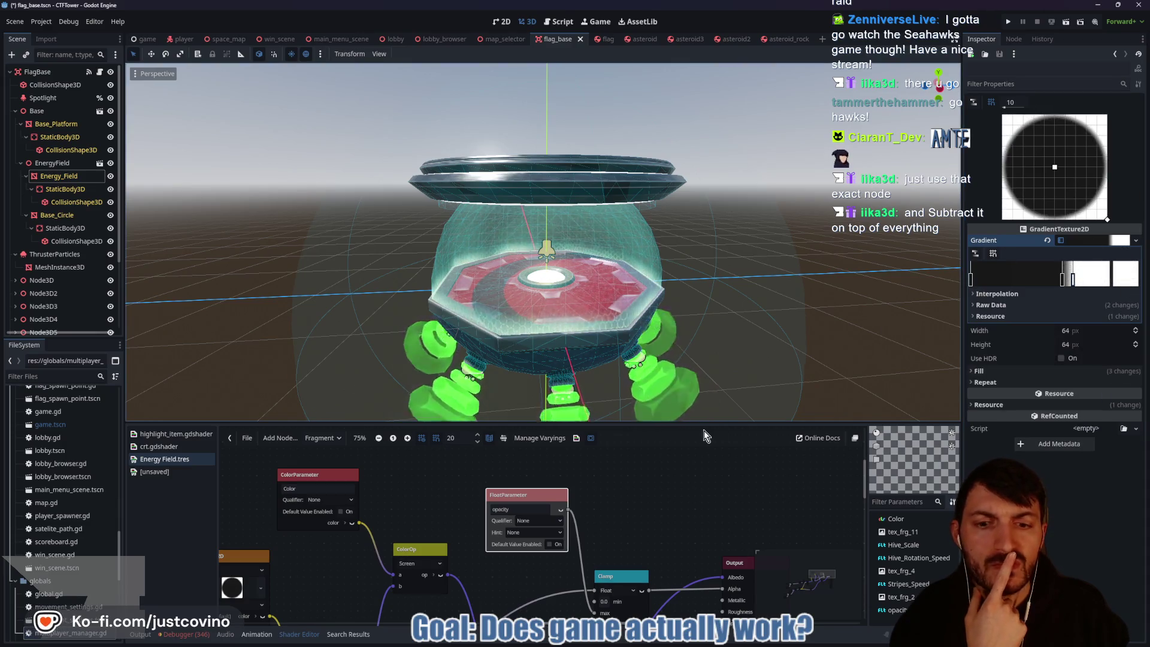
scroll(667, 521, down, 3)
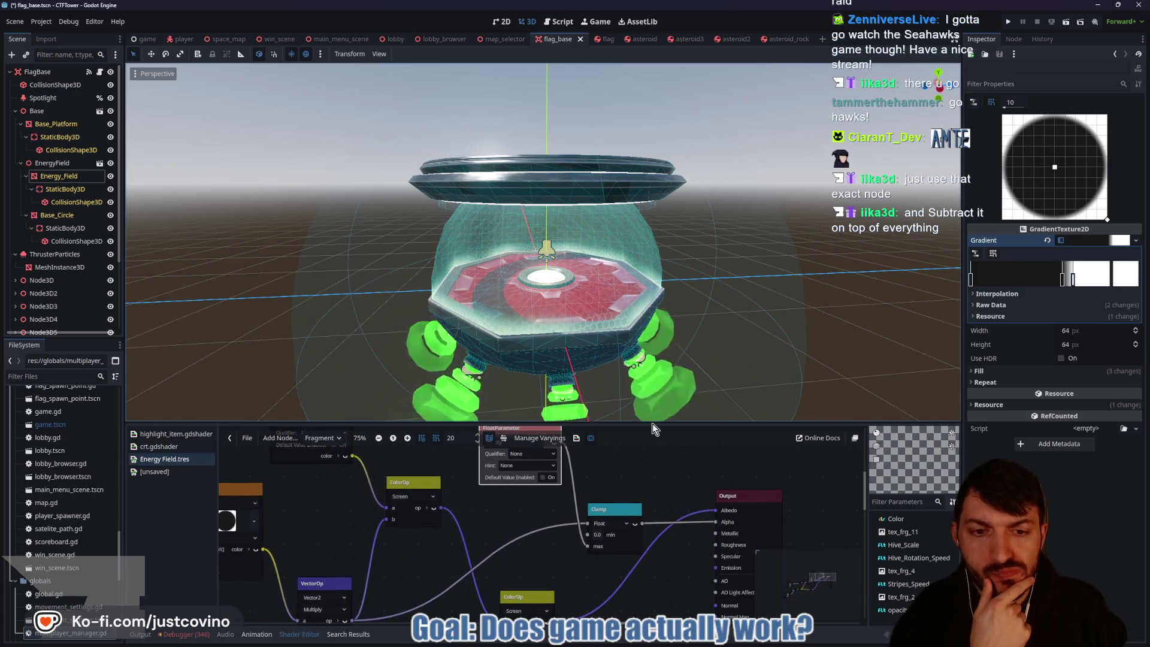
drag(645, 423, 641, 286)
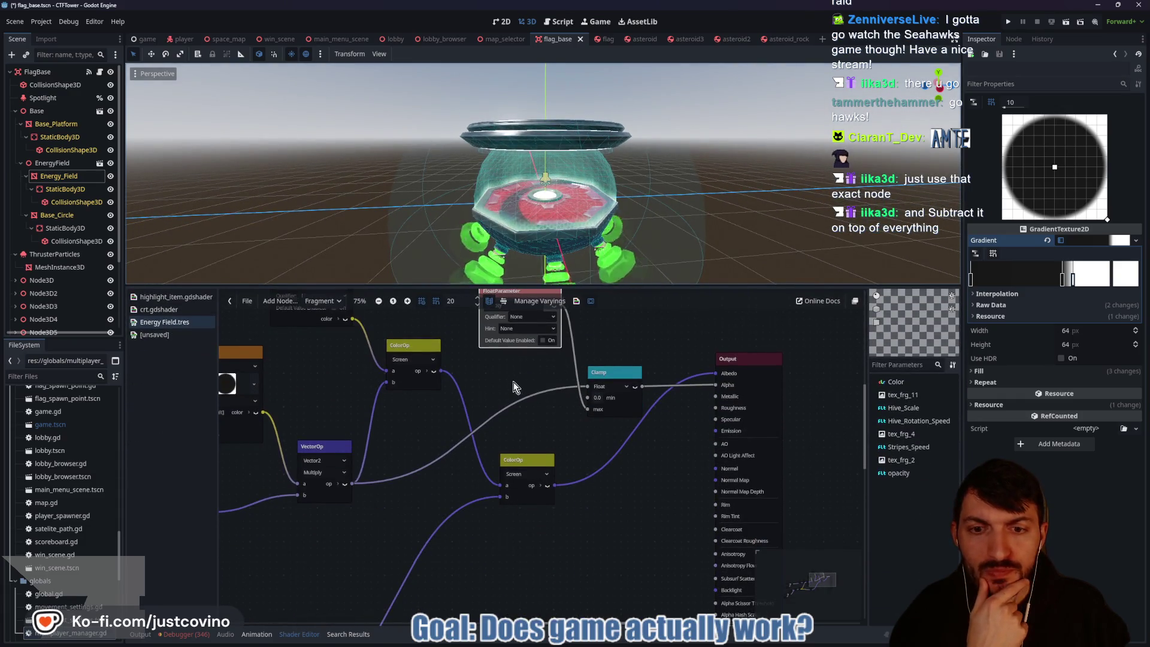
drag(513, 382, 576, 446)
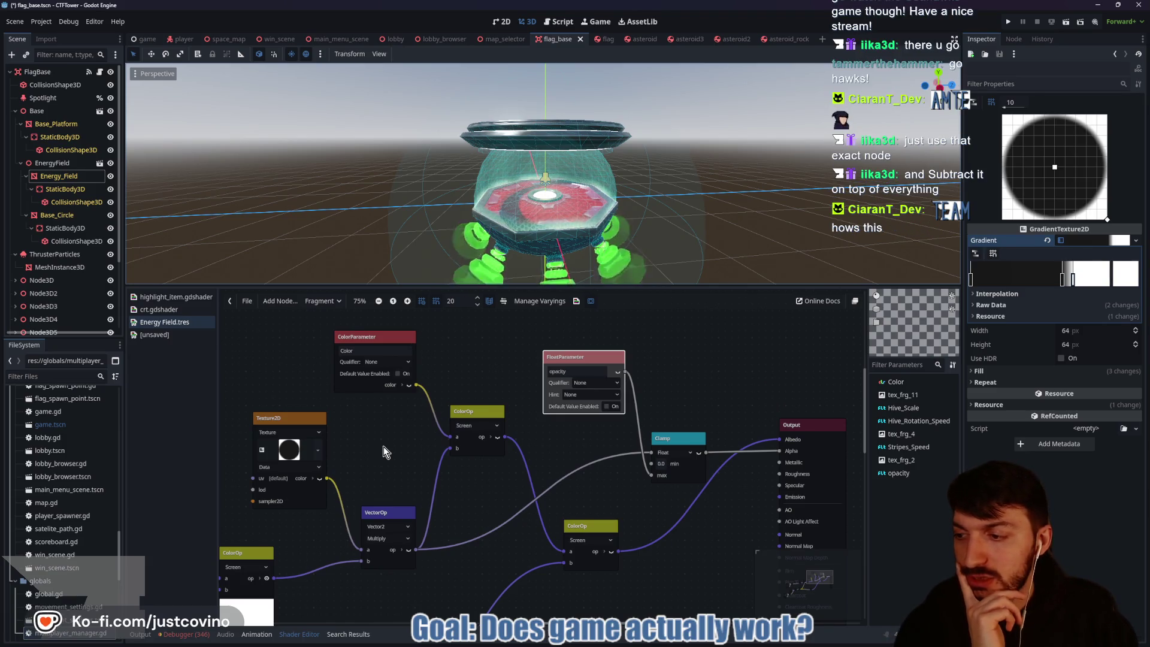
click(309, 423)
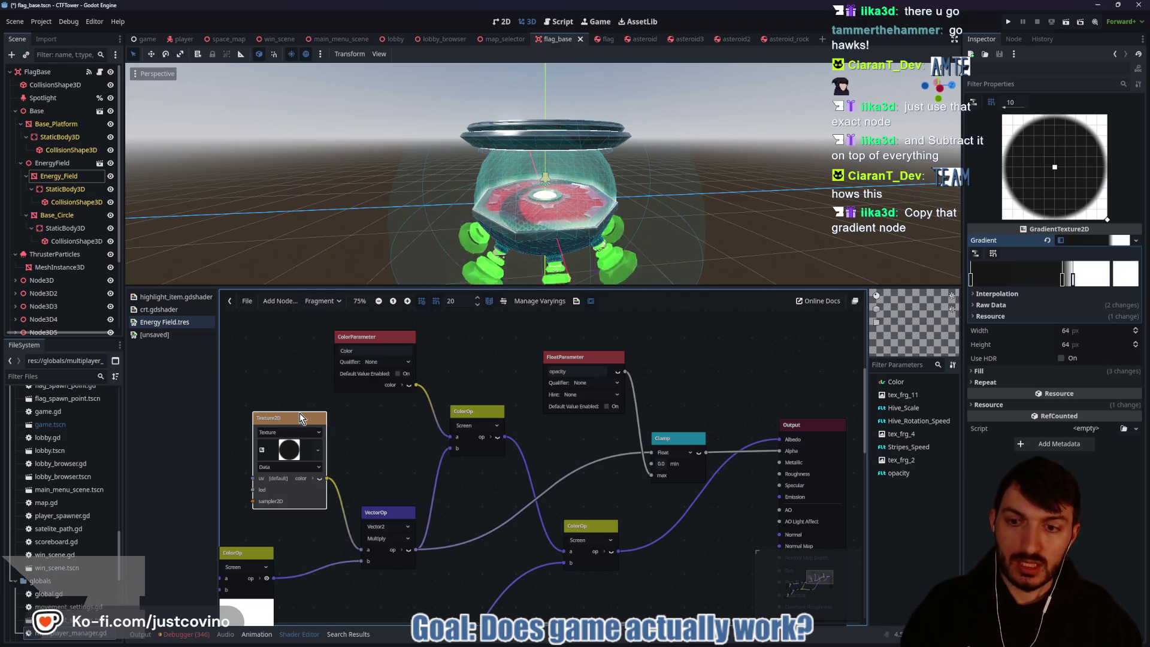
click(701, 364)
Step: Paste a copy of the gradient Texture2D node above the Clamp node and expand its colour channels
key(ctrl+v)
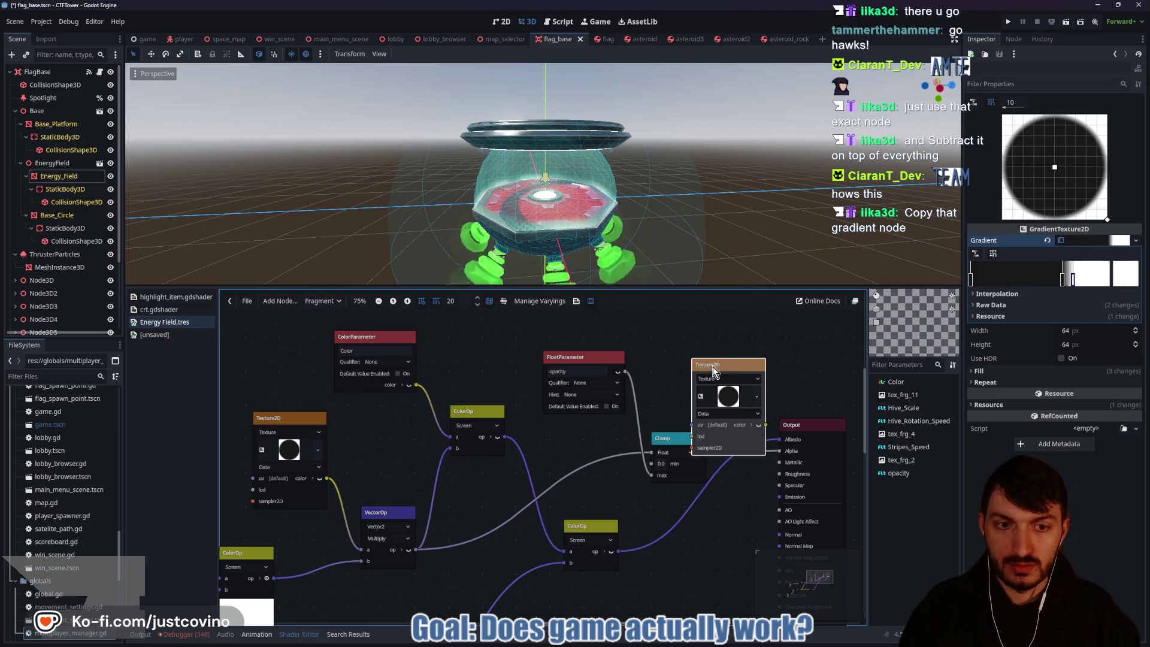
drag(713, 367, 676, 314)
mouse_move(792, 382)
mouse_down()
mouse_move(492, 413)
mouse_move(422, 362)
mouse_up()
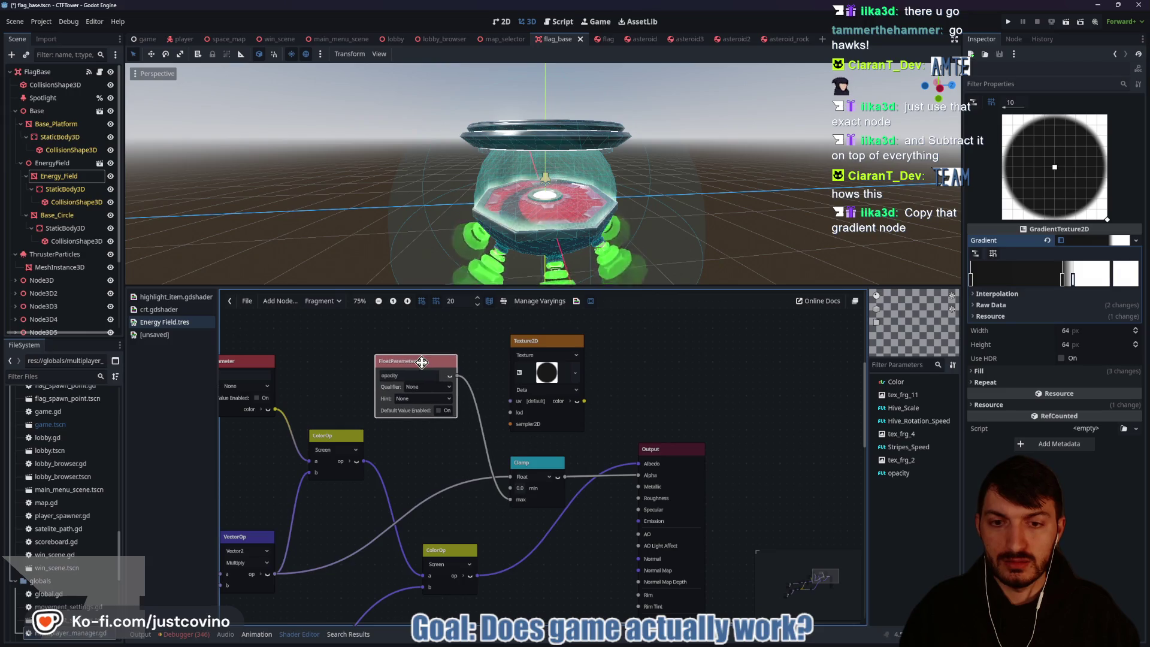
drag(548, 343, 534, 329)
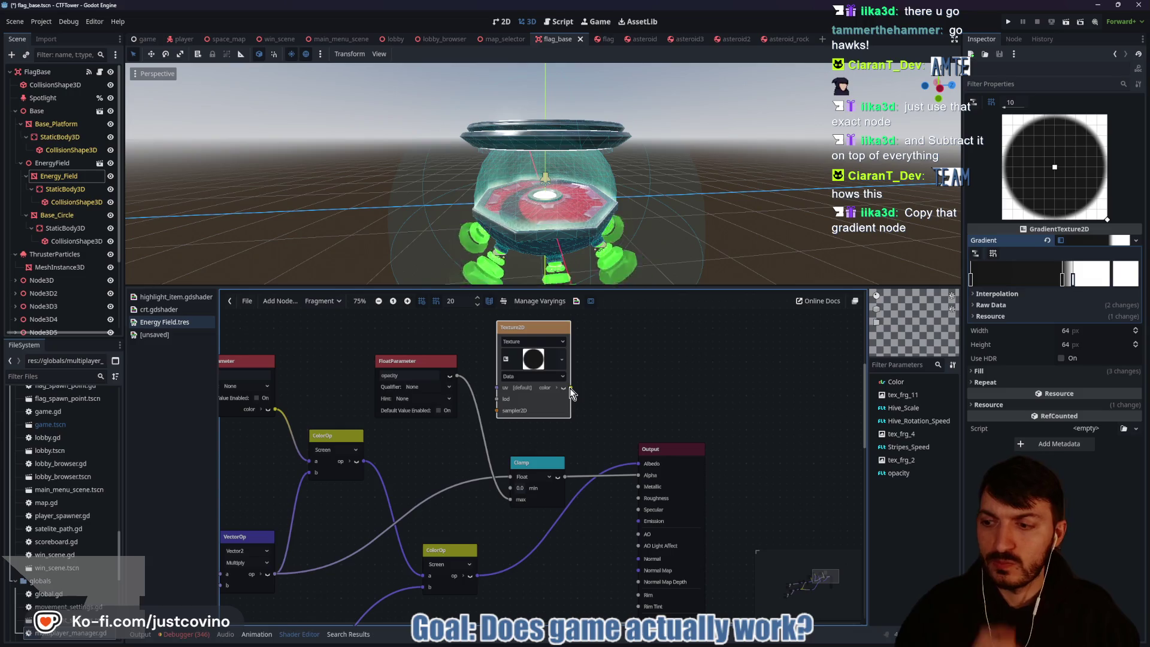
scroll(472, 451, left, 3)
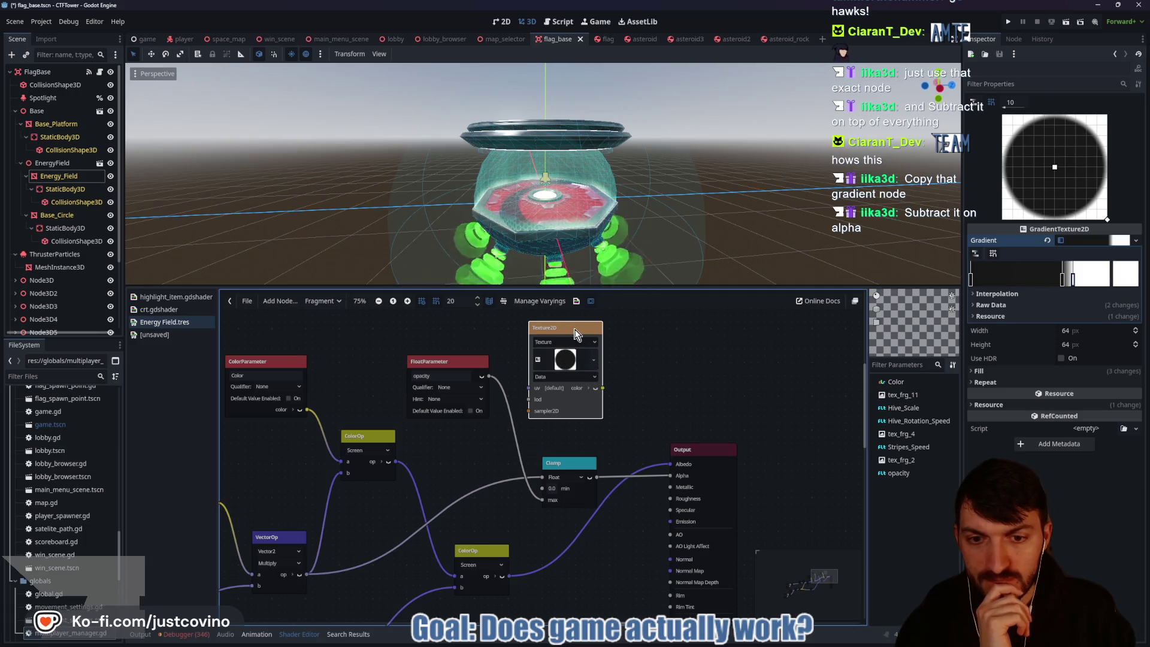
mouse_move(574, 333)
mouse_down()
mouse_move(559, 331)
mouse_move(574, 326)
mouse_up()
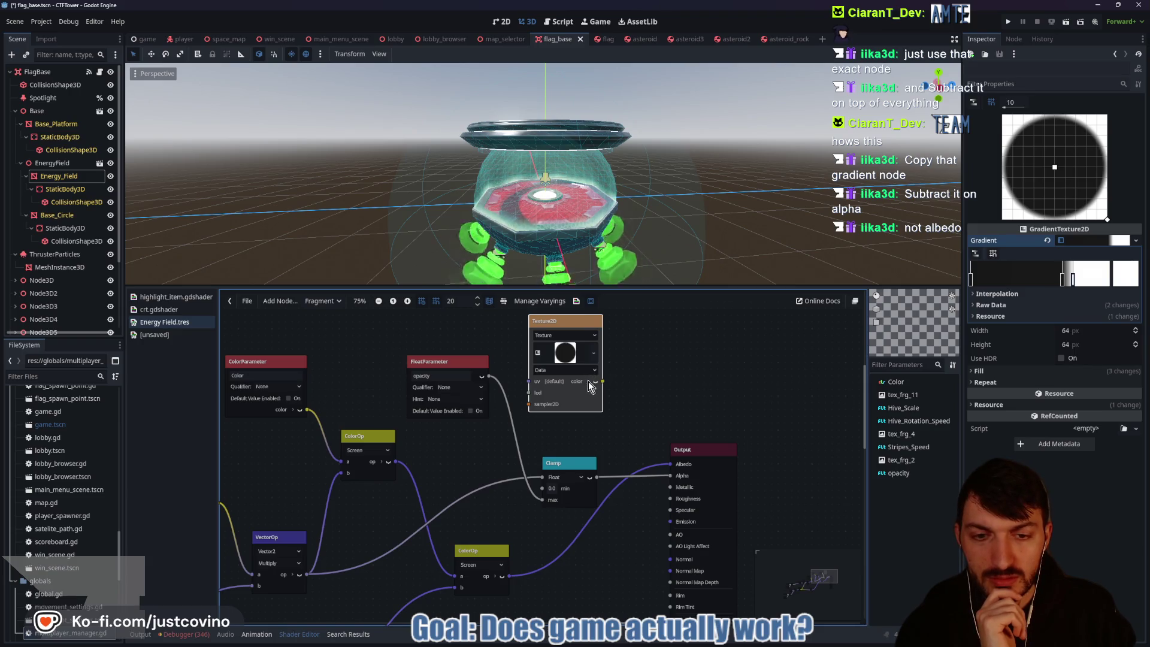
click(591, 384)
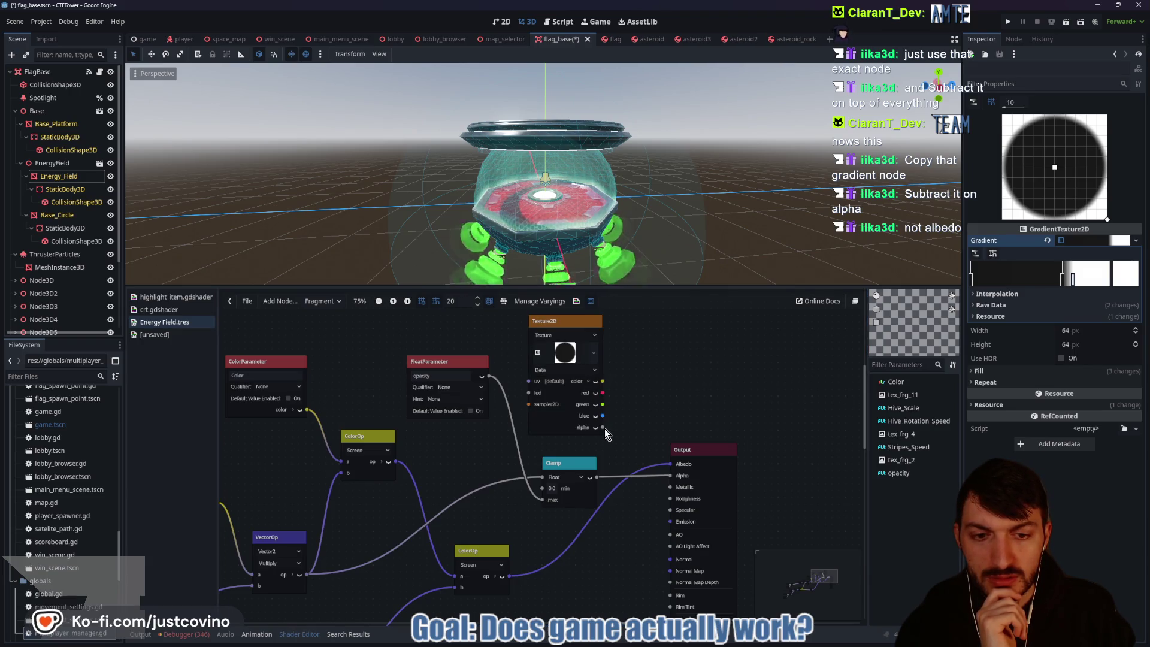
Step: Split the copied texture's colour output into channels and wire its red channel to Clamp's max
click(587, 389)
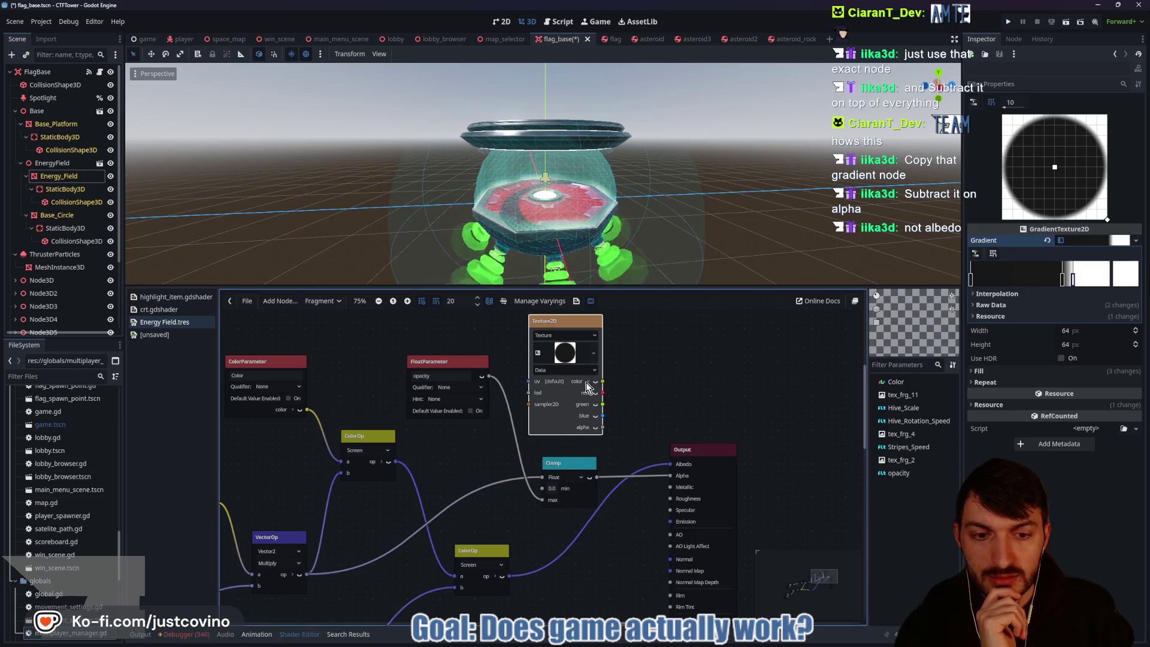
scroll(635, 389, down, 2)
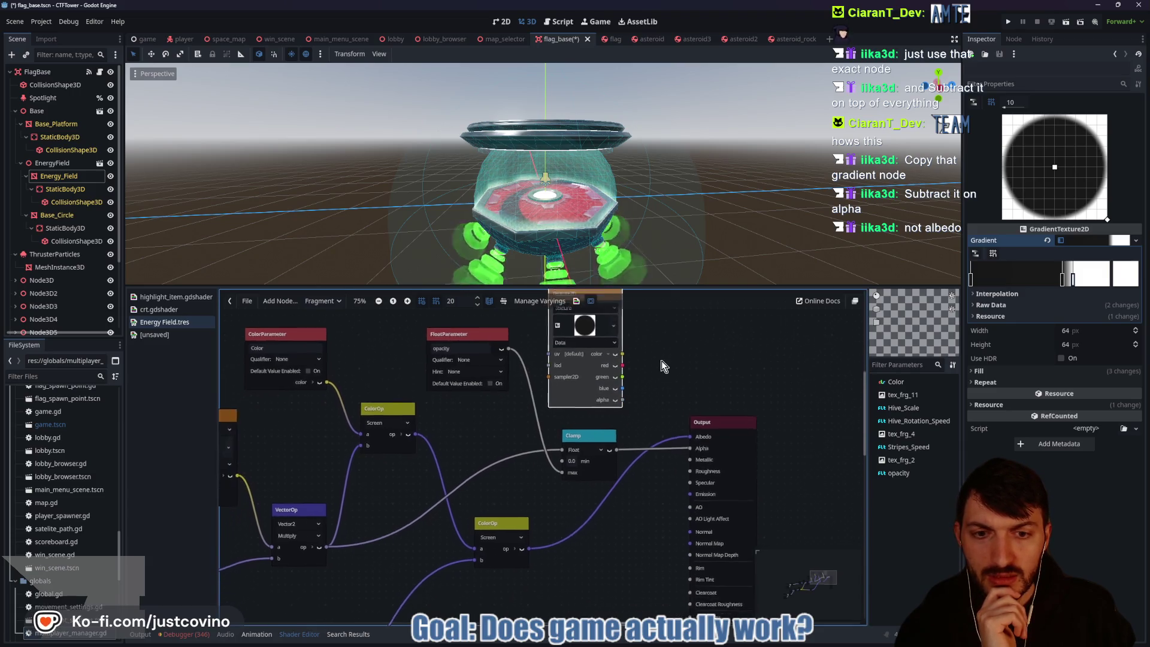
click(623, 345)
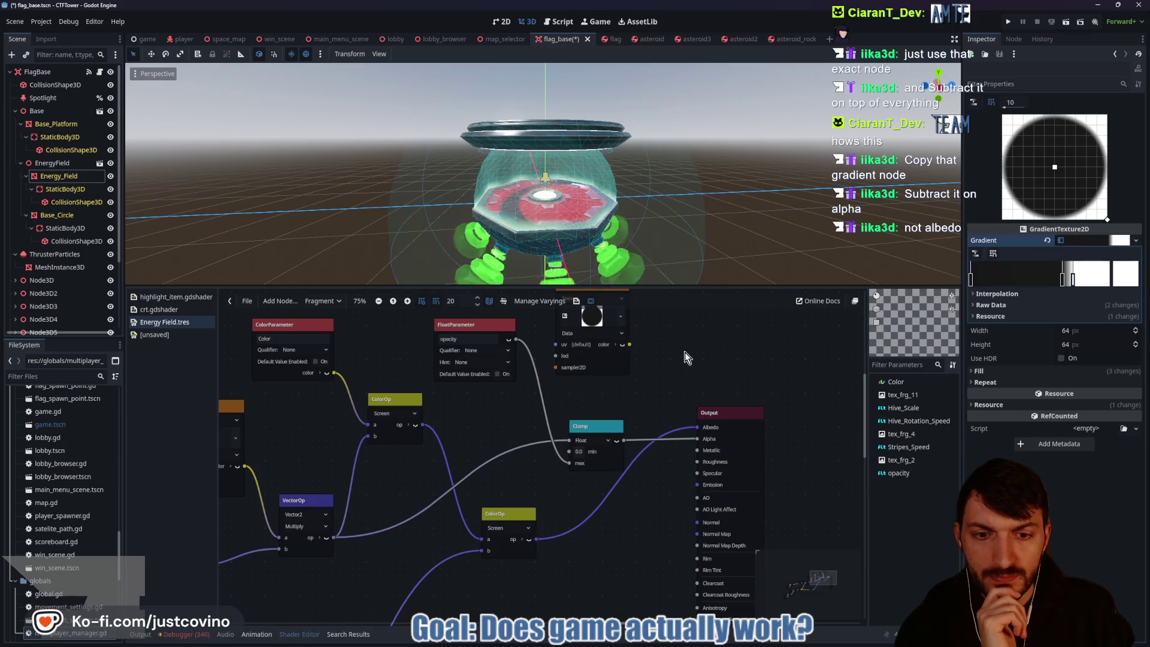
scroll(634, 365, up, 2)
drag(632, 375, 616, 380)
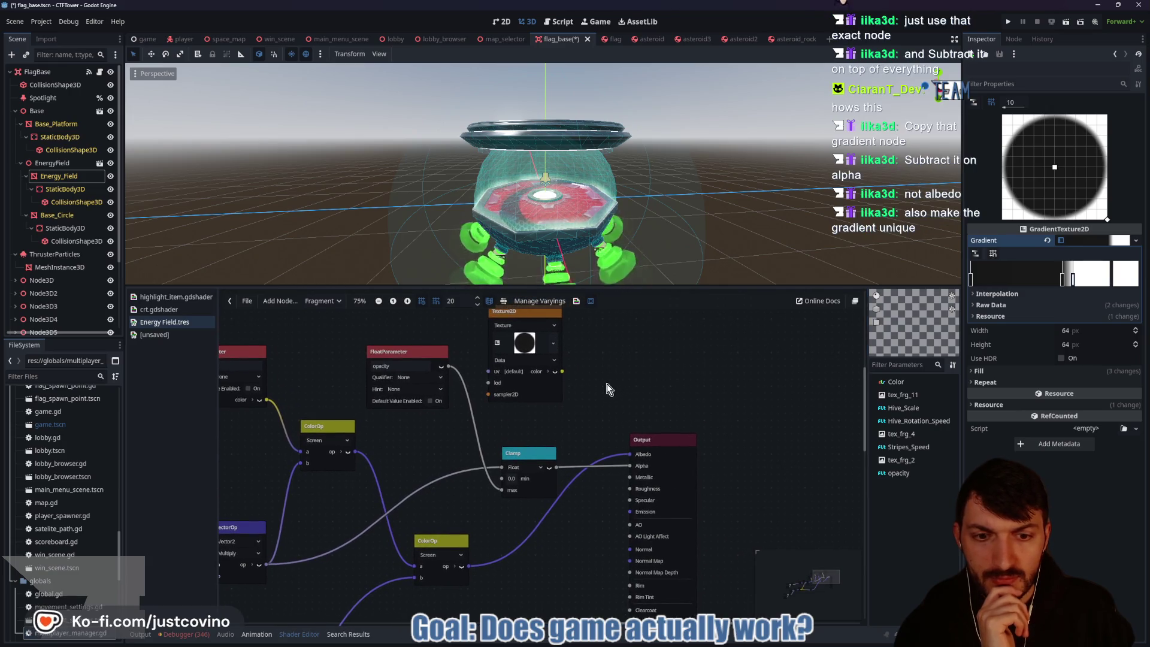
click(558, 384)
click(549, 372)
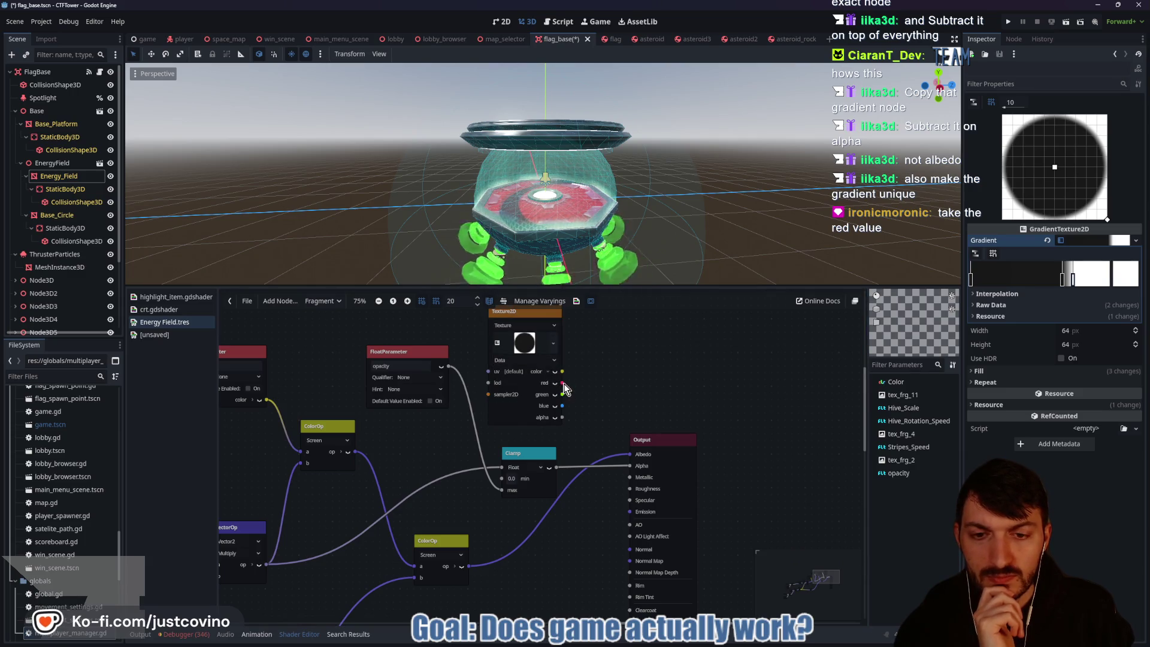
mouse_move(527, 335)
mouse_down()
mouse_move(473, 329)
mouse_move(462, 346)
mouse_move(523, 333)
mouse_move(512, 350)
mouse_up()
click(423, 335)
scroll(555, 387, up, 2)
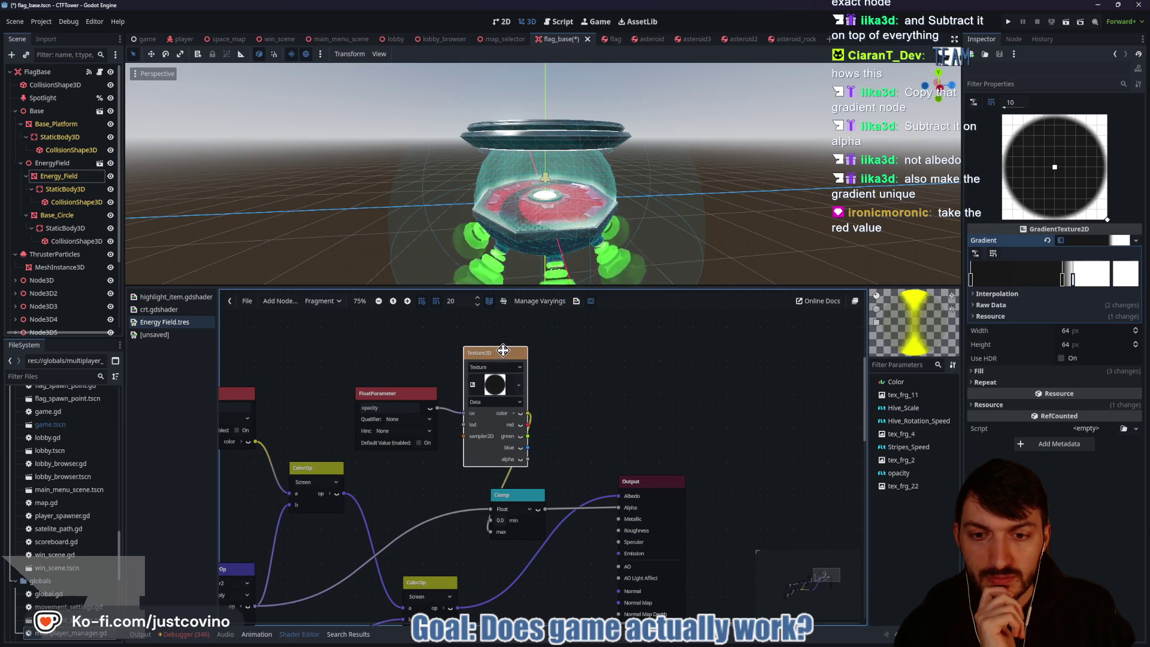
drag(504, 351, 503, 344)
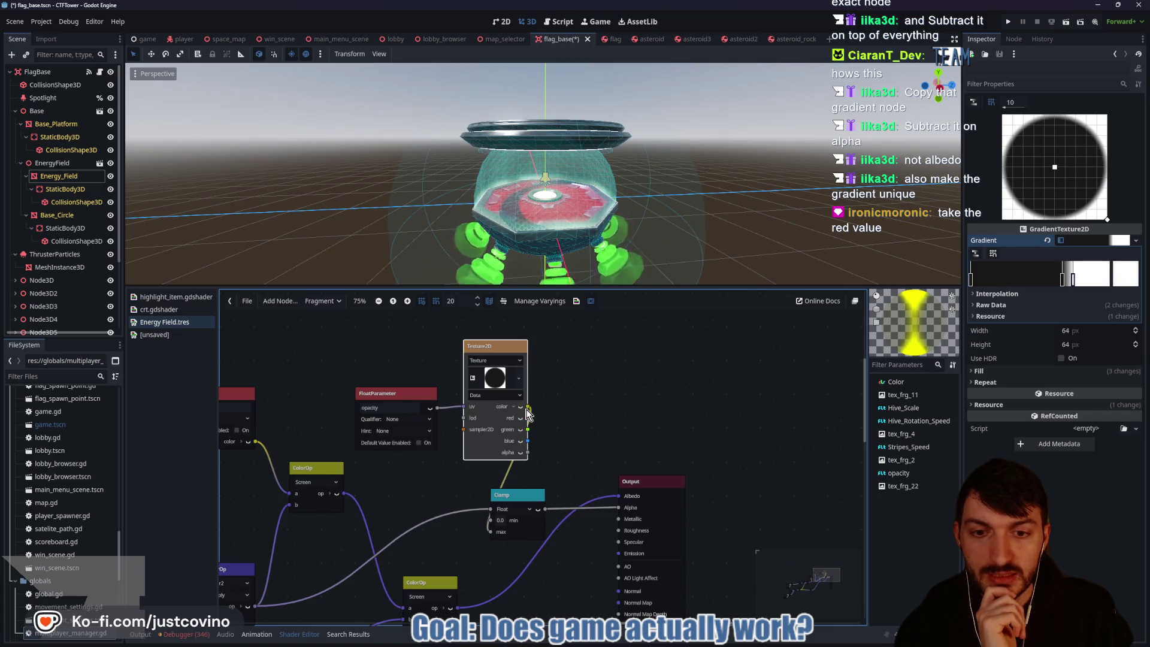
mouse_move(528, 418)
mouse_down()
mouse_move(548, 426)
mouse_move(533, 427)
mouse_move(542, 461)
mouse_move(485, 526)
mouse_move(501, 527)
mouse_up()
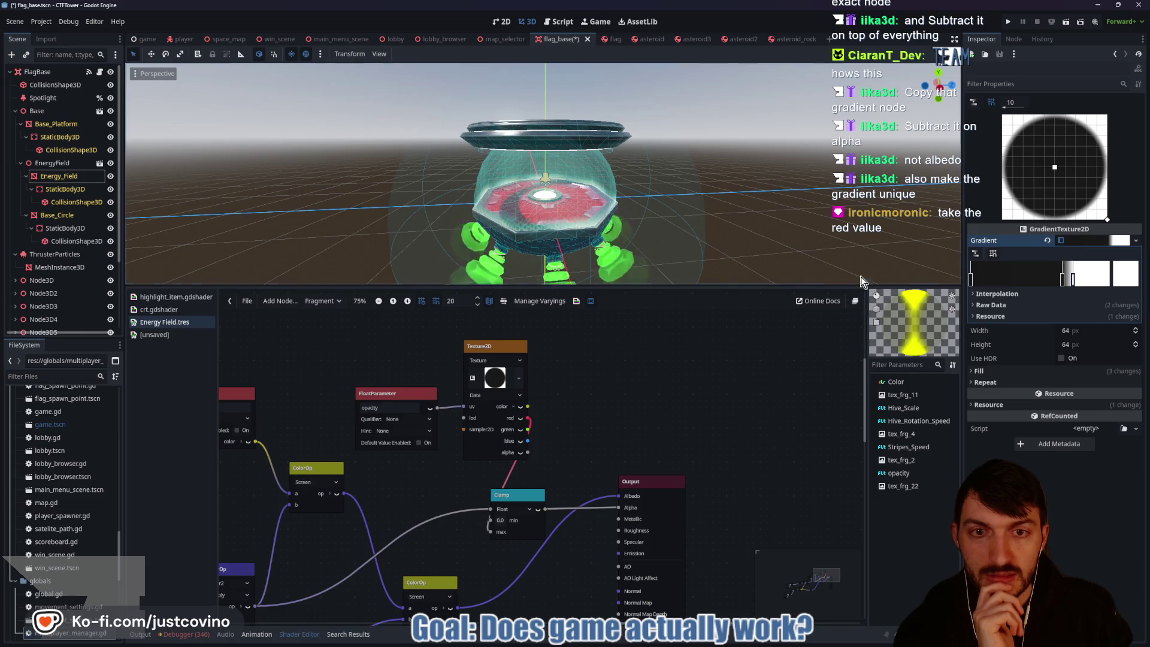
Step: Set the Energy_Field material's opacity parameter to 3.24
click(60, 176)
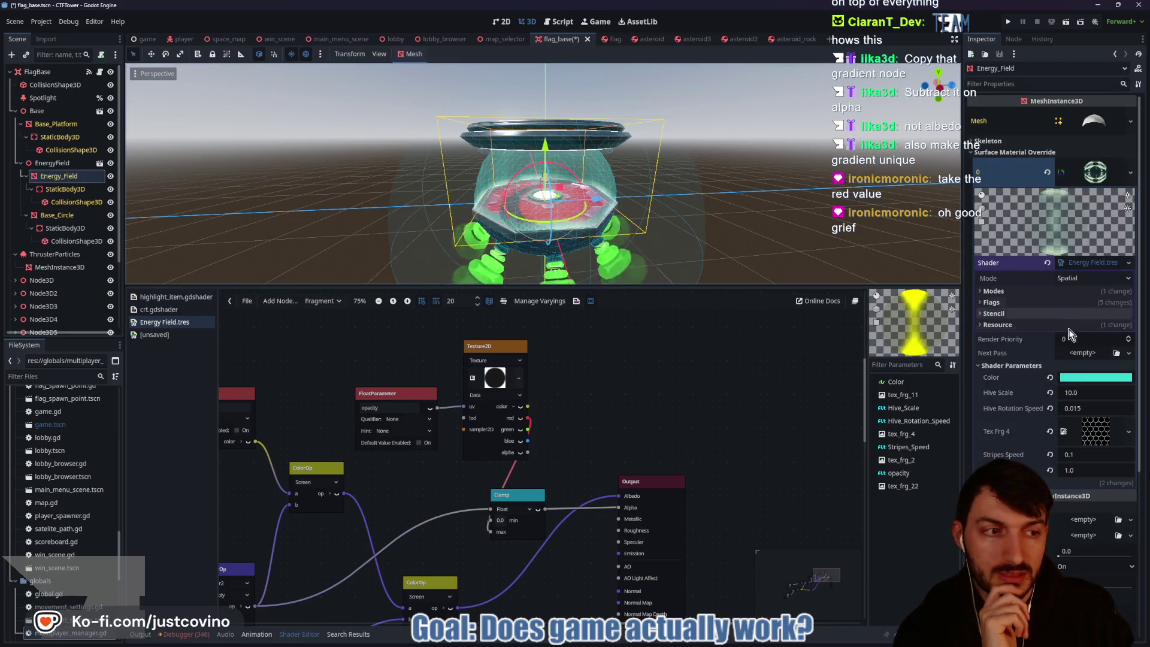
click(1082, 472)
text(0.55)
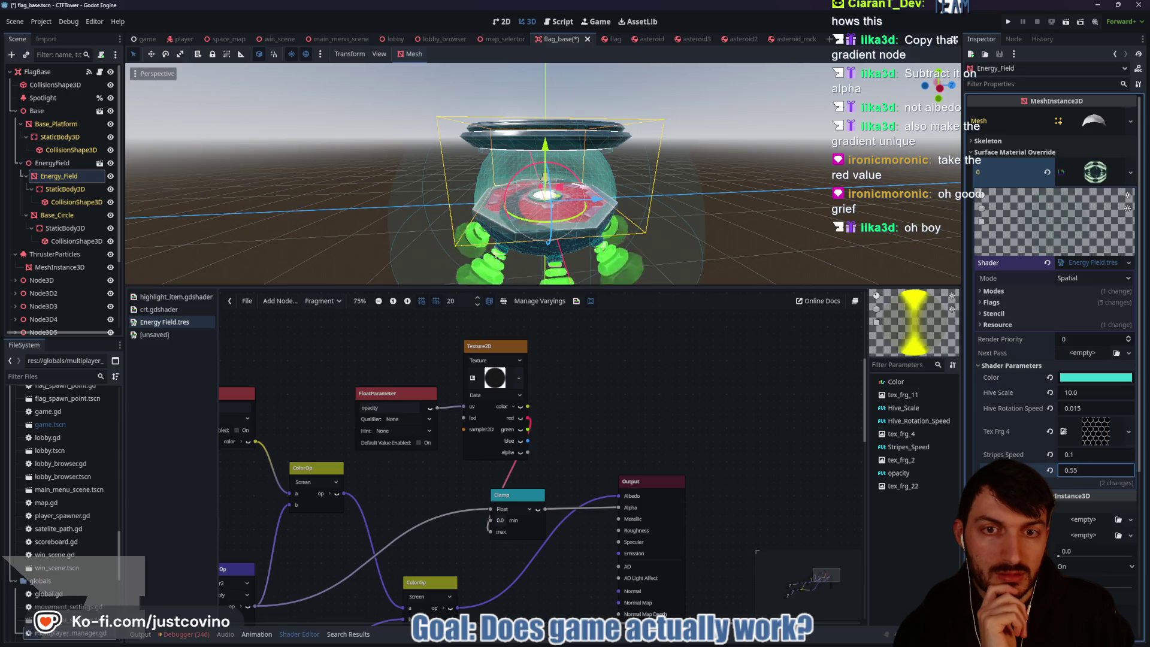
mouse_move(1082, 472)
mouse_down()
mouse_move(1130, 472)
mouse_move(1088, 469)
mouse_up()
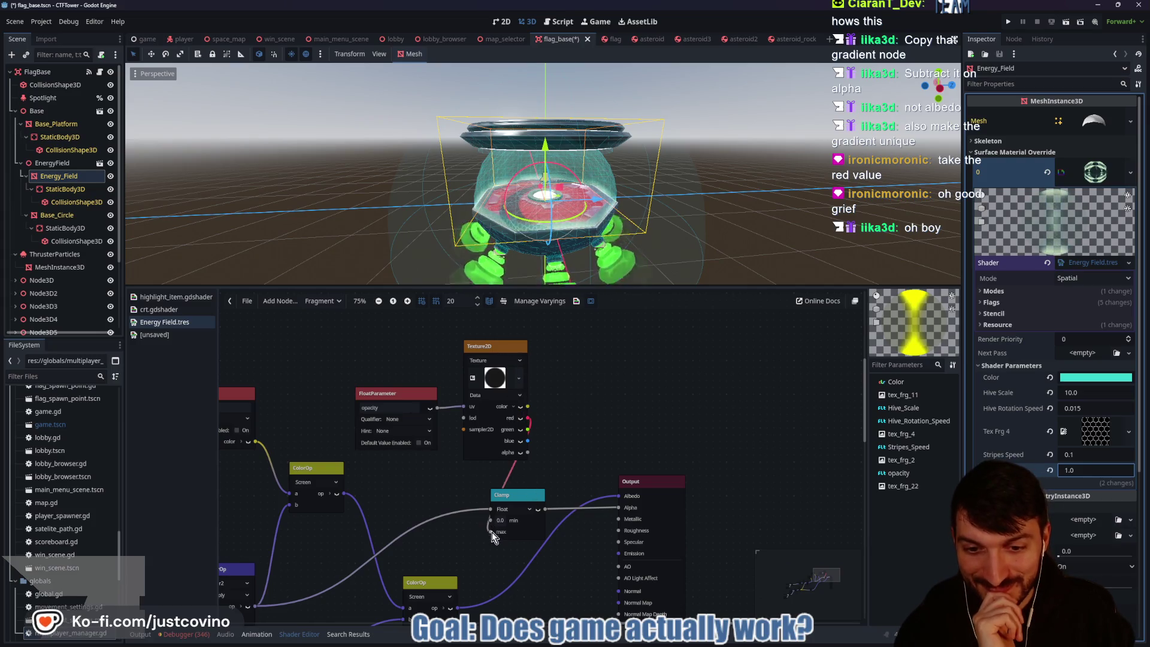
Step: Disconnect the red channel from Clamp's max and reposition the copied texture node
drag(491, 534, 449, 527)
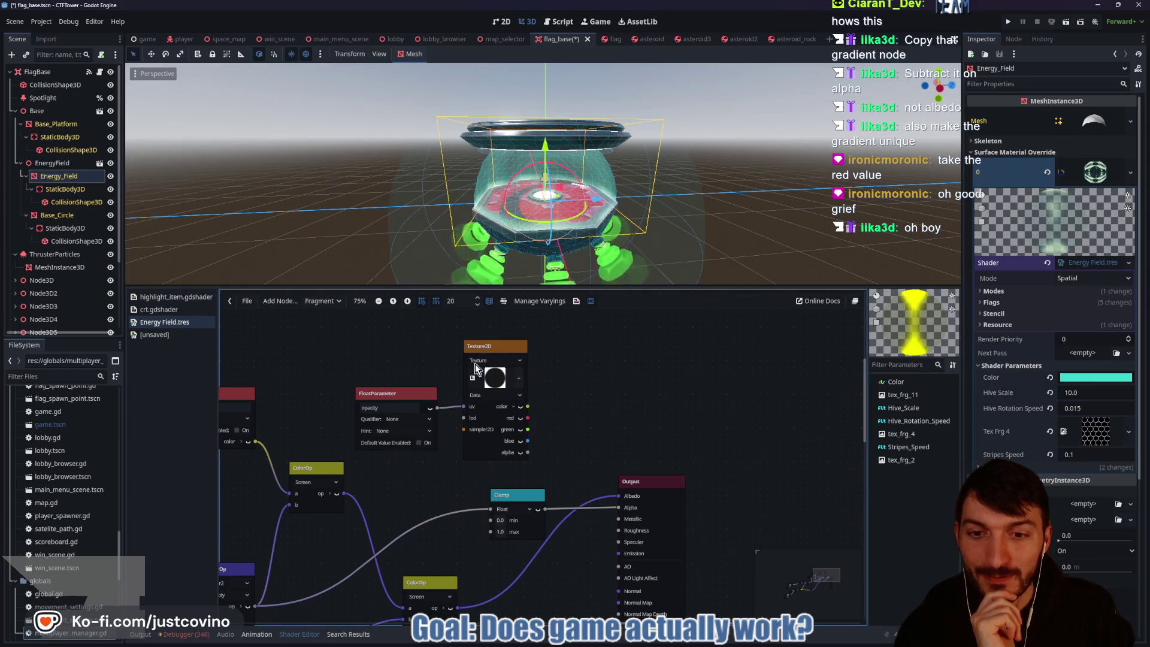
drag(463, 383, 516, 362)
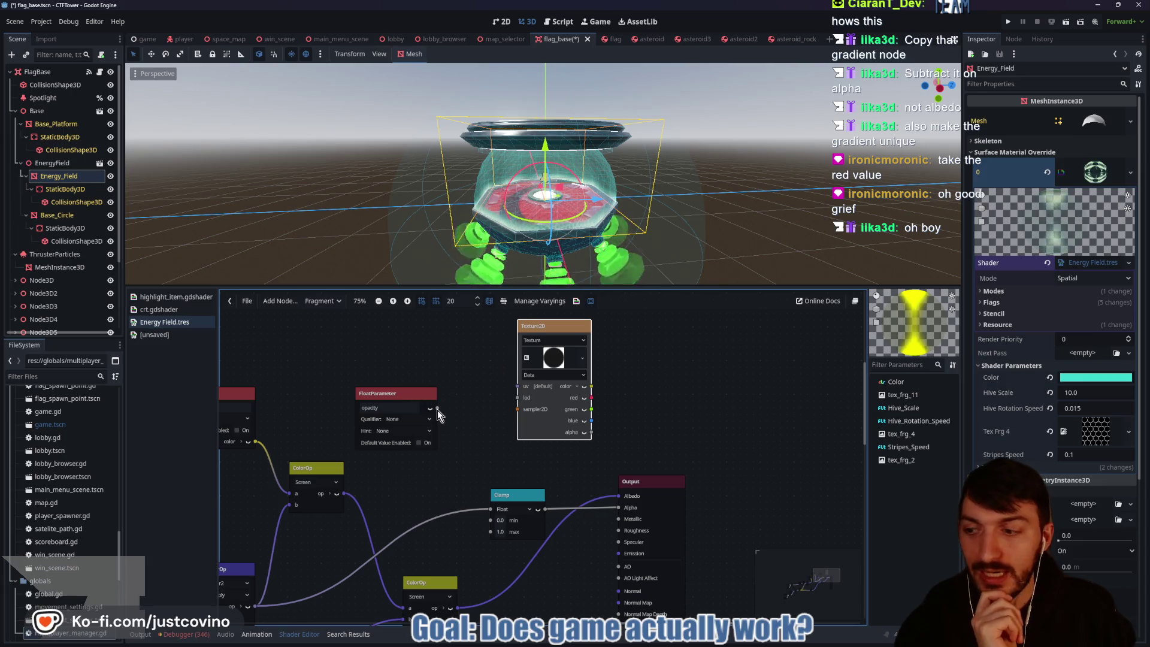
drag(552, 330, 512, 337)
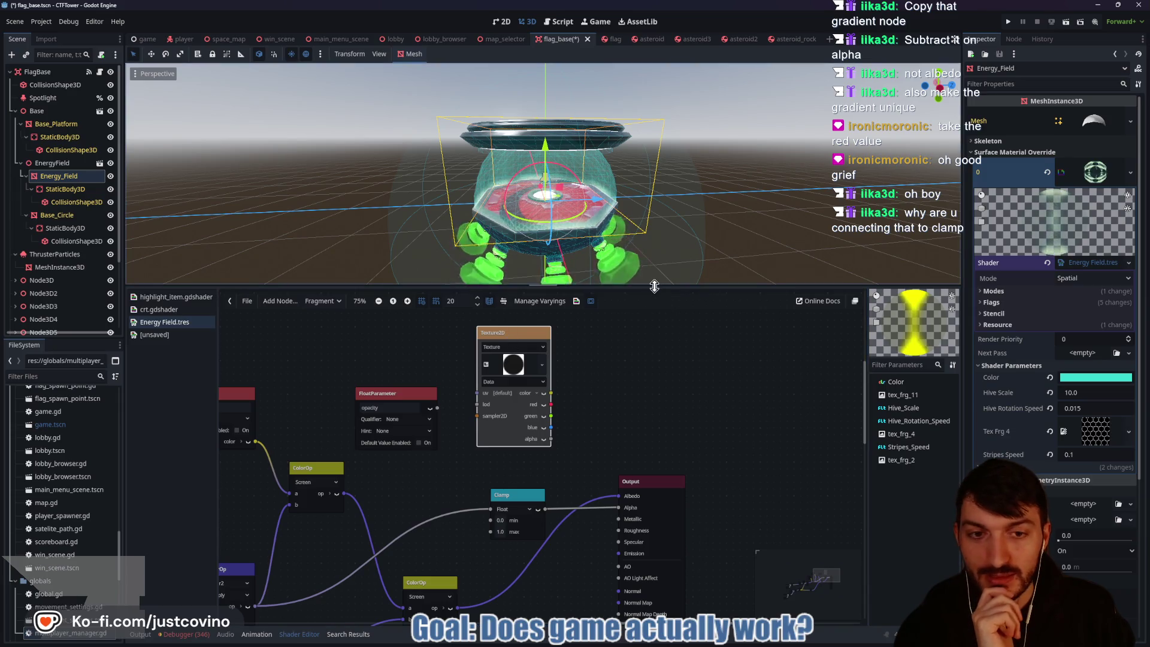
drag(654, 286, 653, 182)
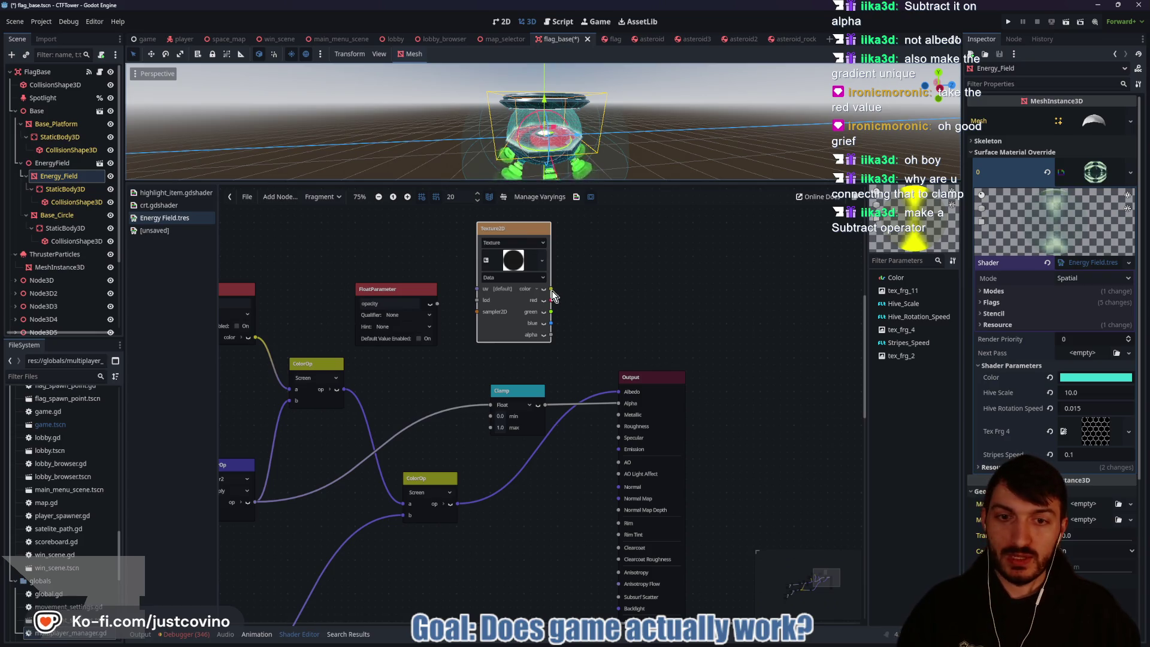
Step: Add a Subtract node fed by the red channel, via a 'sub' search
drag(551, 301, 607, 311)
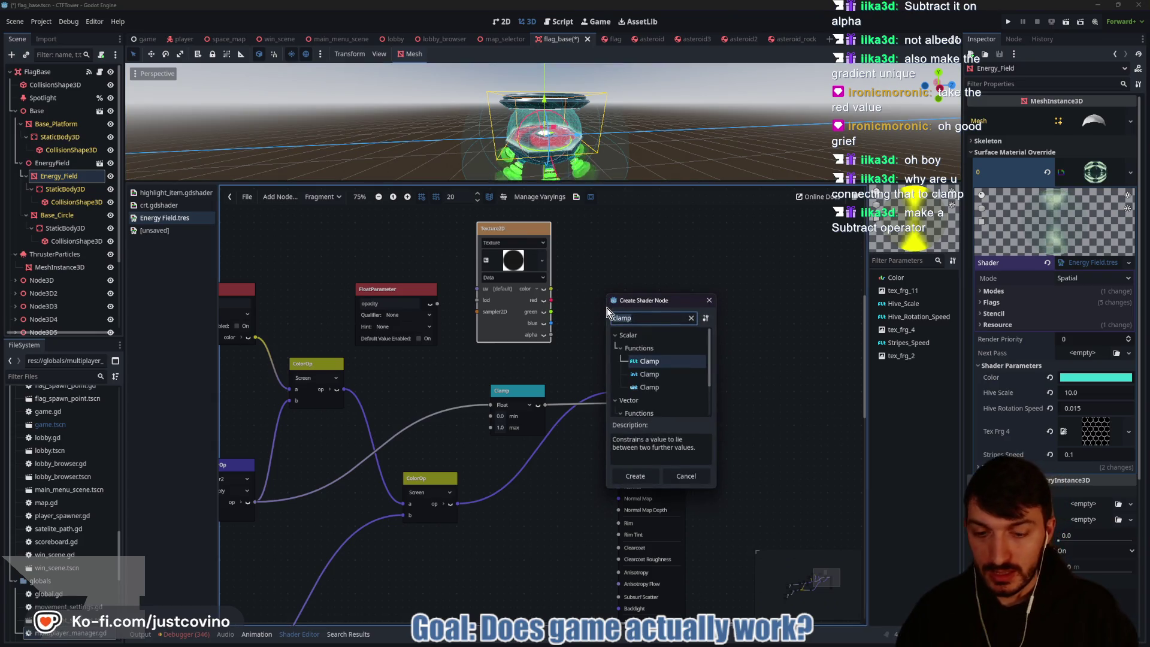
text(sub)
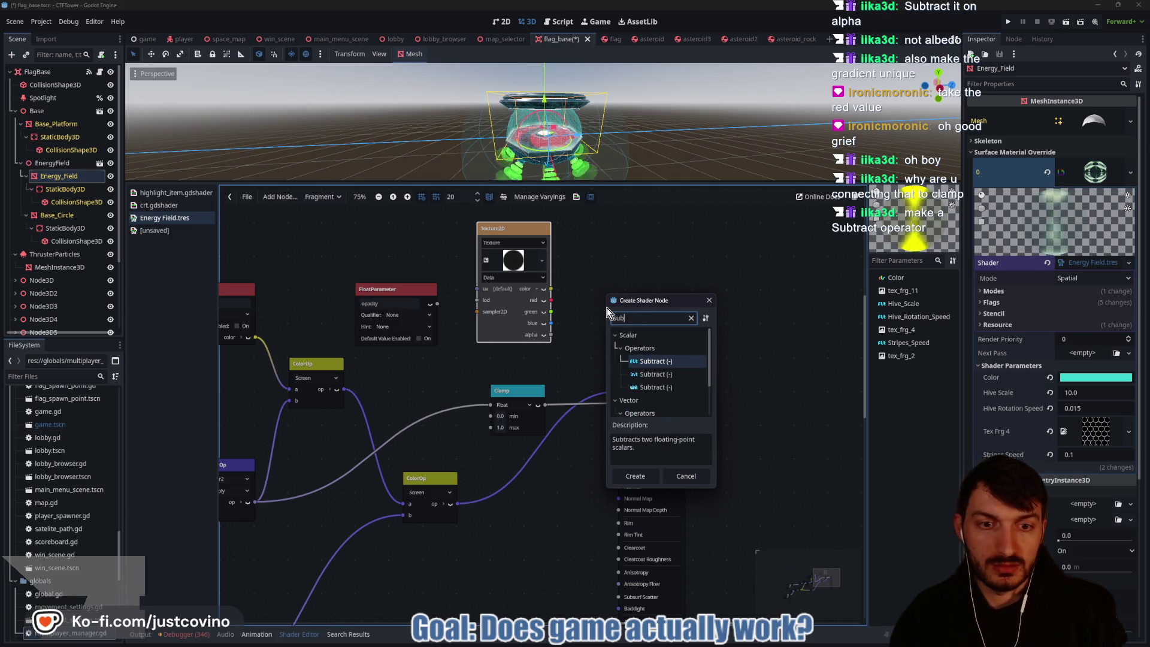
key(Return)
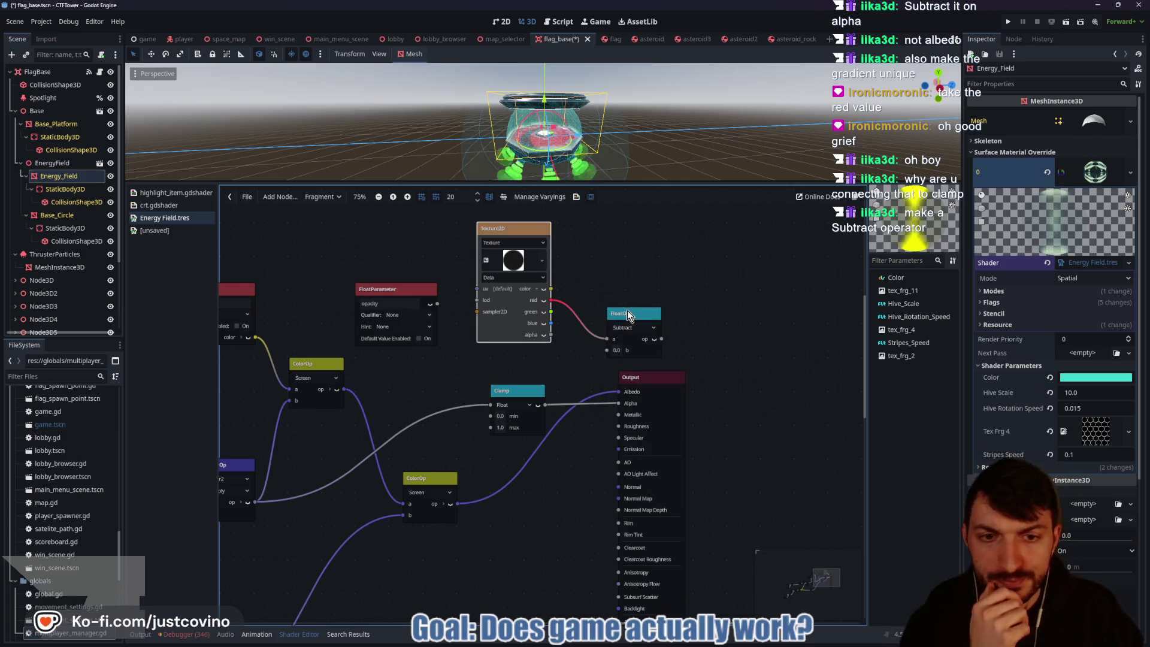
drag(629, 316, 607, 312)
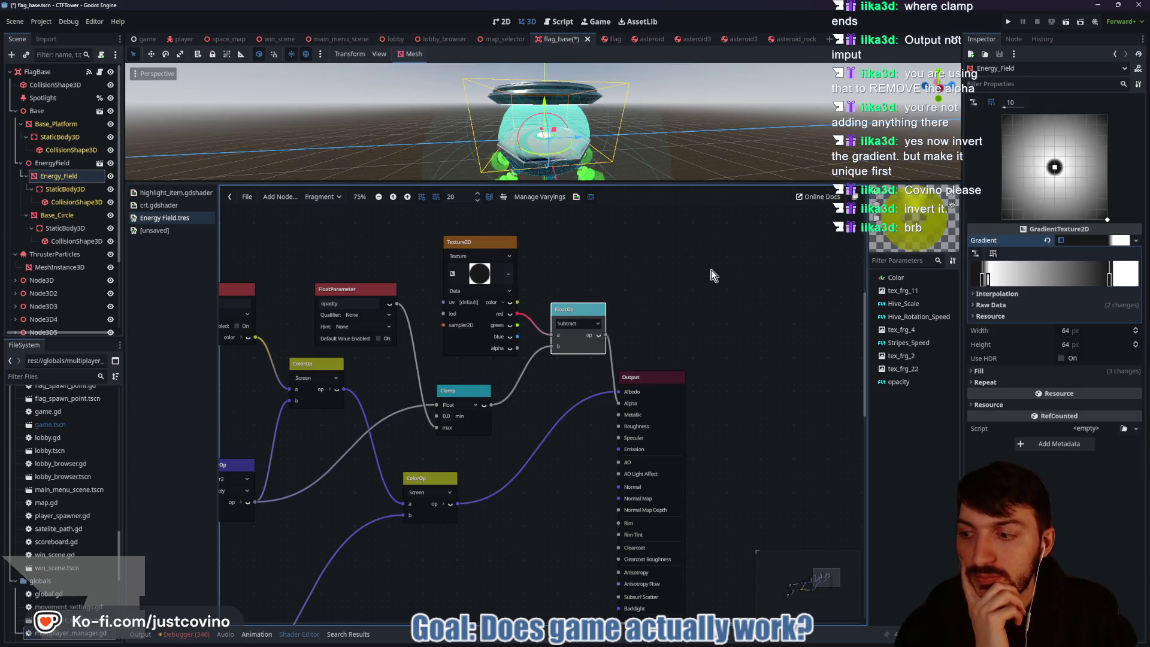
Step: Change the Energy_Field material's opacity parameter to 0.585
click(57, 175)
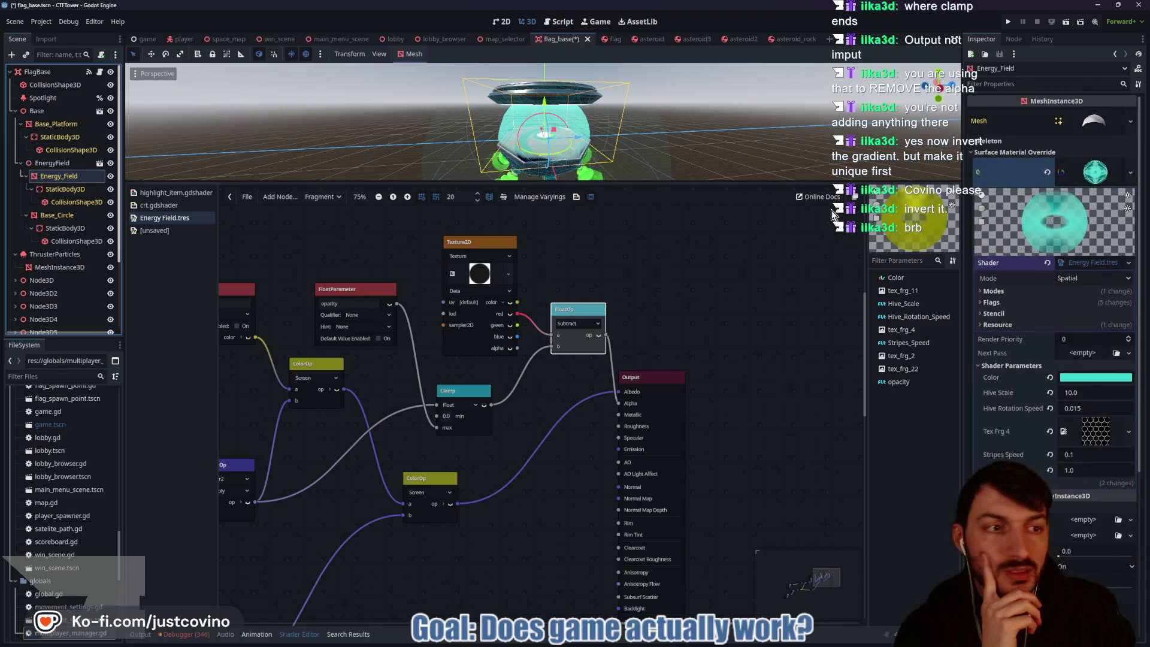
click(1084, 471)
text(0.0)
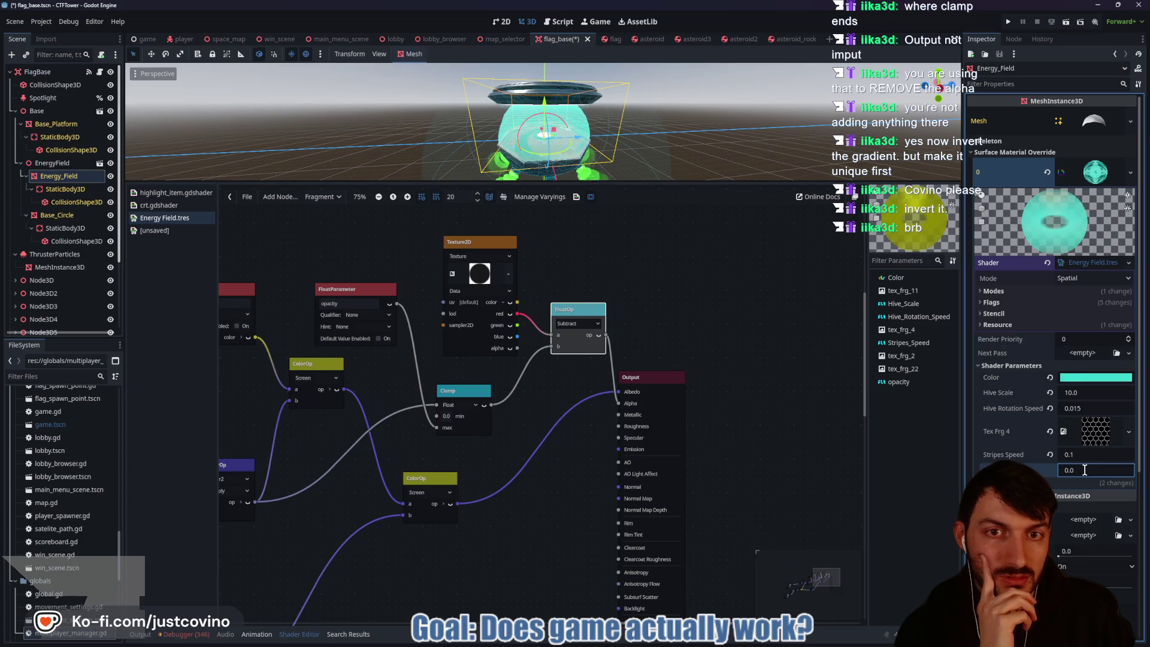
mouse_move(1085, 470)
mouse_down()
mouse_move(1109, 470)
mouse_move(1071, 472)
mouse_up()
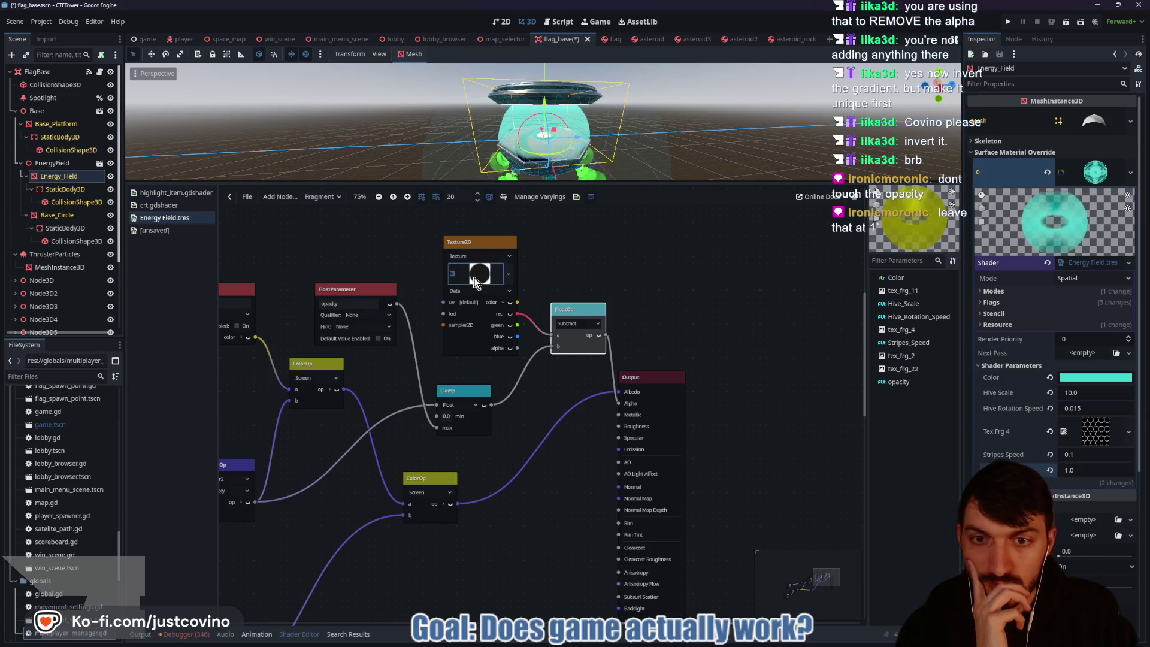
Step: Adjust the radial gradient's end point and move a stop so the glow forms a ring
click(1048, 222)
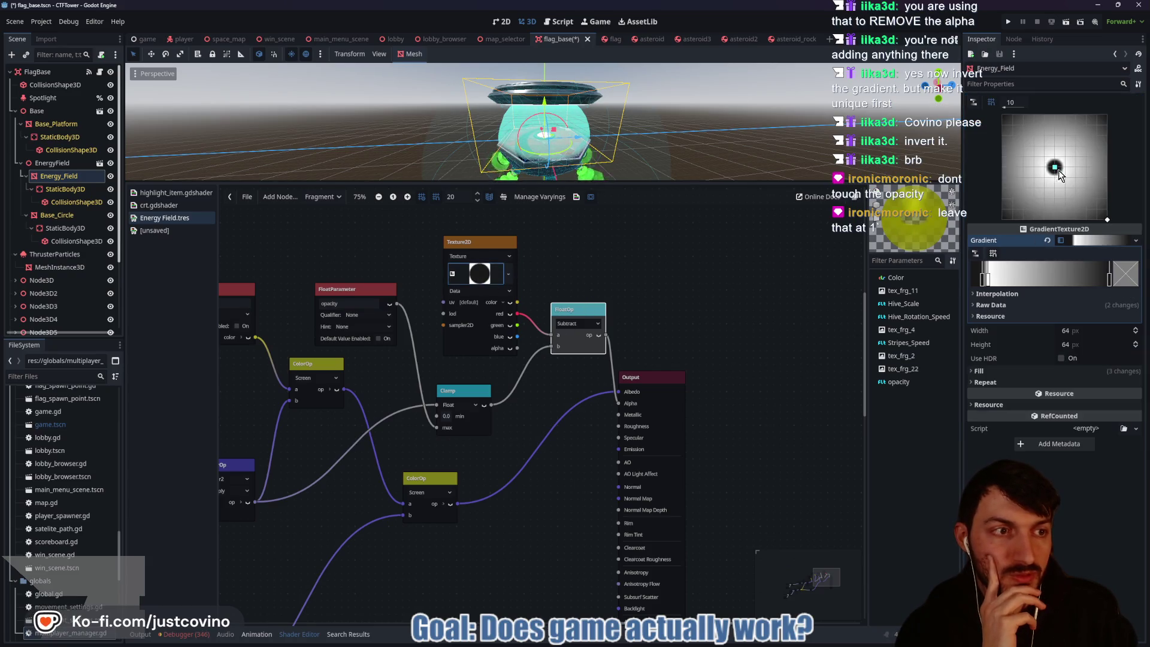
drag(1109, 219, 1093, 203)
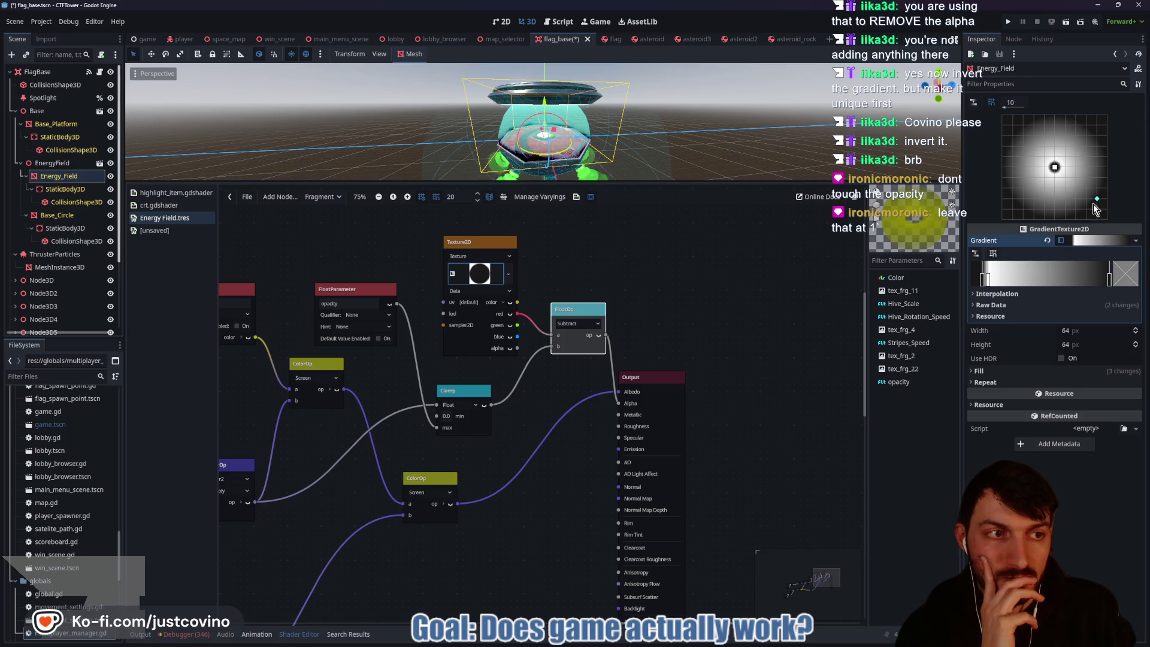
drag(1094, 204, 1107, 217)
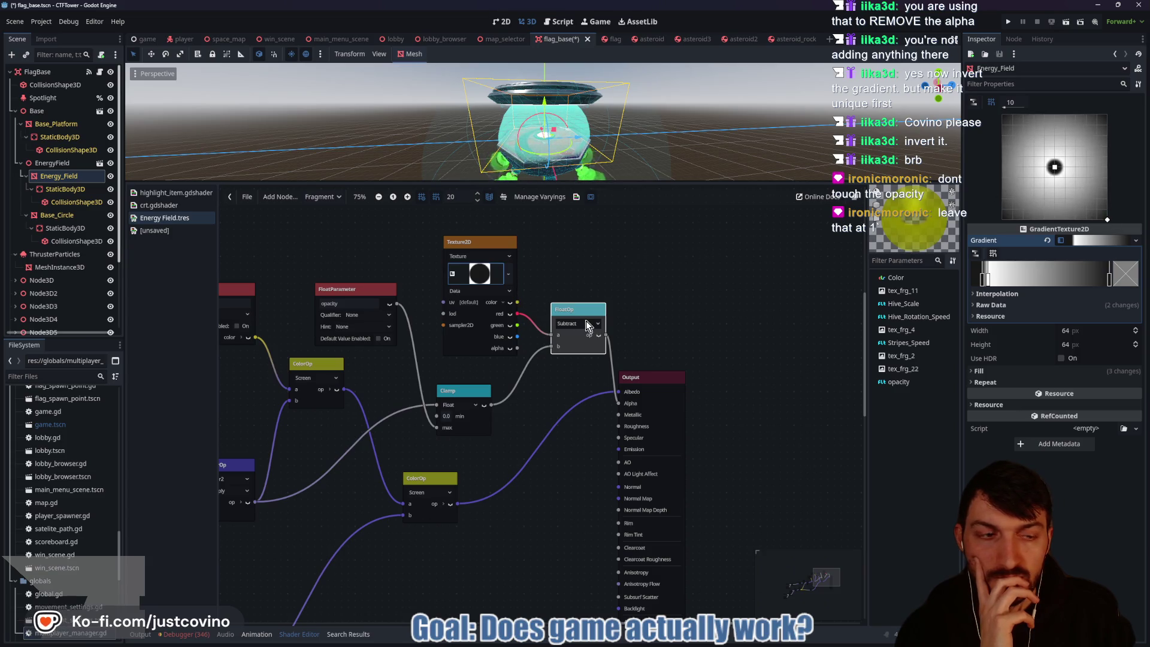
mouse_move(988, 279)
mouse_down()
mouse_move(1053, 286)
mouse_move(1011, 282)
mouse_up()
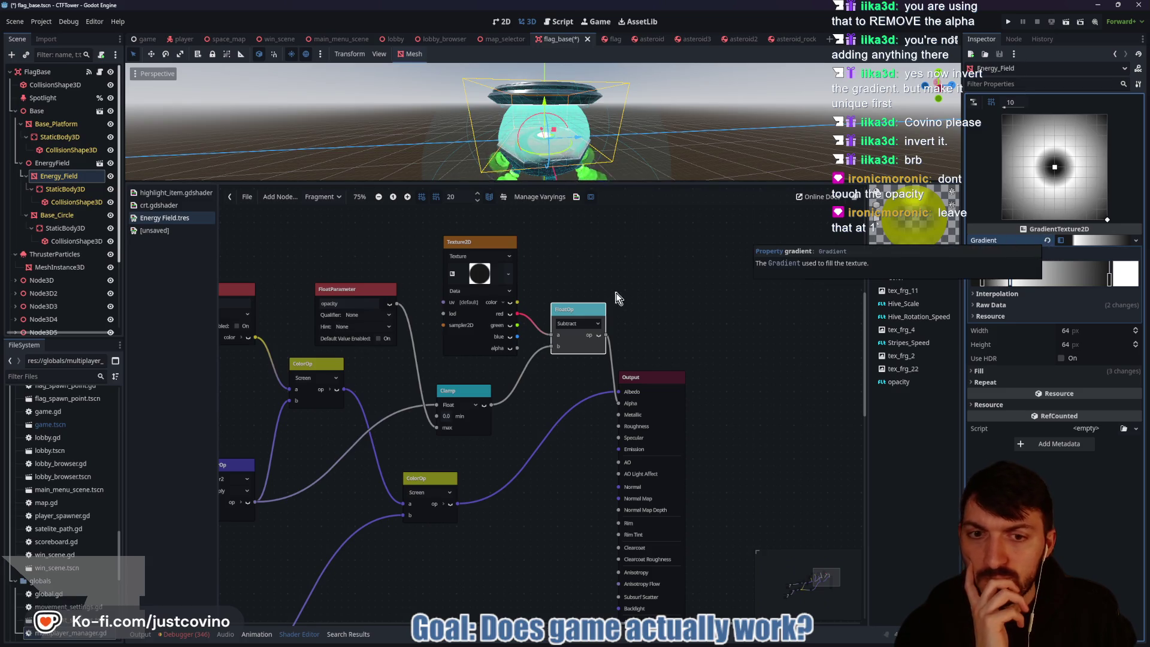
drag(575, 315, 562, 321)
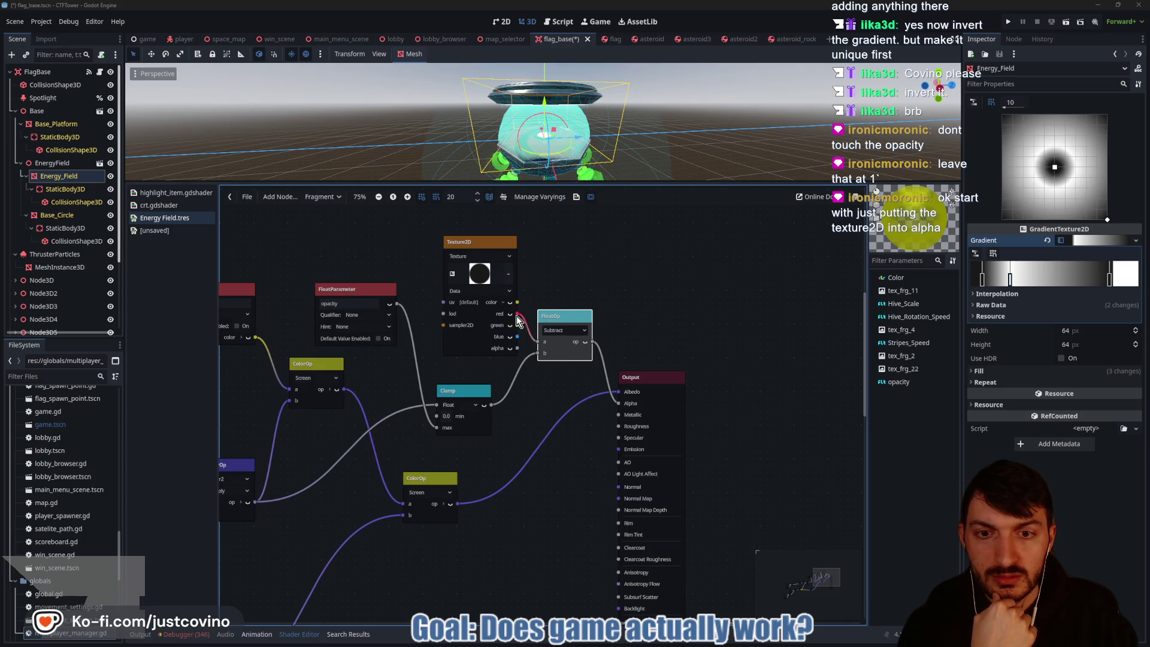
Step: Open and then dismiss the colour editor for the gradient's white stop
scroll(527, 411, left, 3)
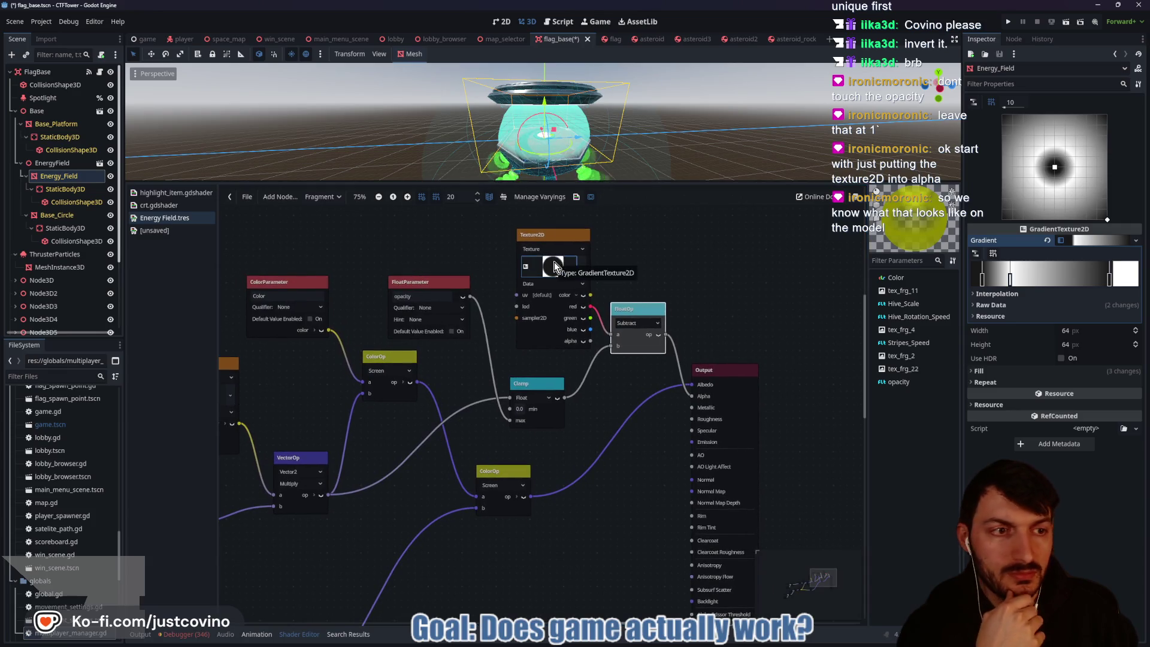
click(736, 304)
click(1124, 277)
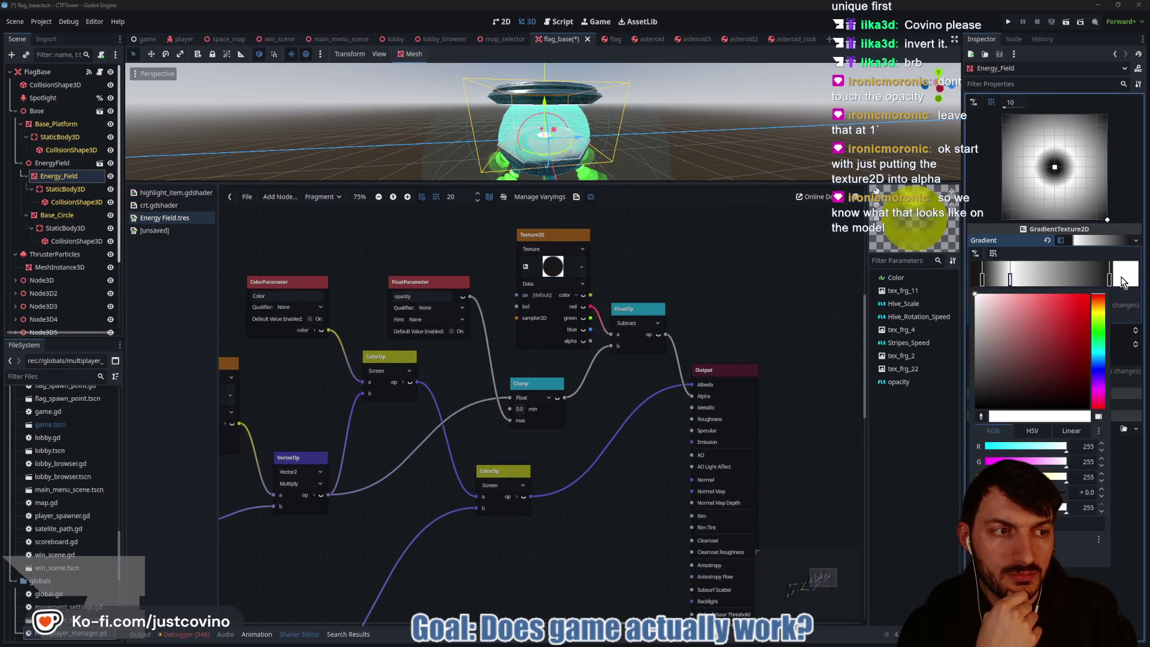
click(1098, 241)
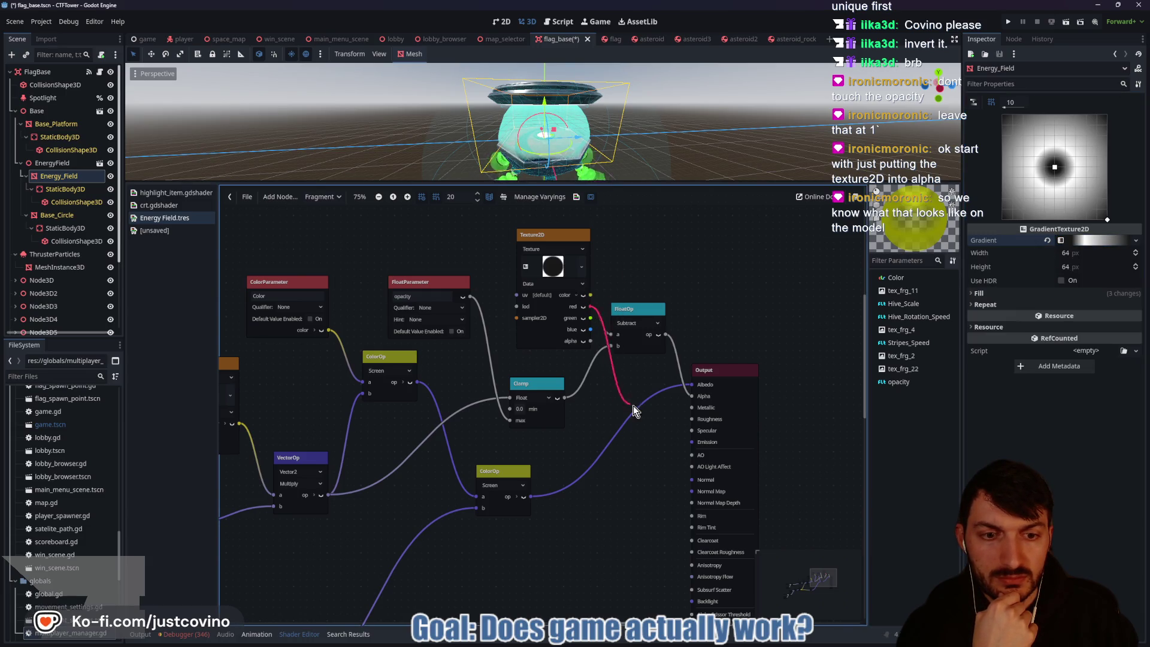
Step: Wire the texture's red channel to Output Alpha and its colour output to Albedo
drag(634, 405, 690, 398)
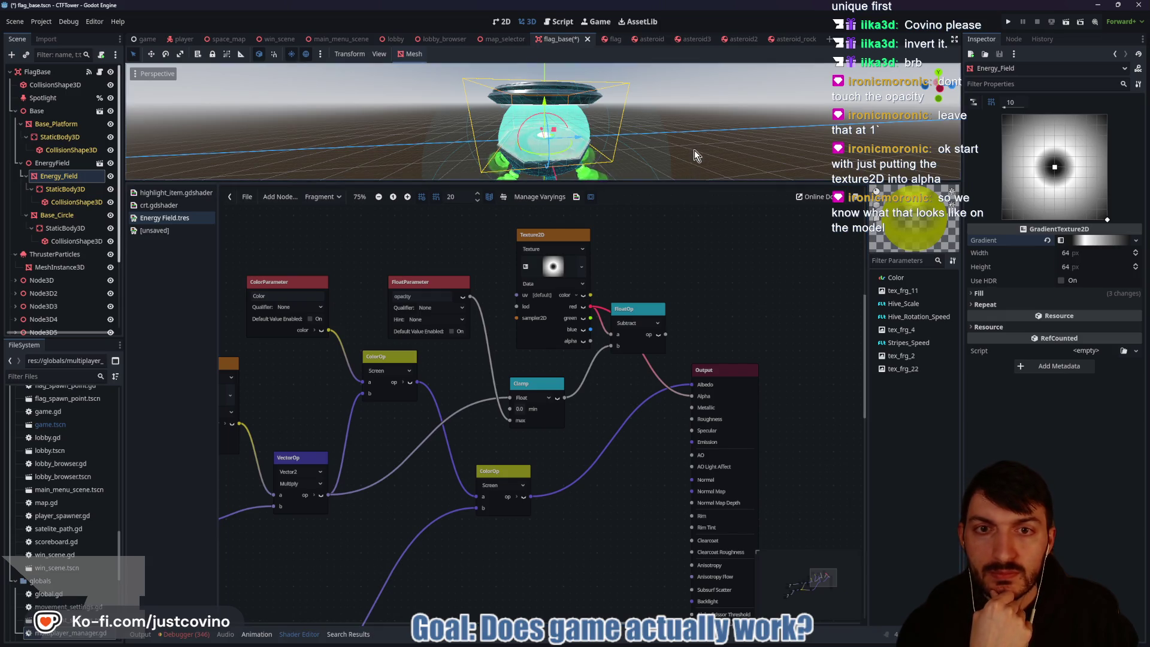
scroll(696, 155, up, 4)
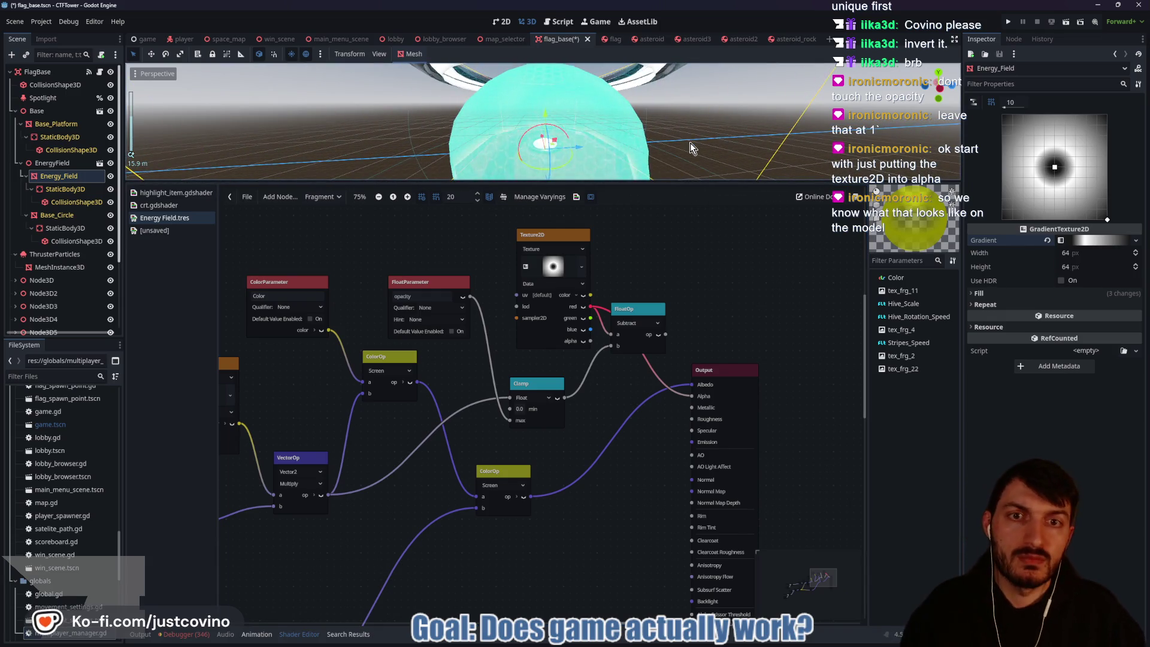
scroll(695, 144, down, 4)
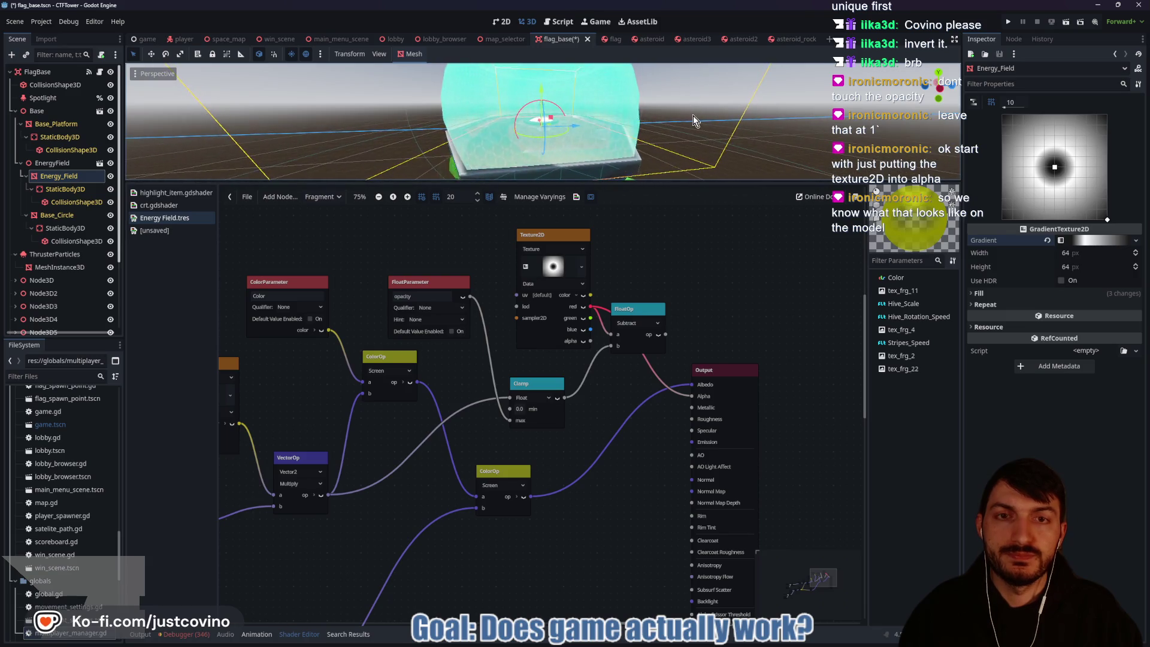
scroll(685, 123, up, 3)
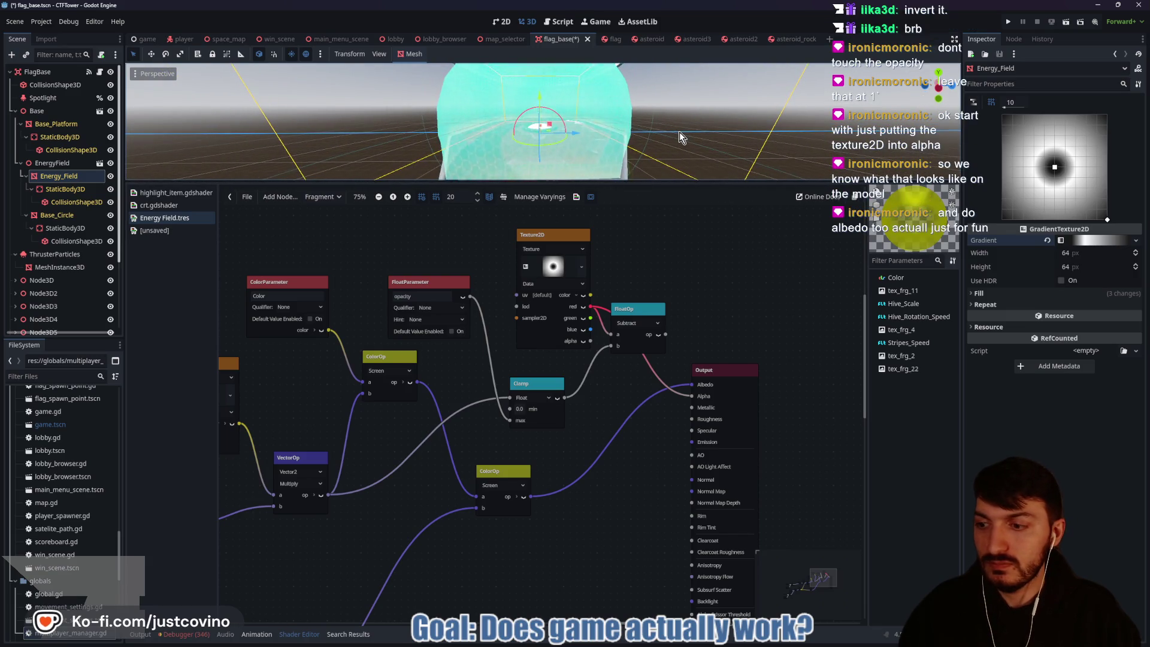
scroll(680, 137, down, 2)
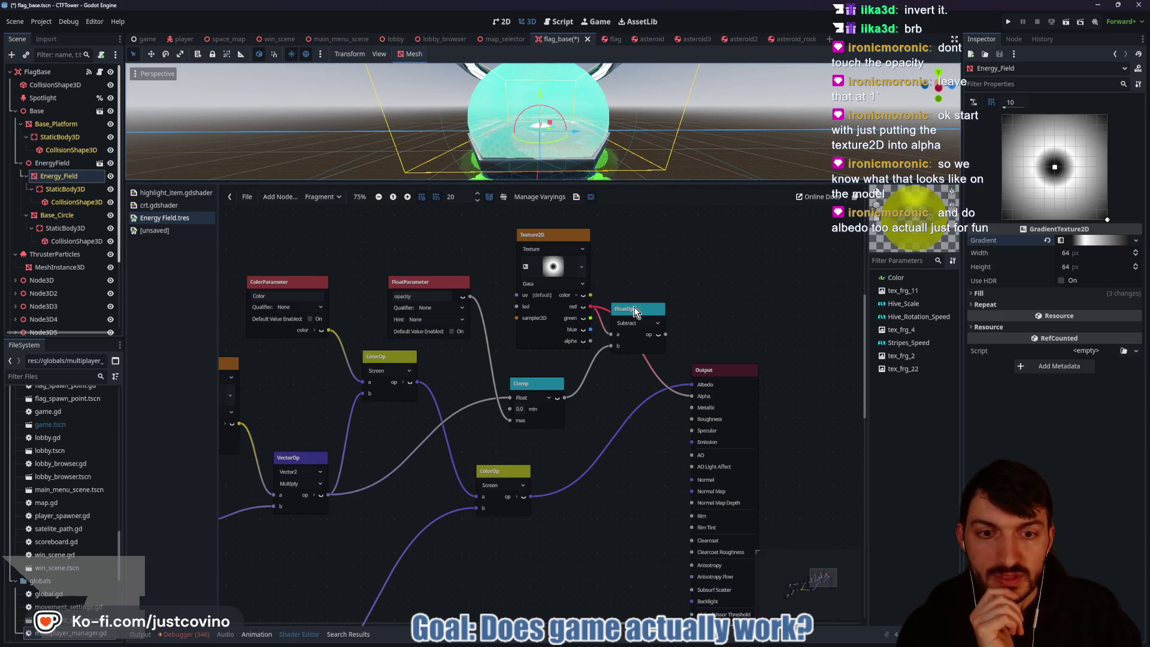
mouse_move(646, 315)
mouse_down()
mouse_move(610, 359)
mouse_move(732, 237)
mouse_up()
drag(590, 295, 689, 386)
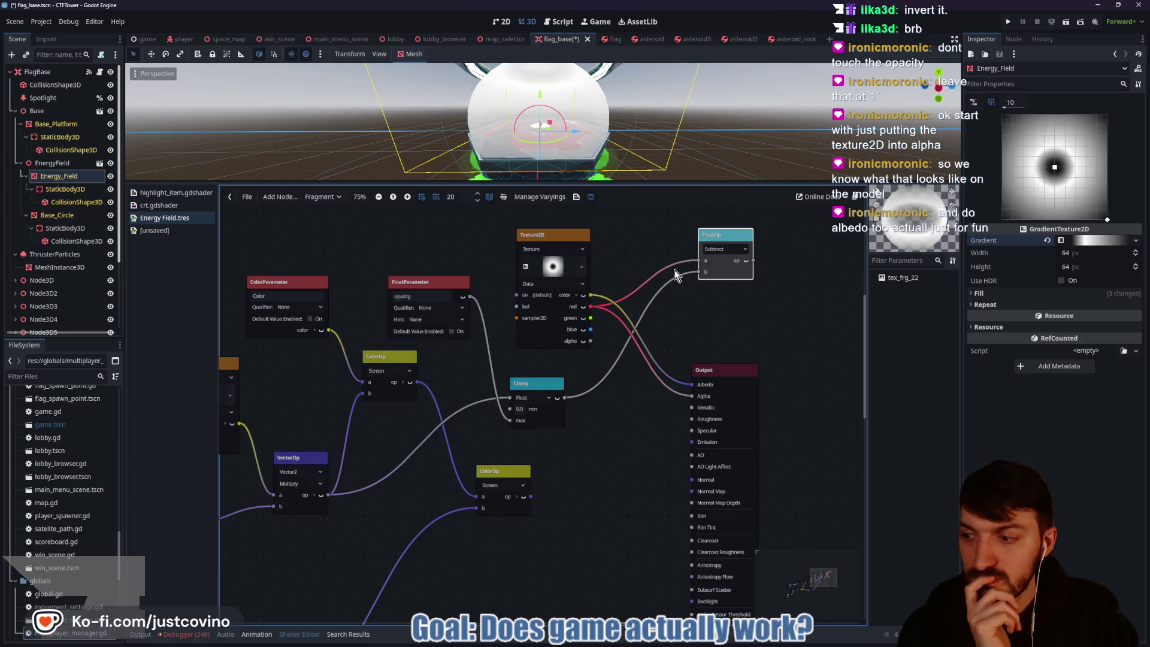
Step: Unplug the Clamp wire from the Subtract node's b input and move Clamp aside
drag(724, 236, 707, 262)
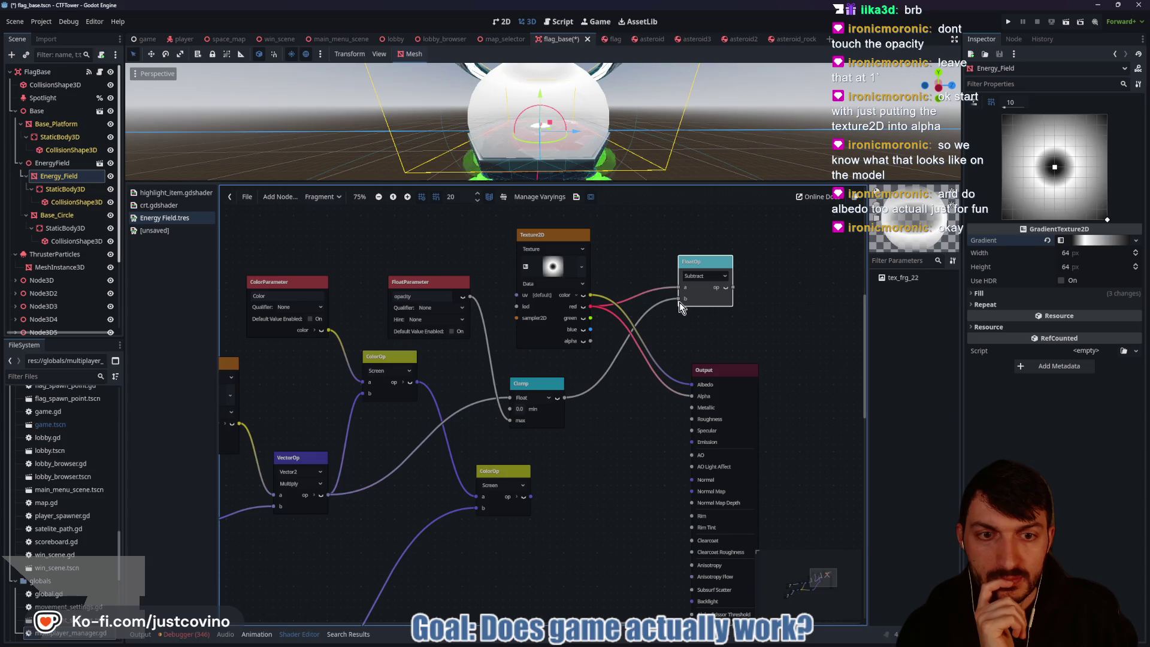
mouse_move(679, 300)
mouse_down()
mouse_move(615, 398)
mouse_move(609, 358)
mouse_up()
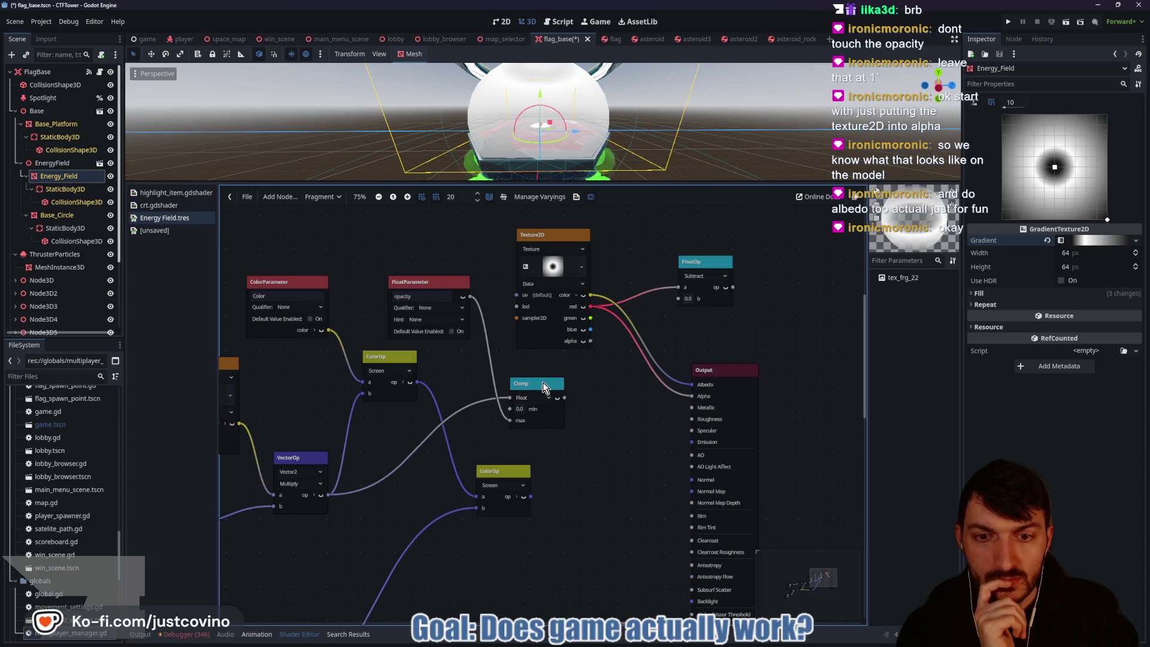
drag(543, 383, 517, 390)
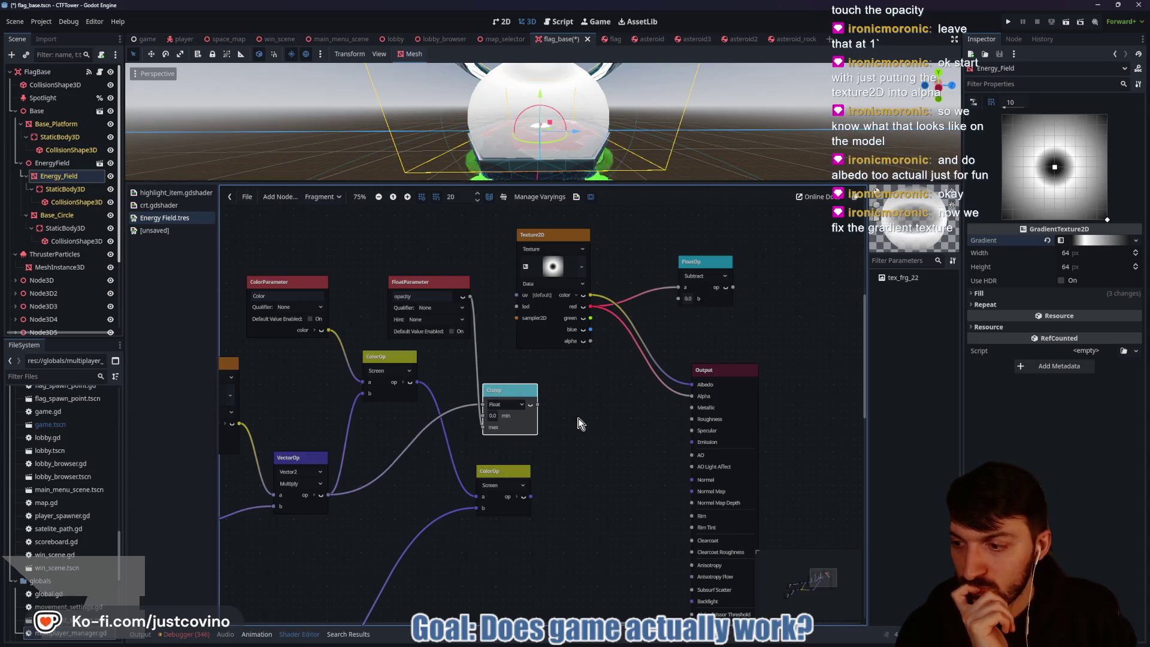
click(554, 269)
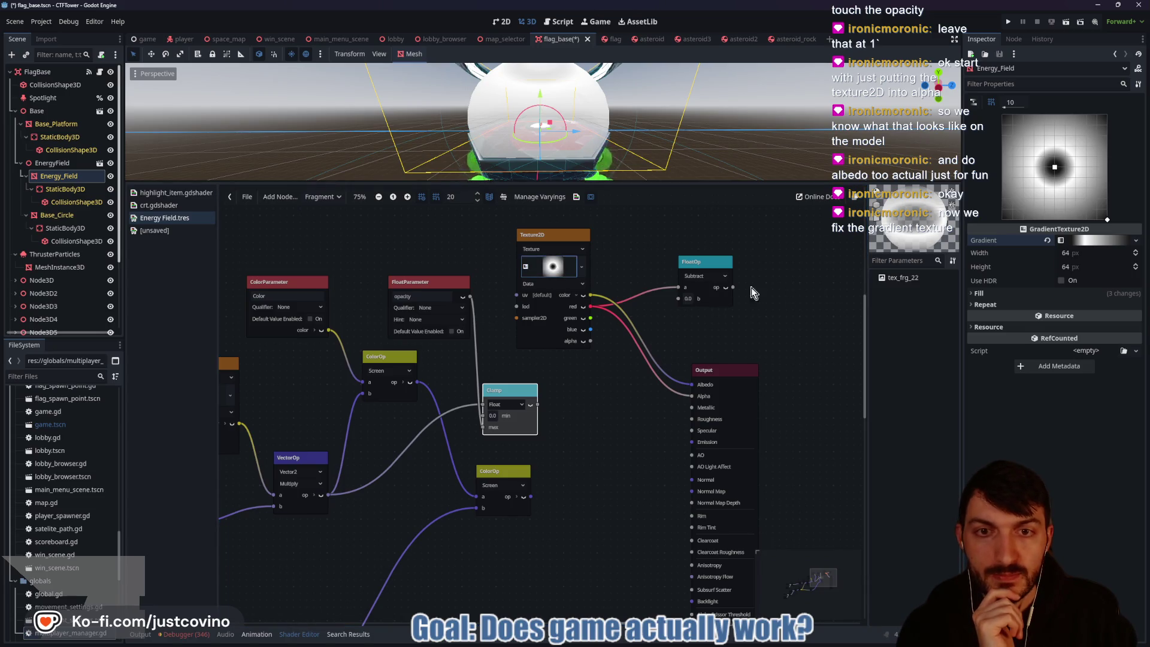
Step: Reset the texture's gradient to the default black-to-white ramp
click(1098, 241)
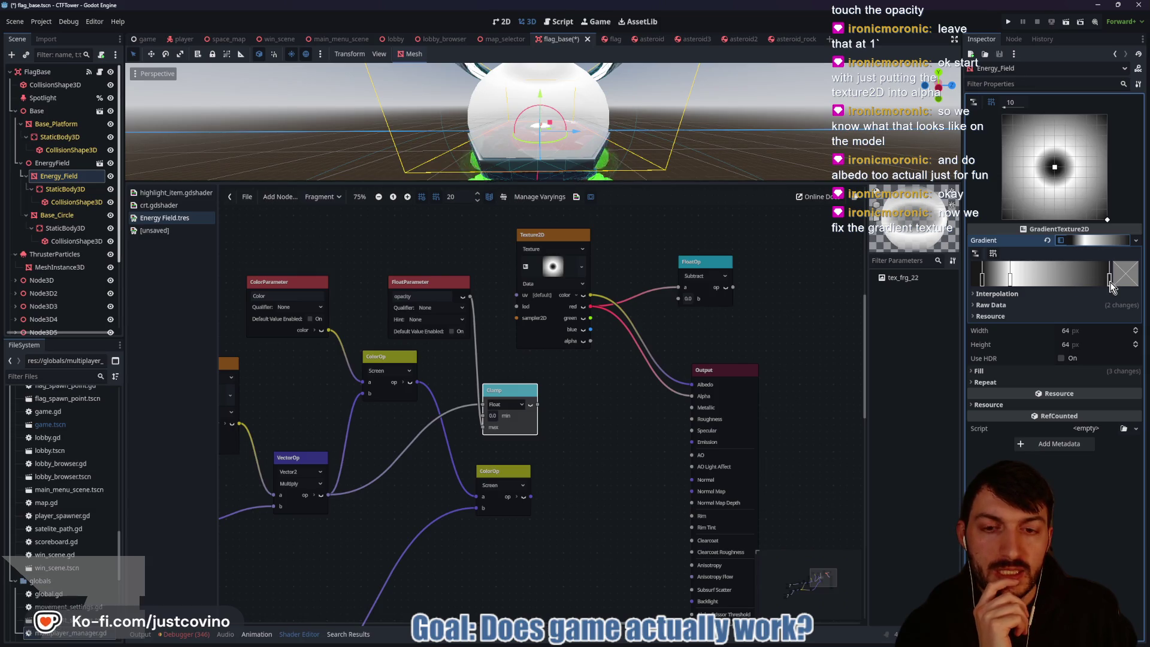
mouse_move(1111, 279)
mouse_down()
mouse_move(1043, 281)
mouse_move(1108, 282)
mouse_up()
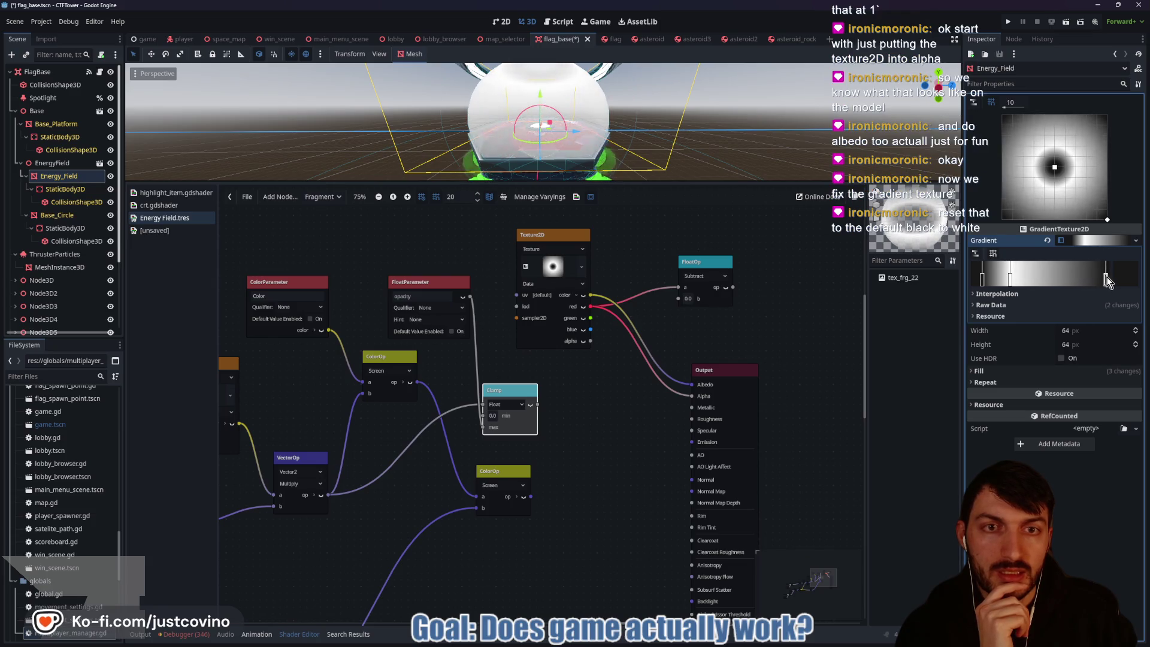
mouse_move(984, 278)
mouse_down()
mouse_move(1081, 288)
mouse_move(969, 286)
mouse_up()
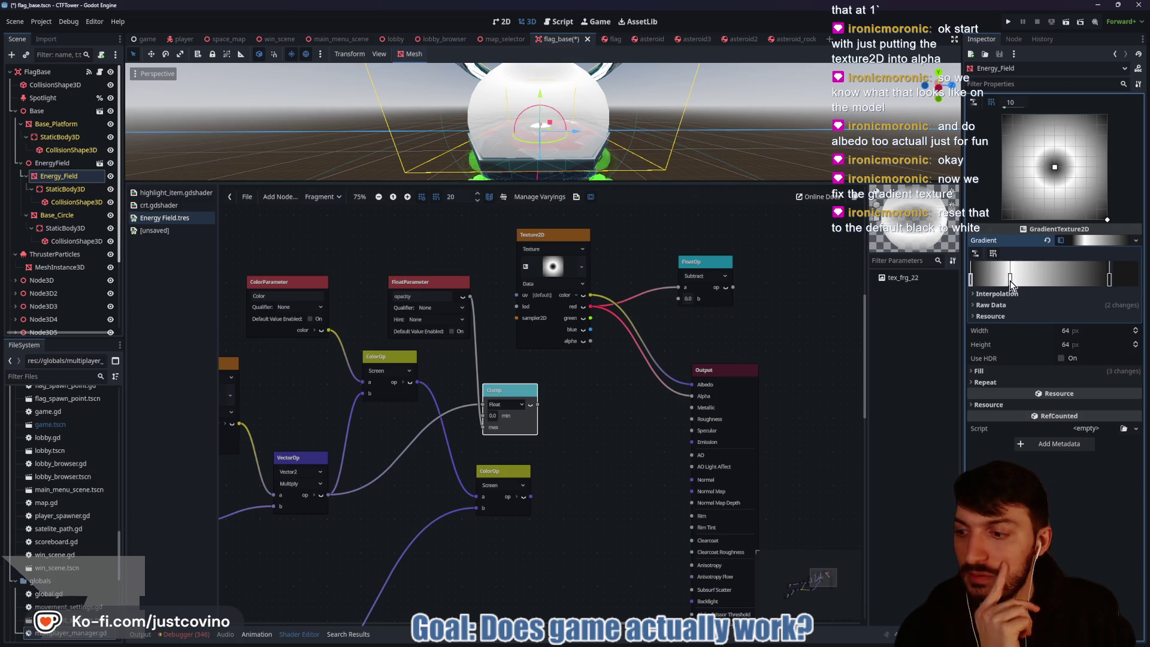
click(1047, 240)
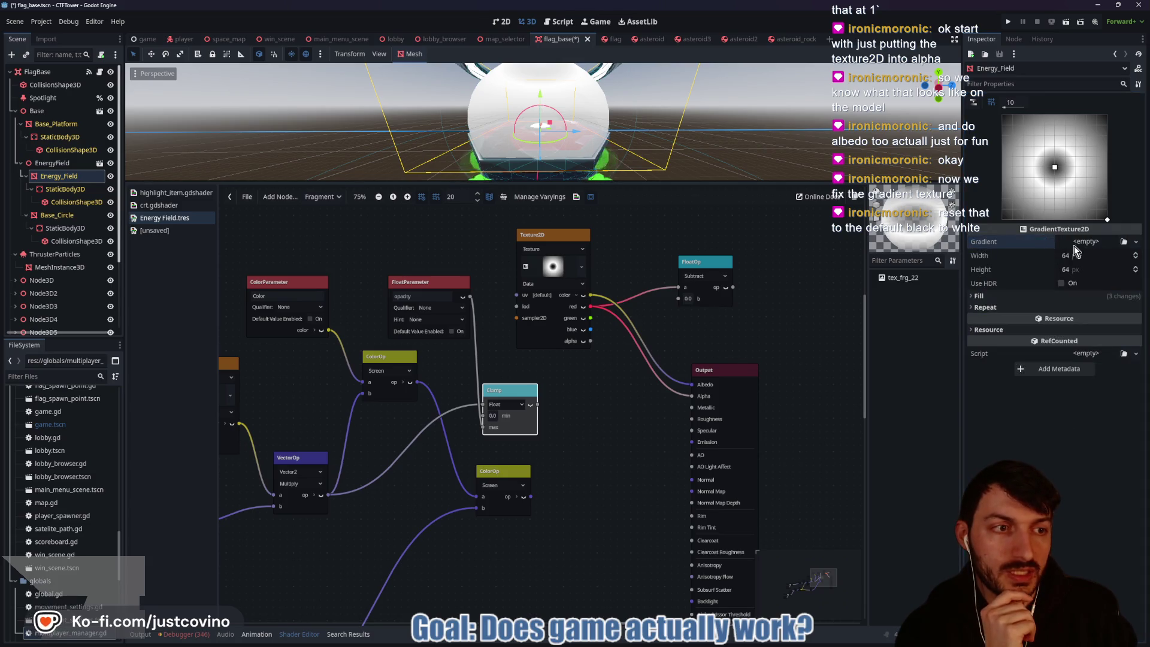
click(1080, 243)
click(1115, 268)
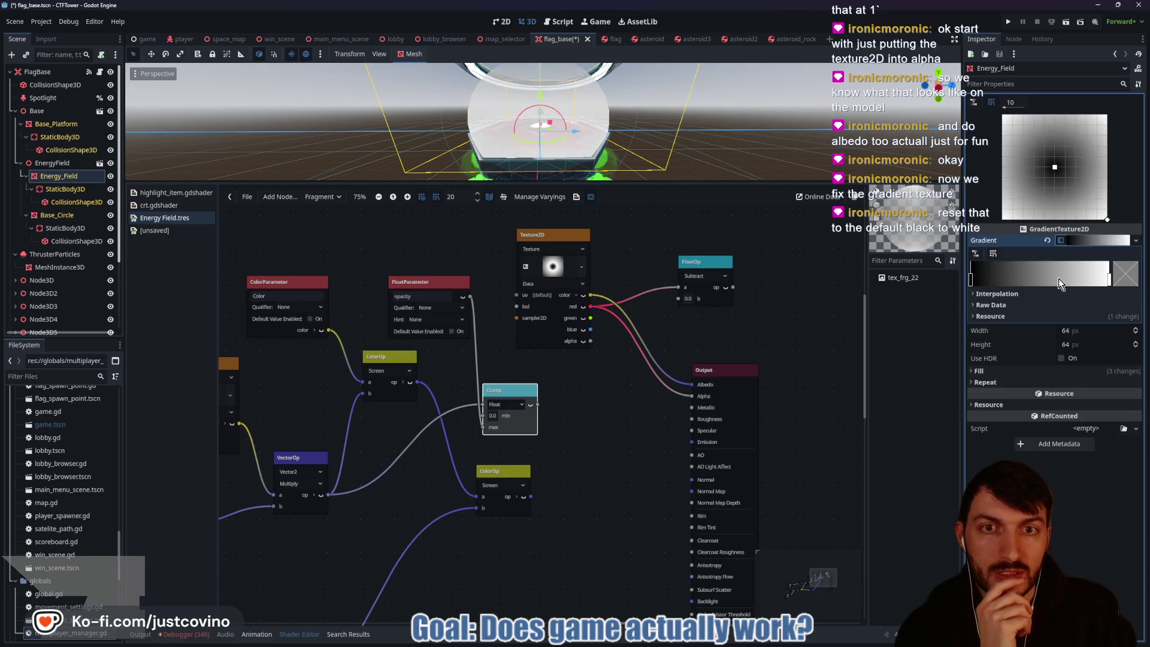
Step: Reposition the black stop along the gradient bar to tune the ramp
mouse_move(971, 279)
mouse_down()
mouse_move(1093, 287)
mouse_move(971, 286)
mouse_up()
mouse_move(1077, 278)
mouse_down()
mouse_move(1002, 278)
mouse_move(1112, 279)
mouse_up()
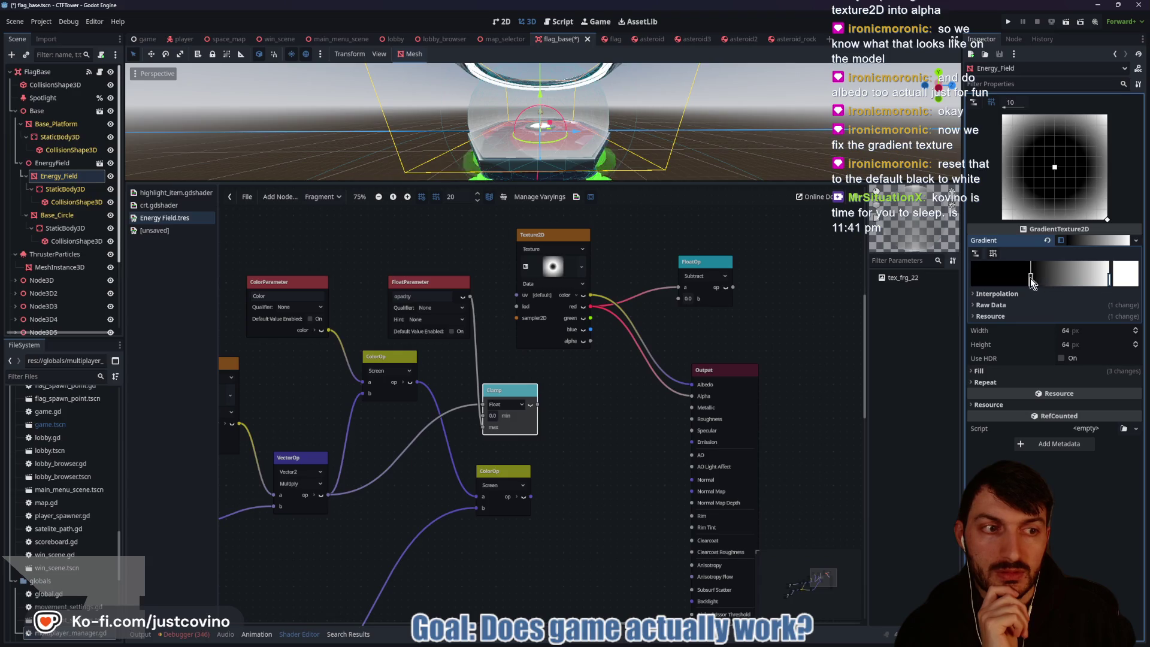
mouse_move(1031, 278)
mouse_down()
mouse_move(991, 279)
mouse_move(1078, 282)
mouse_move(971, 276)
mouse_move(1080, 277)
mouse_move(970, 282)
mouse_move(1091, 282)
mouse_move(976, 287)
mouse_up()
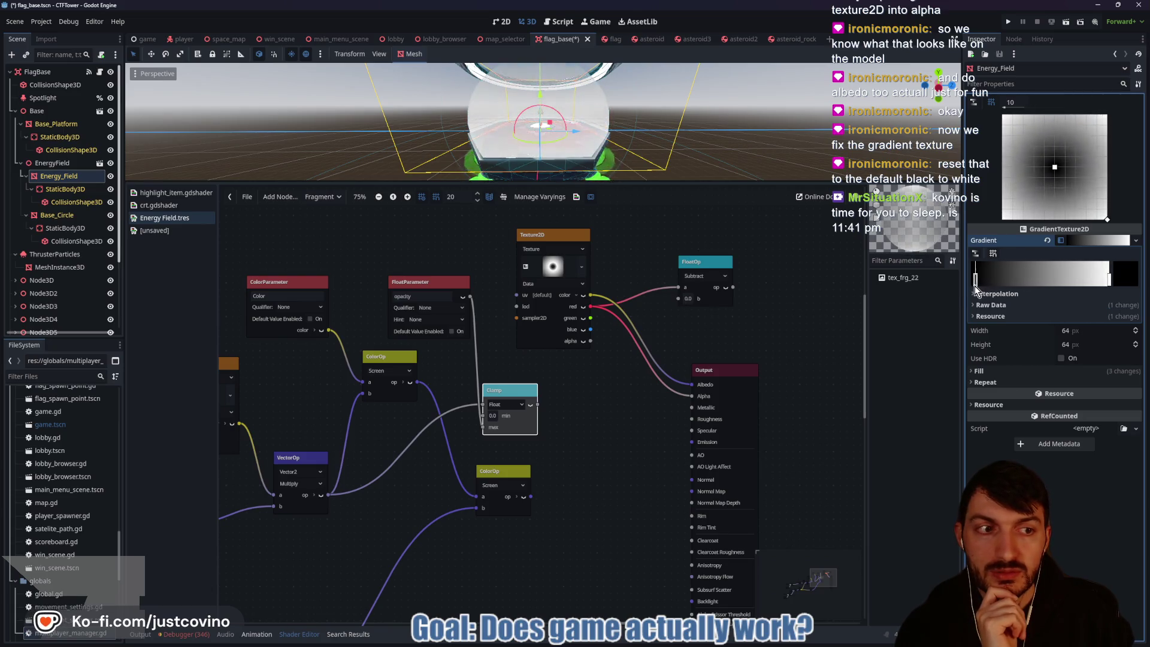
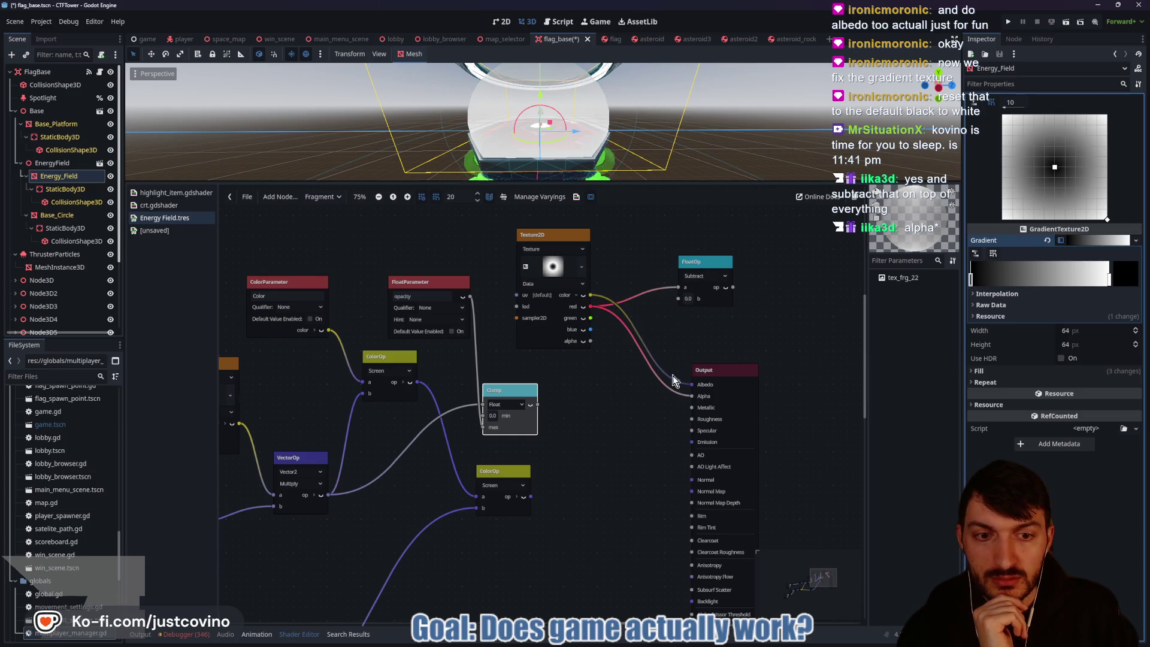
Step: Unlink the texture from albedo and alpha; wire Clamp into Subtract b and Subtract into Alpha
drag(692, 384, 653, 343)
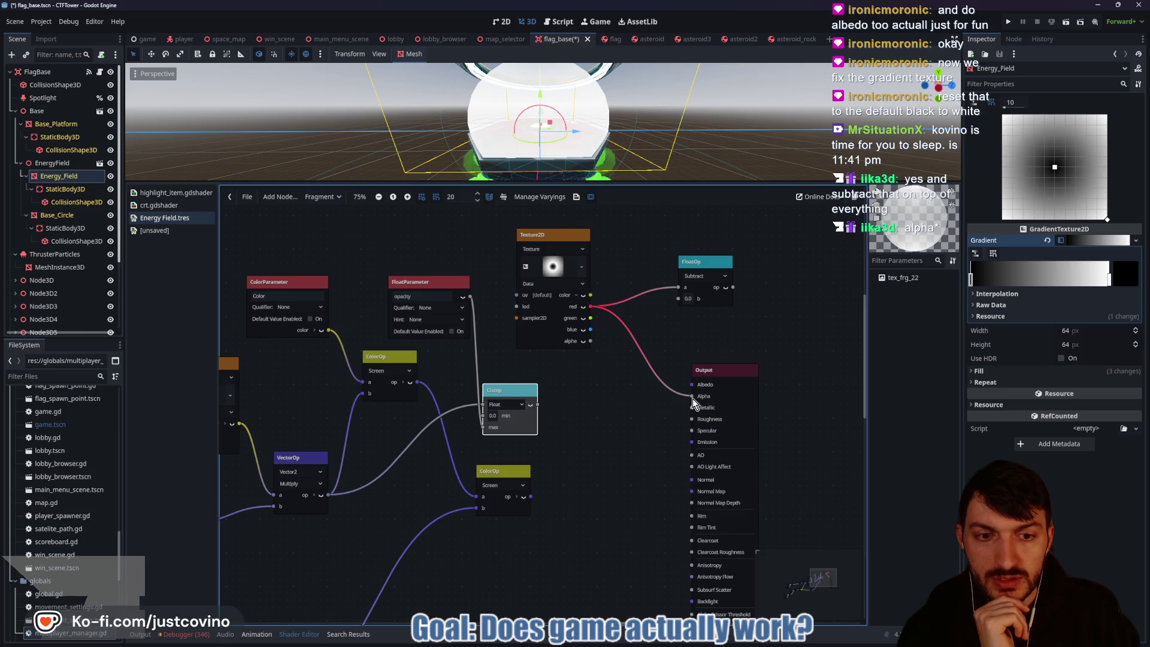
drag(693, 397, 685, 393)
click(692, 263)
drag(693, 264, 648, 295)
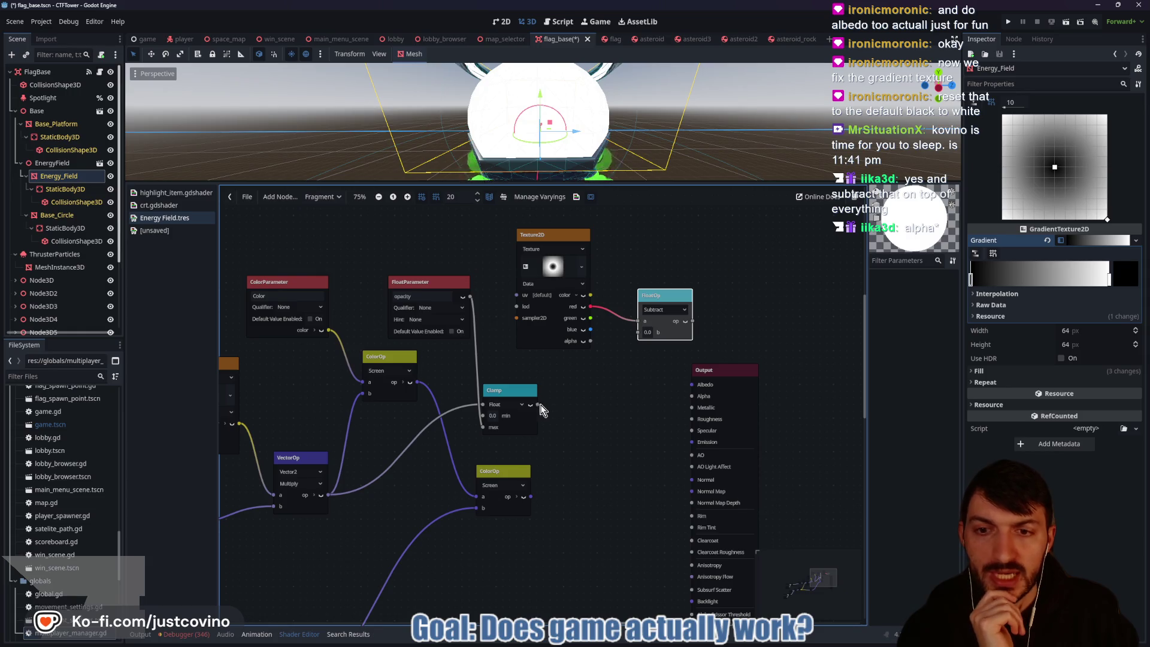
drag(538, 404, 598, 370)
drag(629, 331, 634, 332)
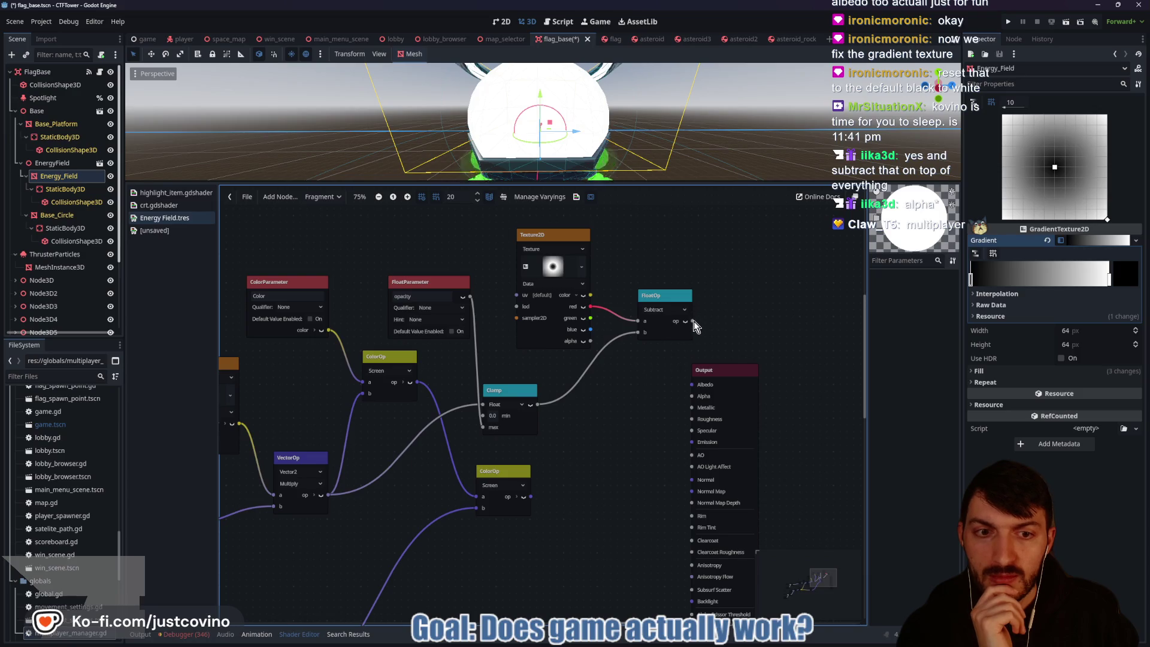
drag(657, 399, 689, 396)
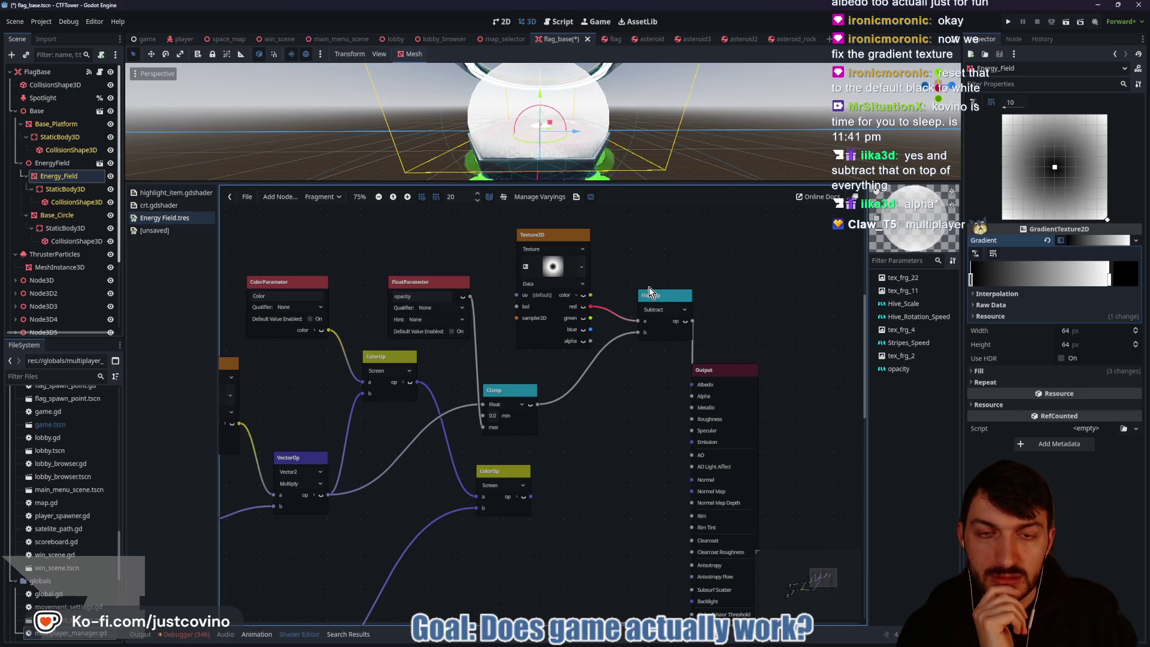
Step: Test the Energy_Field Opacity parameter at 0.0, then set it back to 1.0
click(59, 170)
click(57, 180)
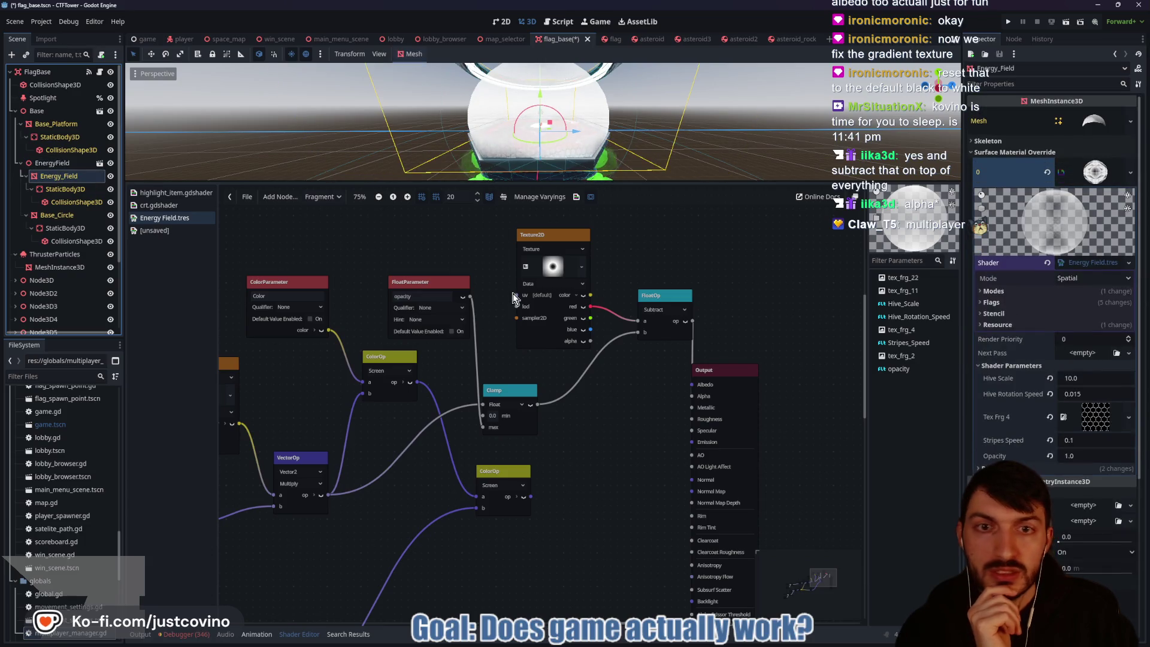
click(1091, 459)
text(0)
key(Return)
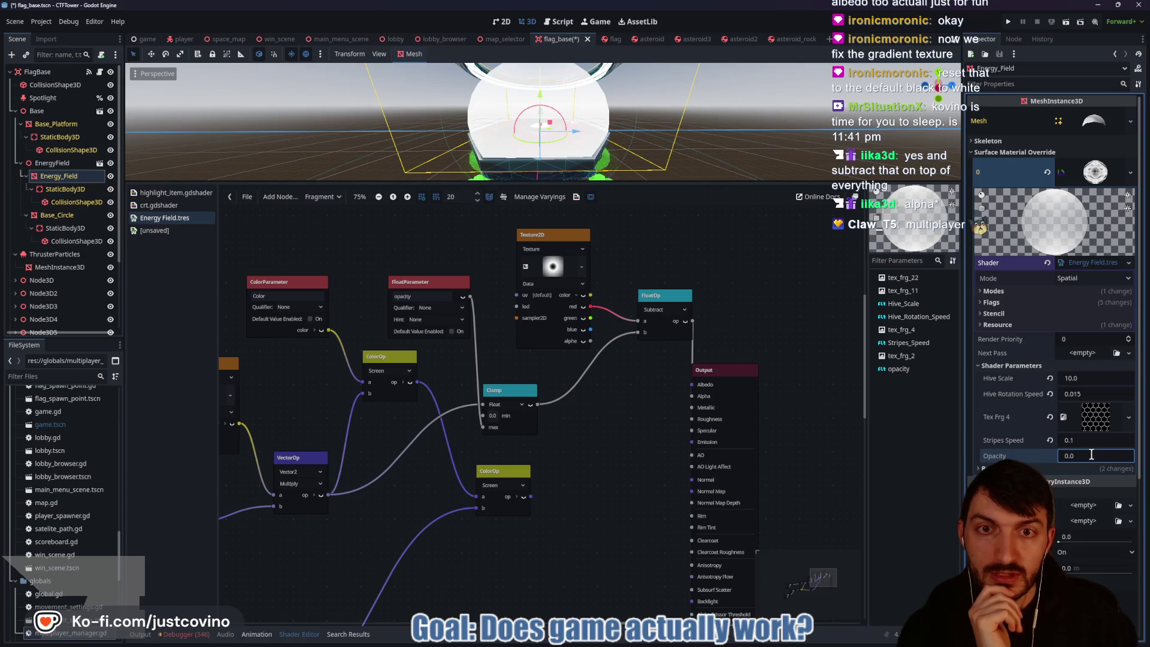
text(1)
key(Return)
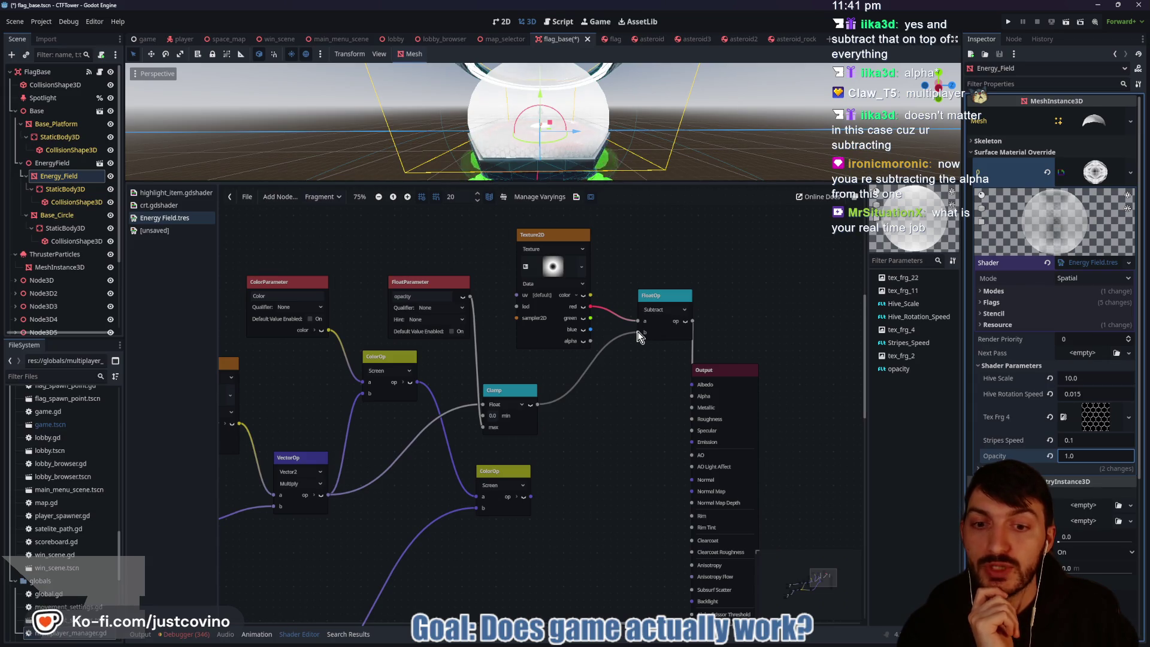
Step: Try the lower ColorOp result as Subtract input b, then restore the clamped opacity there
mouse_move(638, 331)
mouse_down()
mouse_move(585, 397)
mouse_move(635, 353)
mouse_move(636, 333)
mouse_up()
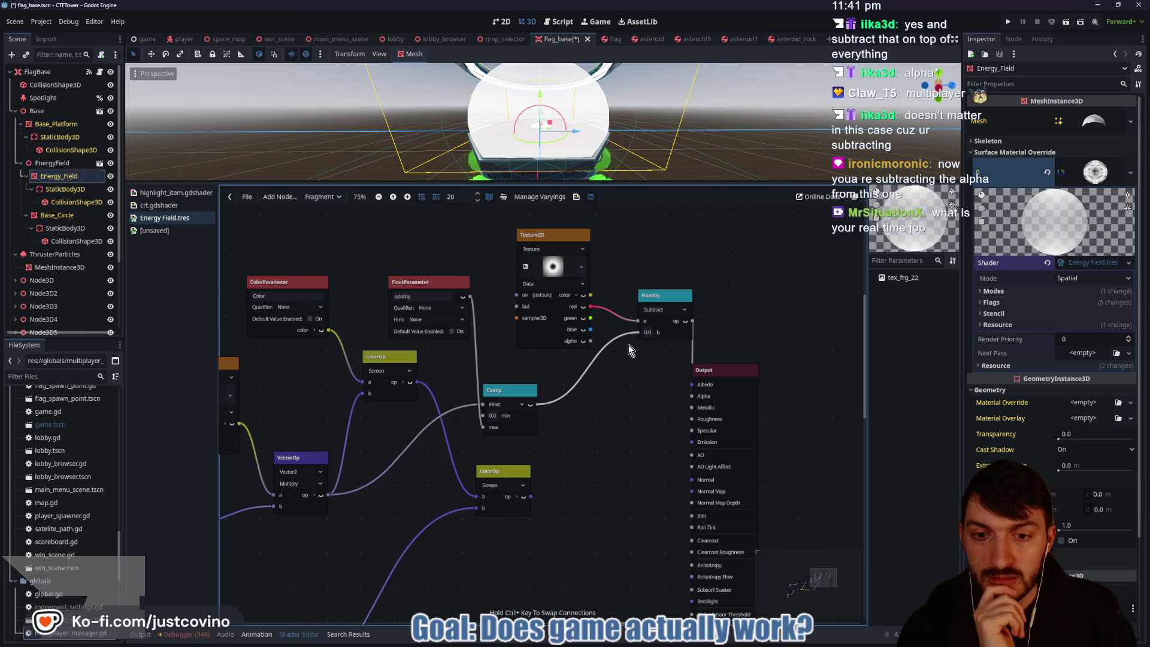
mouse_move(533, 498)
mouse_down()
mouse_move(638, 332)
mouse_move(628, 341)
mouse_up()
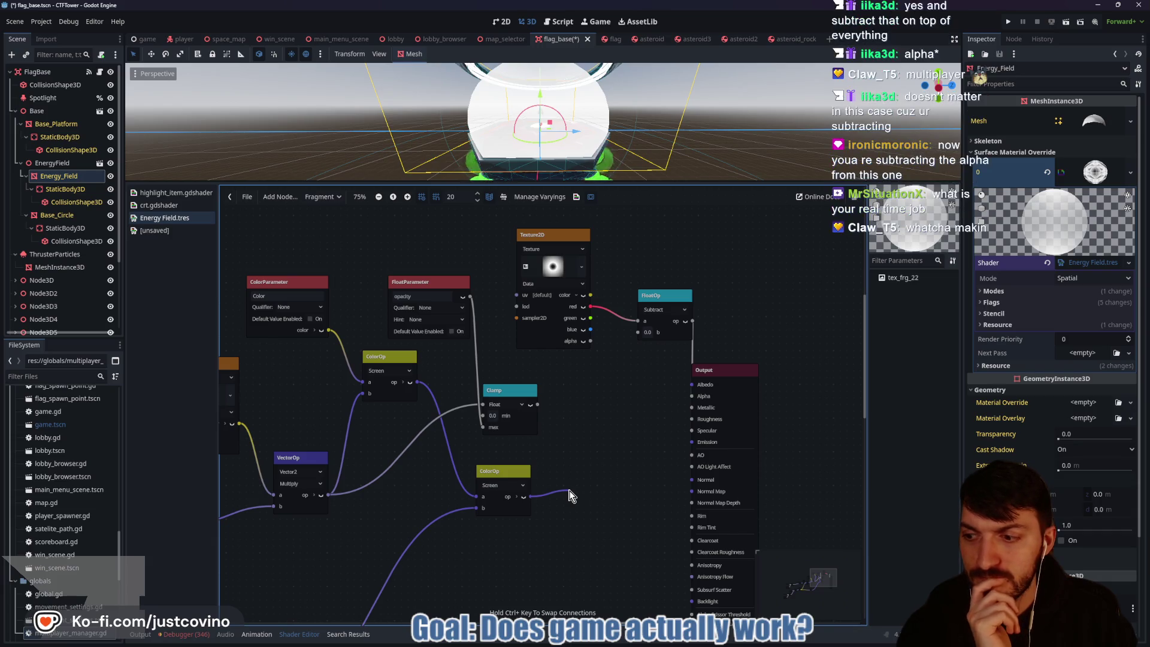
drag(571, 490, 570, 490)
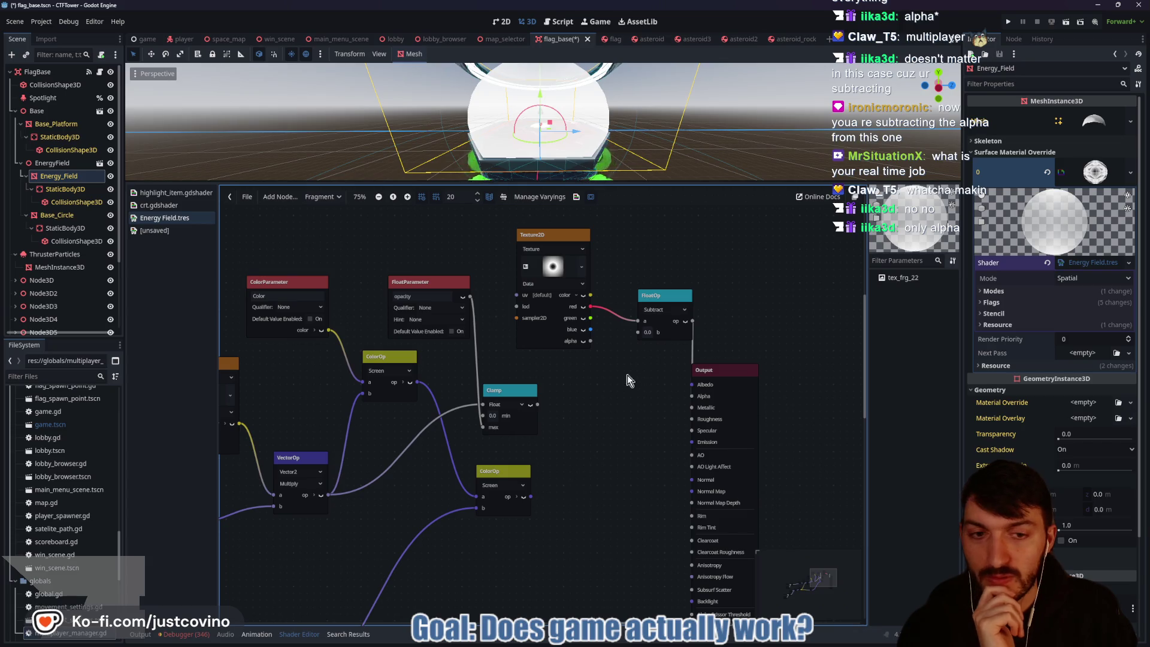
mouse_move(538, 405)
mouse_down()
mouse_move(599, 398)
mouse_move(638, 332)
mouse_up()
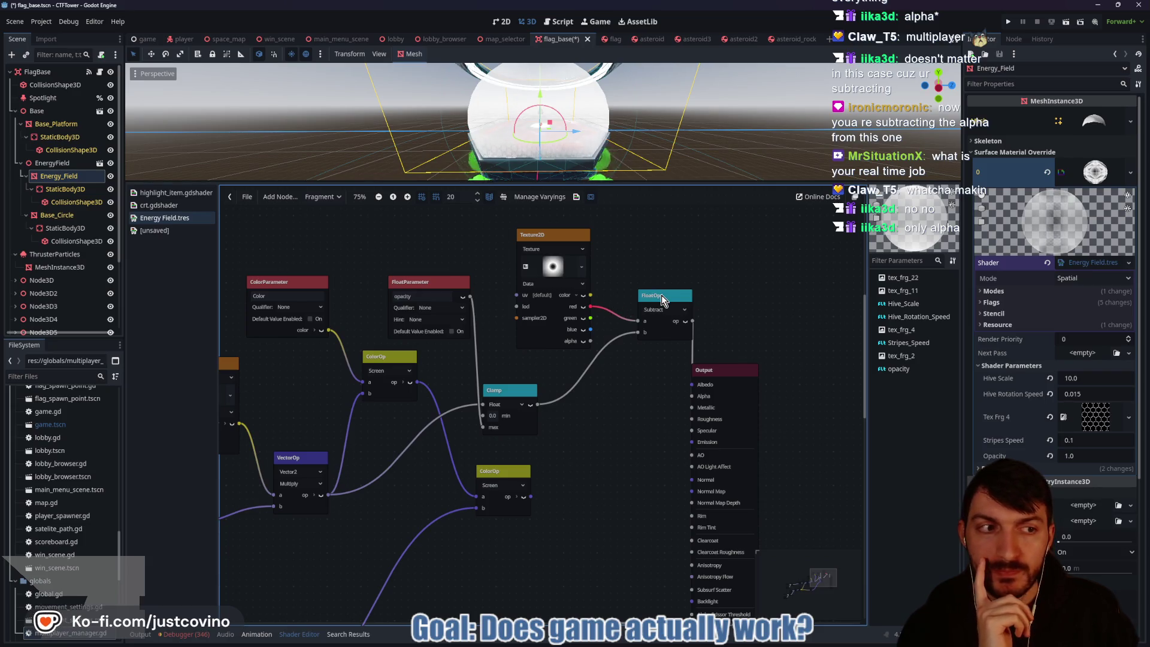
Step: In the GradientTexture2D, move the dark stop inward and make the right end white
click(563, 271)
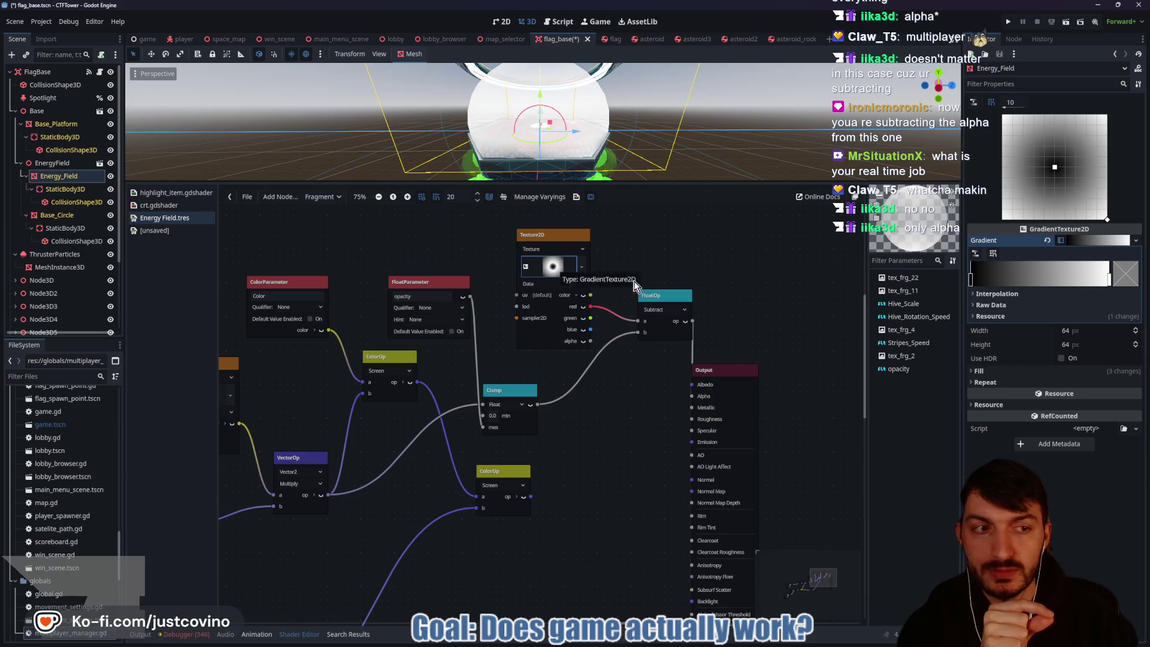
mouse_move(988, 284)
mouse_down()
mouse_move(1061, 288)
mouse_move(960, 284)
mouse_up()
mouse_move(1107, 282)
mouse_down()
mouse_move(1017, 284)
mouse_move(1110, 281)
mouse_up()
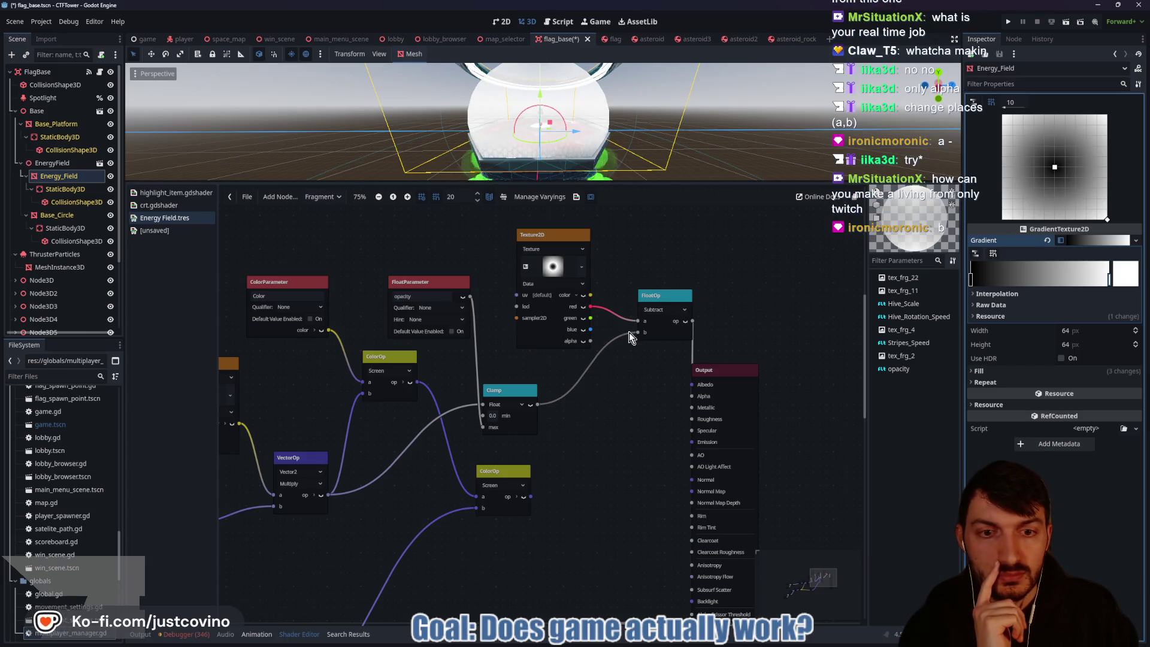
Step: Move the clamped opacity wire to Subtract input a and shift both gradient stops to darken it
mouse_move(638, 332)
mouse_down()
mouse_move(634, 323)
mouse_move(638, 332)
mouse_up()
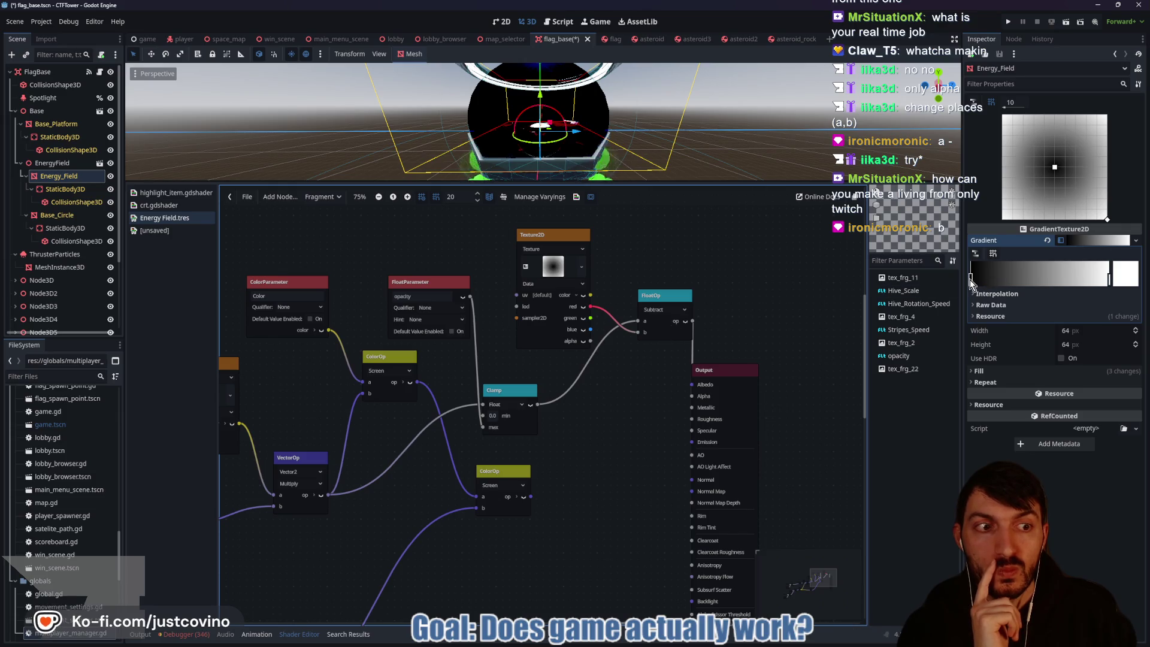
mouse_move(972, 281)
mouse_down()
mouse_move(1084, 282)
mouse_move(962, 282)
mouse_up()
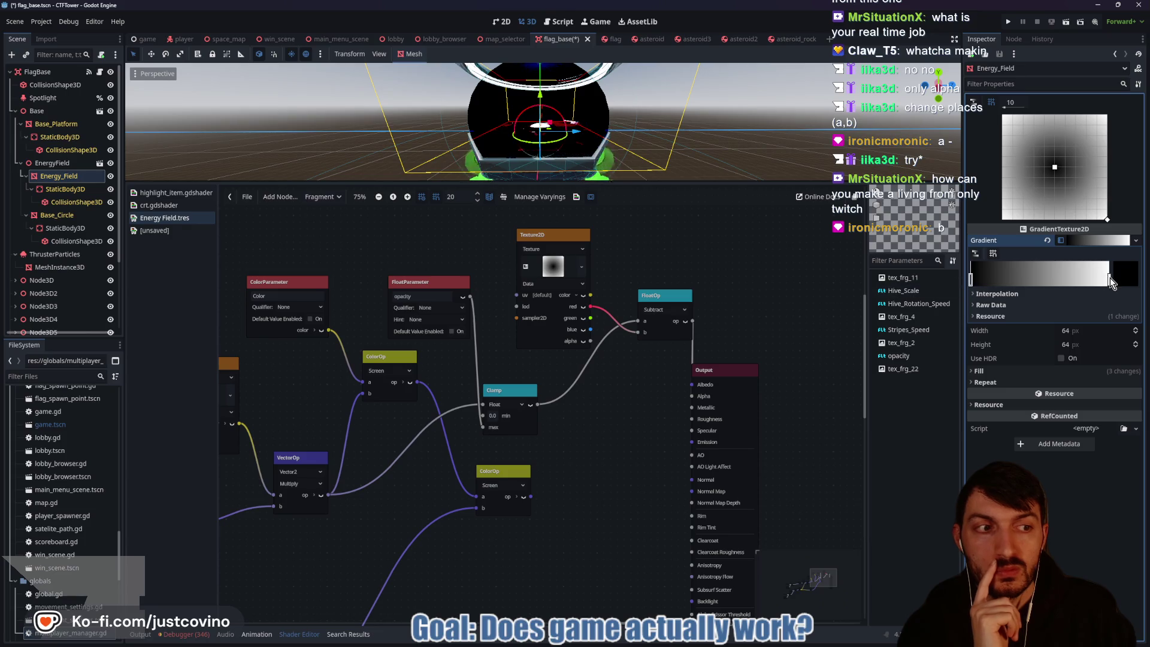
mouse_move(1109, 278)
mouse_down()
mouse_move(989, 282)
mouse_move(1110, 279)
mouse_up()
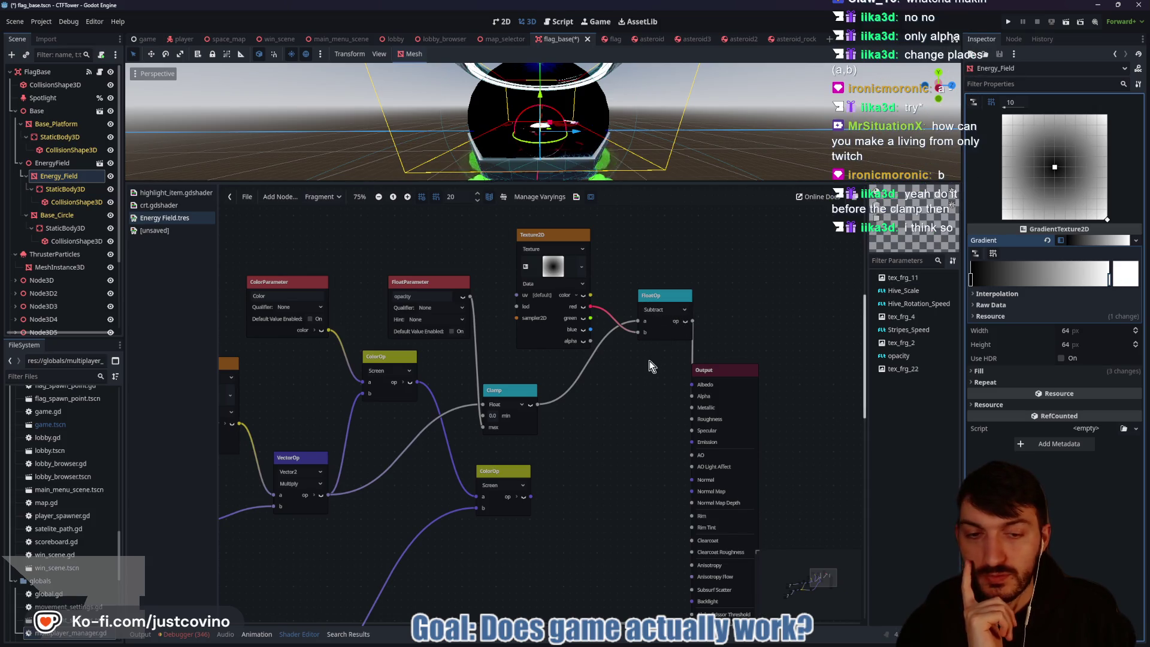
mouse_move(640, 324)
mouse_down()
mouse_move(613, 327)
mouse_move(595, 390)
mouse_move(493, 394)
mouse_move(483, 405)
mouse_move(570, 372)
mouse_move(638, 322)
mouse_up()
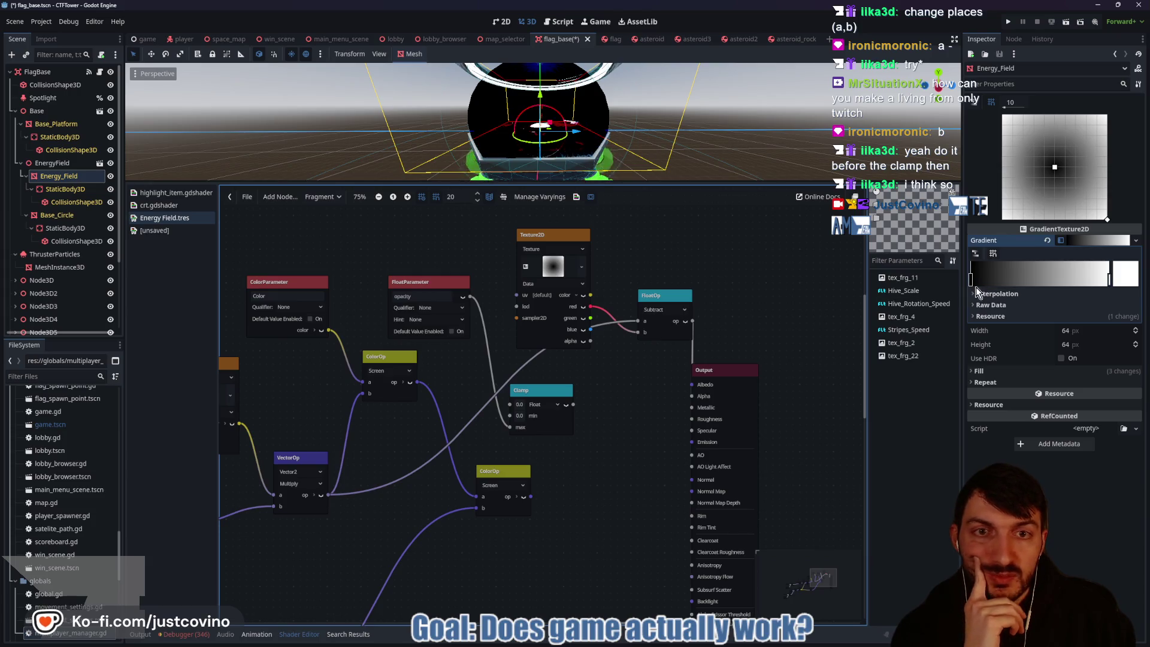
Step: Darken the gradient, rearrange the nodes, and route Subtract through Clamp into Output Alpha
mouse_move(973, 282)
mouse_down()
mouse_move(1053, 281)
mouse_move(961, 281)
mouse_up()
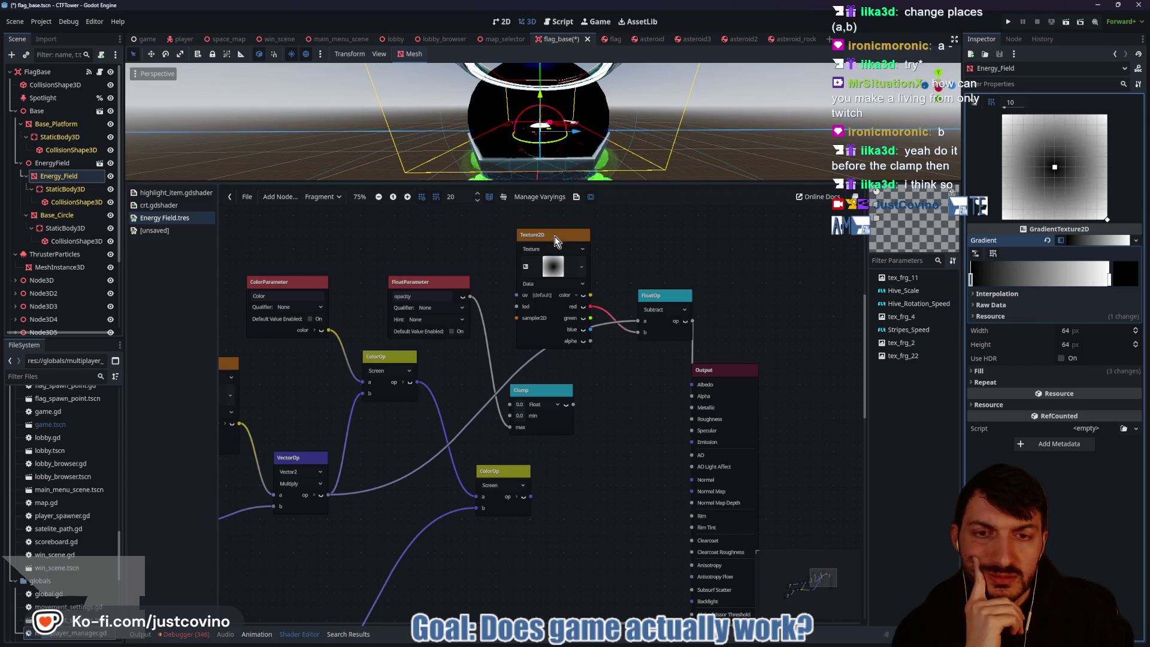
mouse_move(553, 234)
mouse_down()
mouse_move(525, 210)
mouse_move(535, 207)
mouse_up()
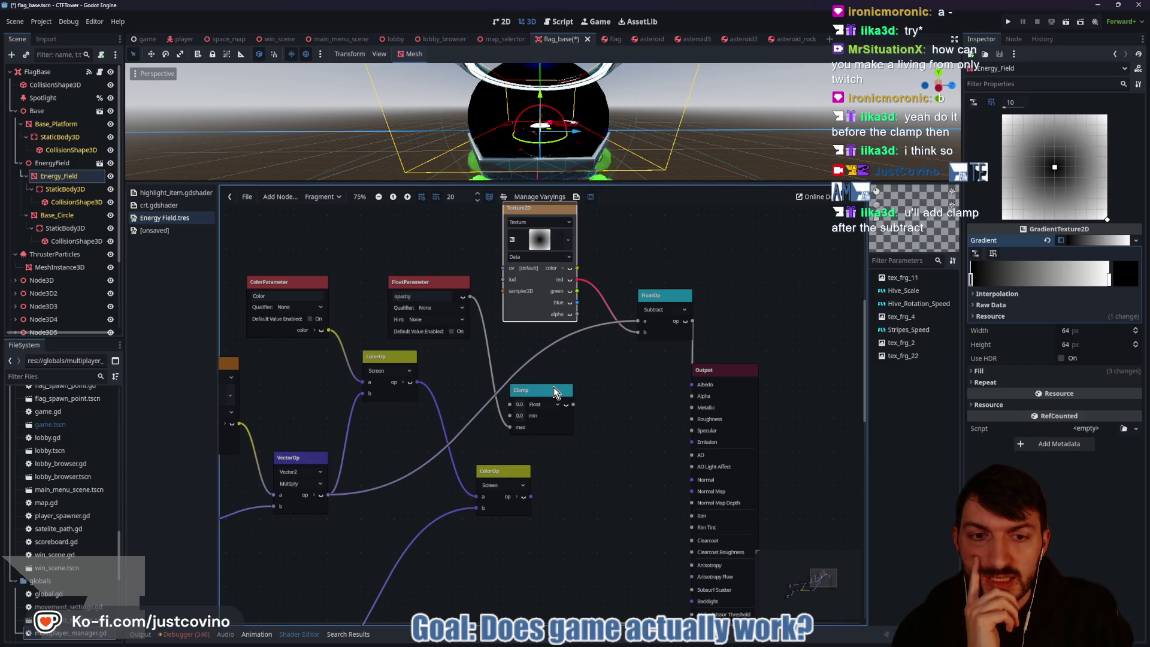
drag(660, 293, 612, 314)
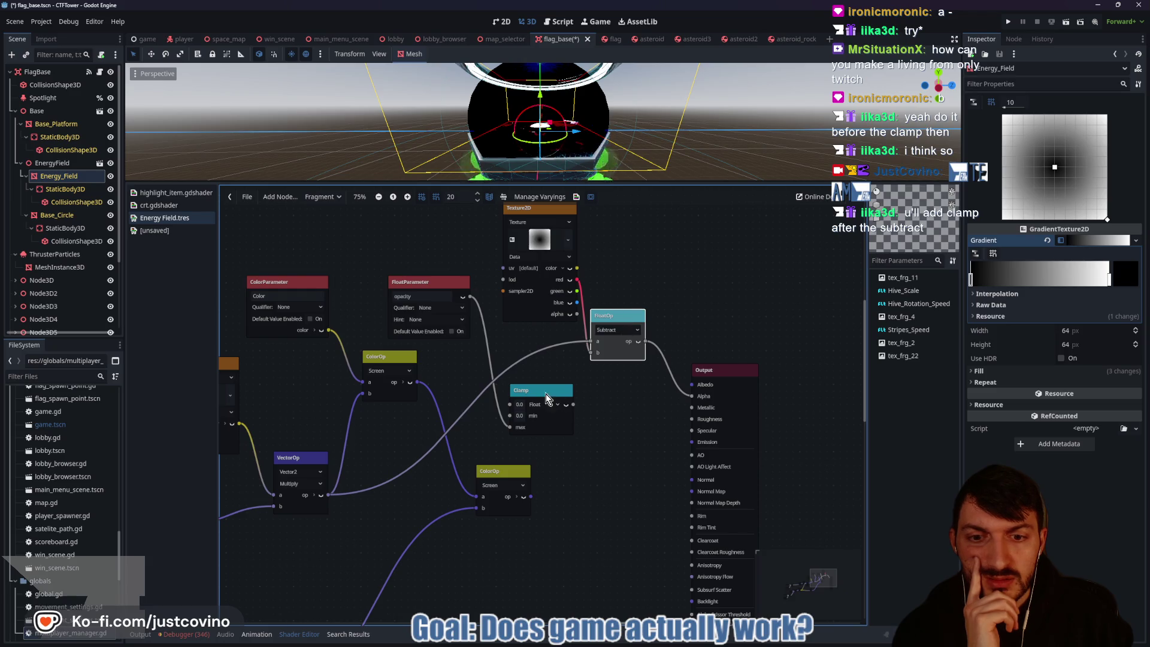
drag(537, 394, 612, 393)
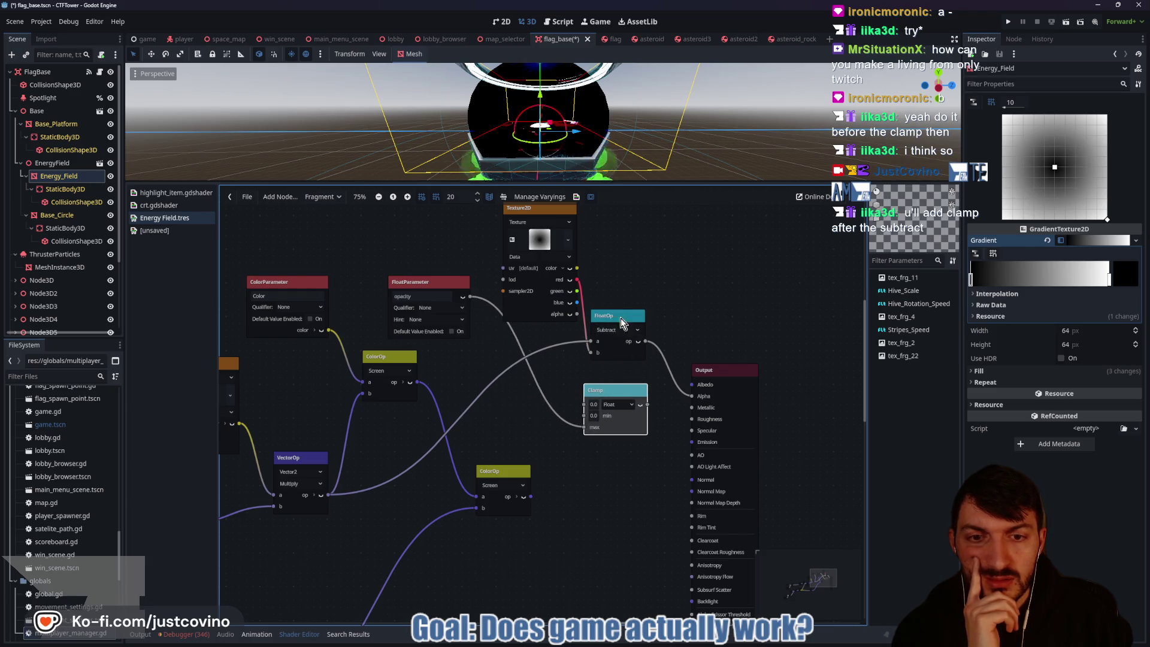
mouse_move(646, 343)
mouse_down()
mouse_move(644, 362)
mouse_move(582, 403)
mouse_up()
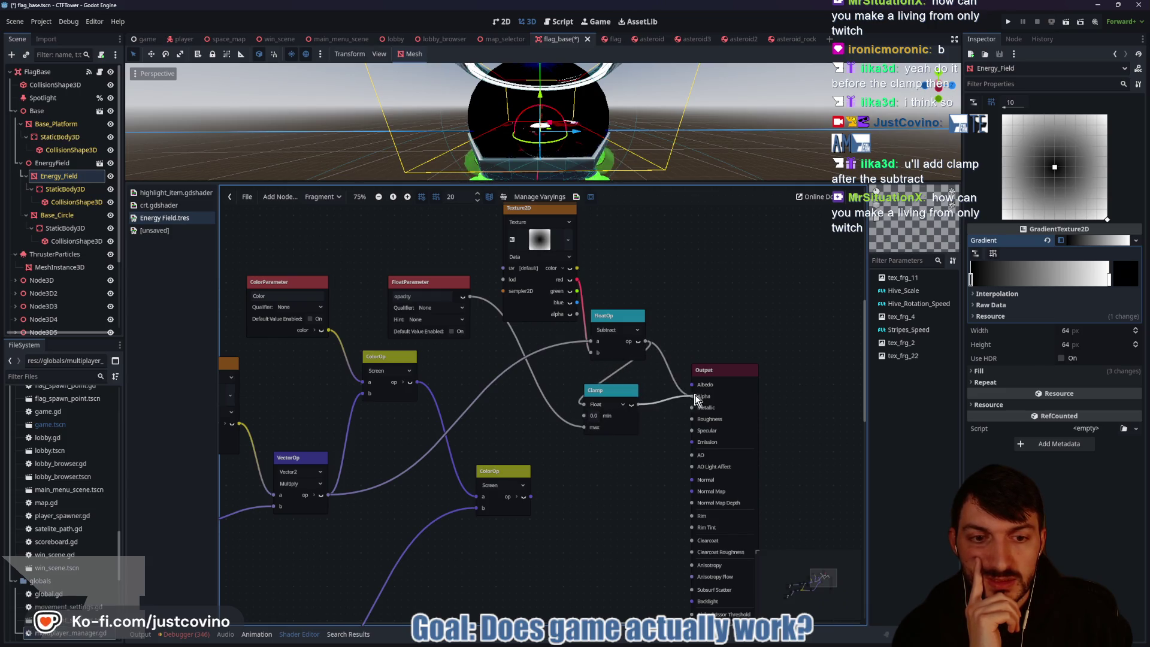
drag(638, 405, 692, 397)
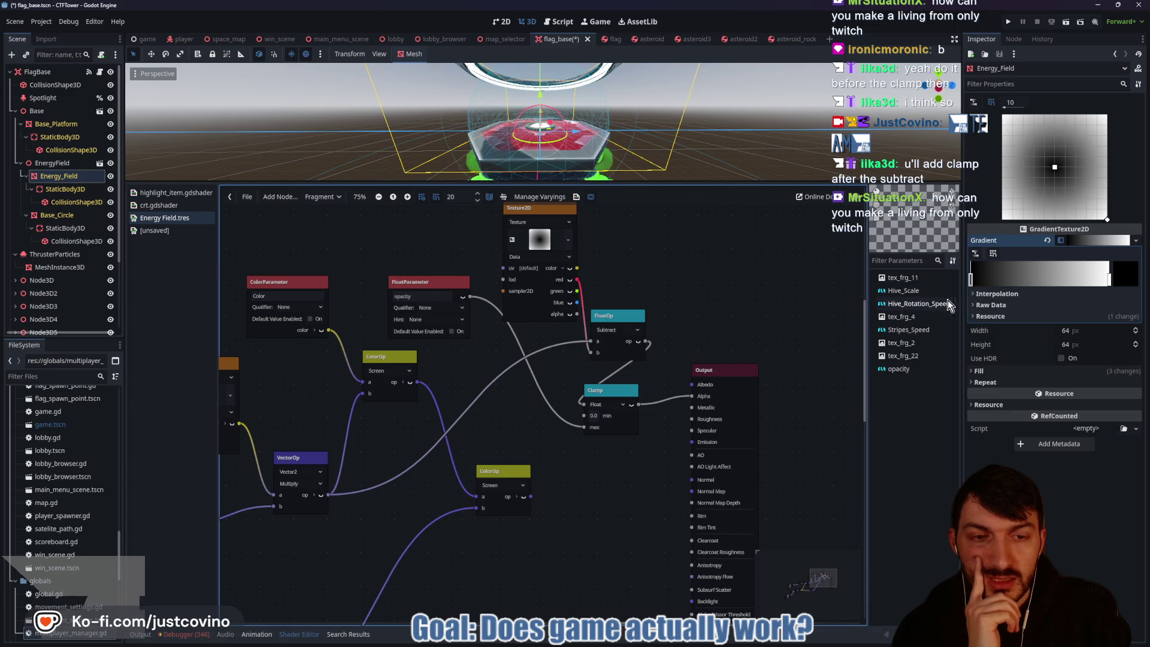
click(58, 180)
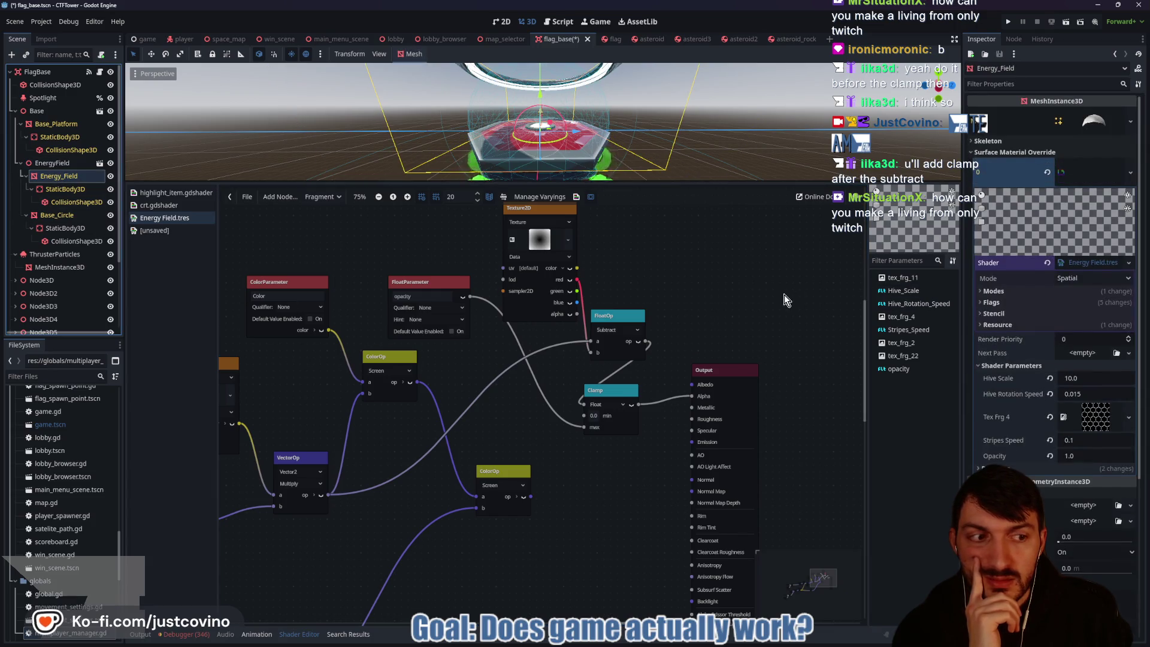
Step: Set Opacity to 1.0 and connect the lower ColorOp result to Output Albedo
click(1082, 455)
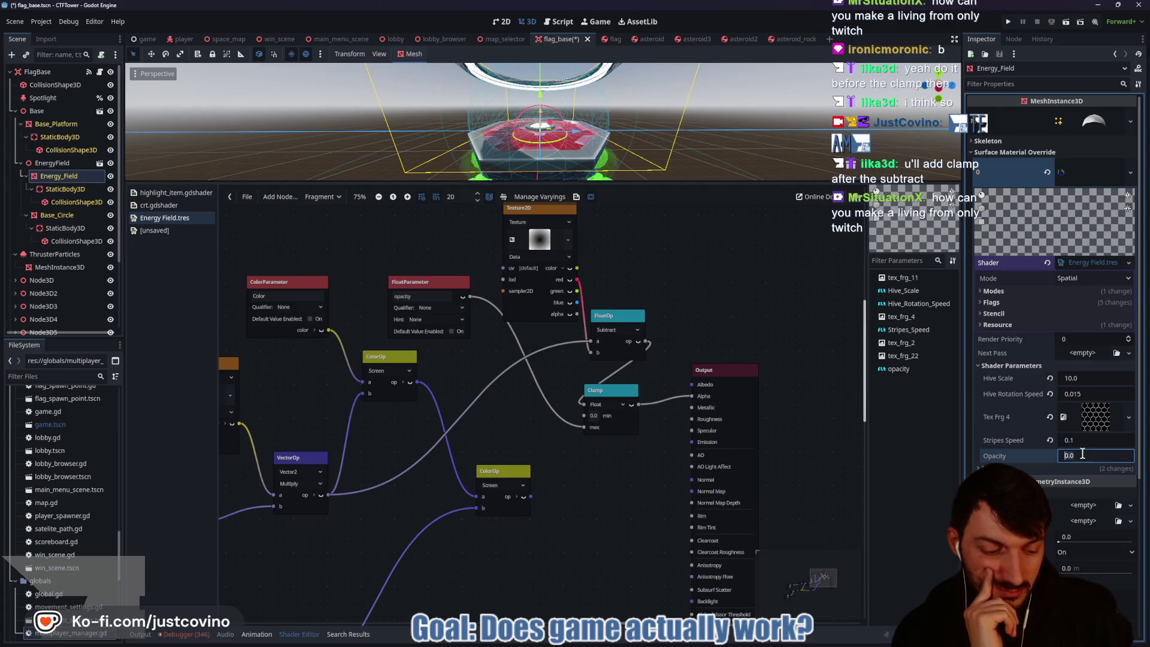
text(1)
key(Return)
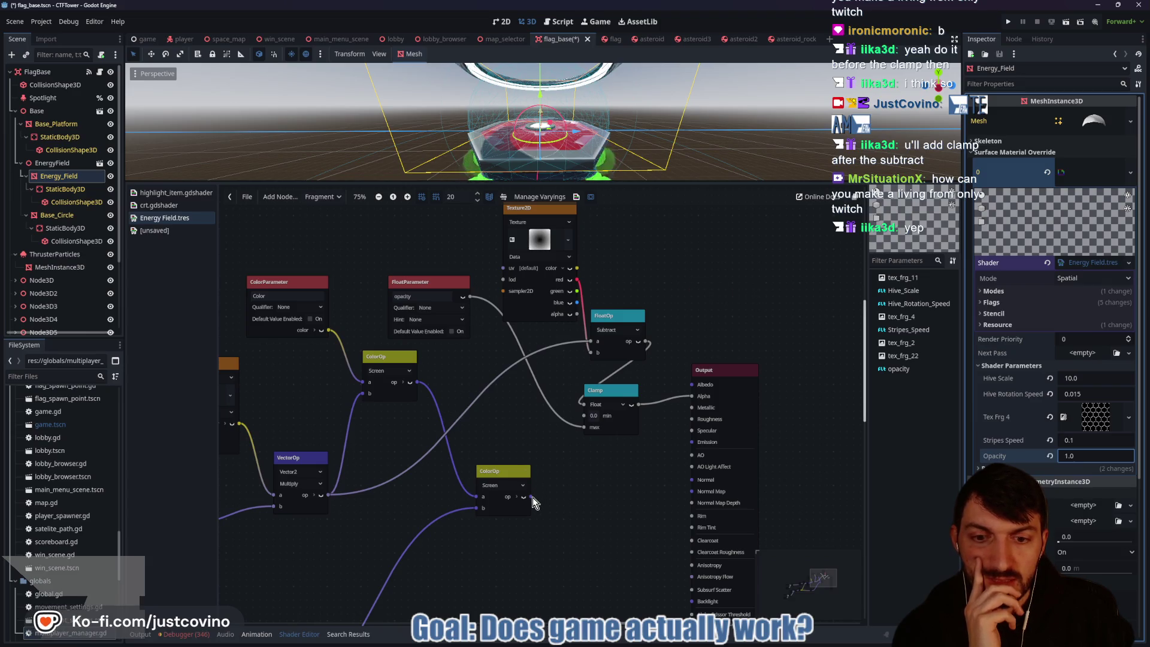
drag(533, 497, 693, 384)
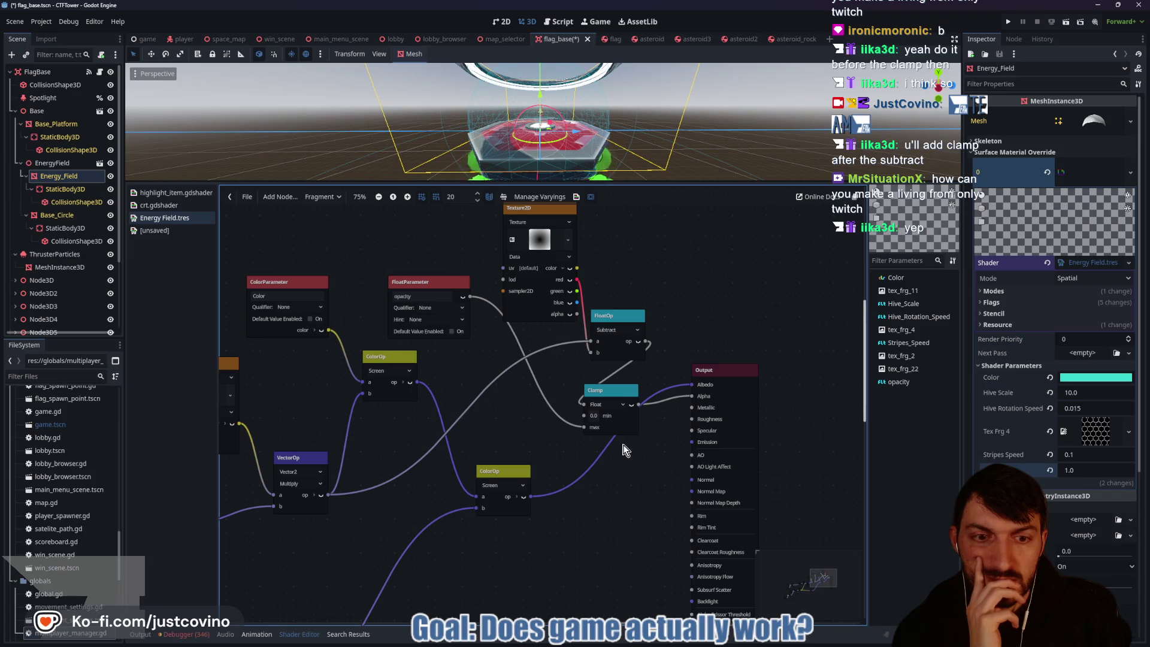
click(1082, 471)
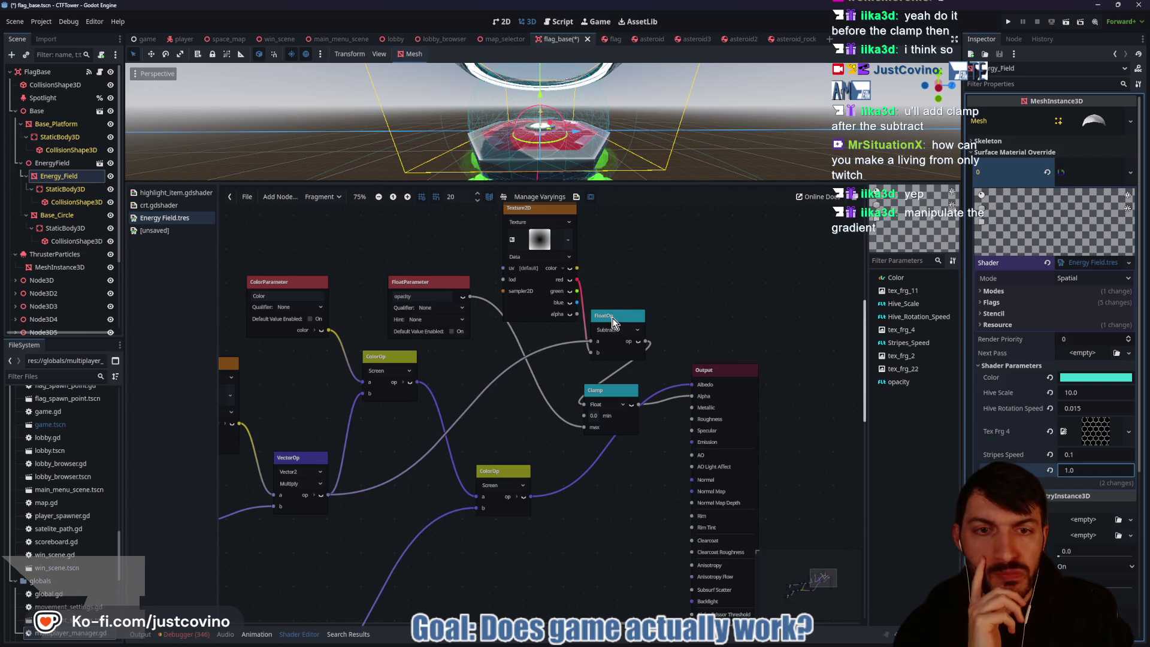
Step: Rearrange the gradient's dark and white stops so the texture is almost black with a small bright centre
click(539, 240)
click(982, 285)
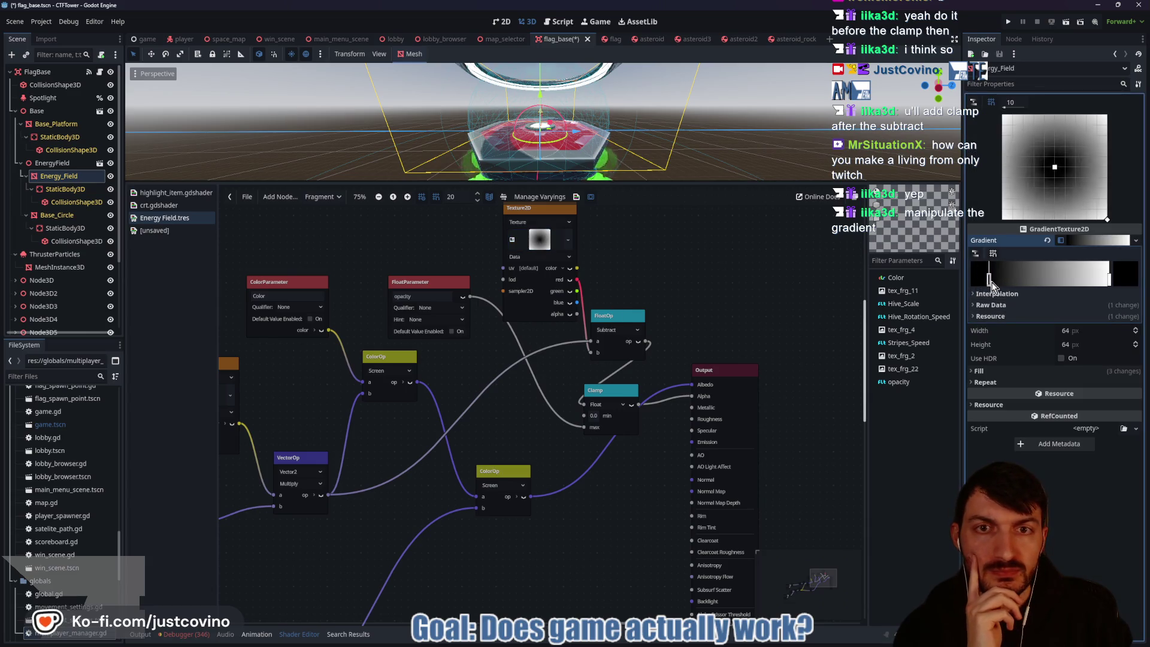
drag(992, 287, 1088, 286)
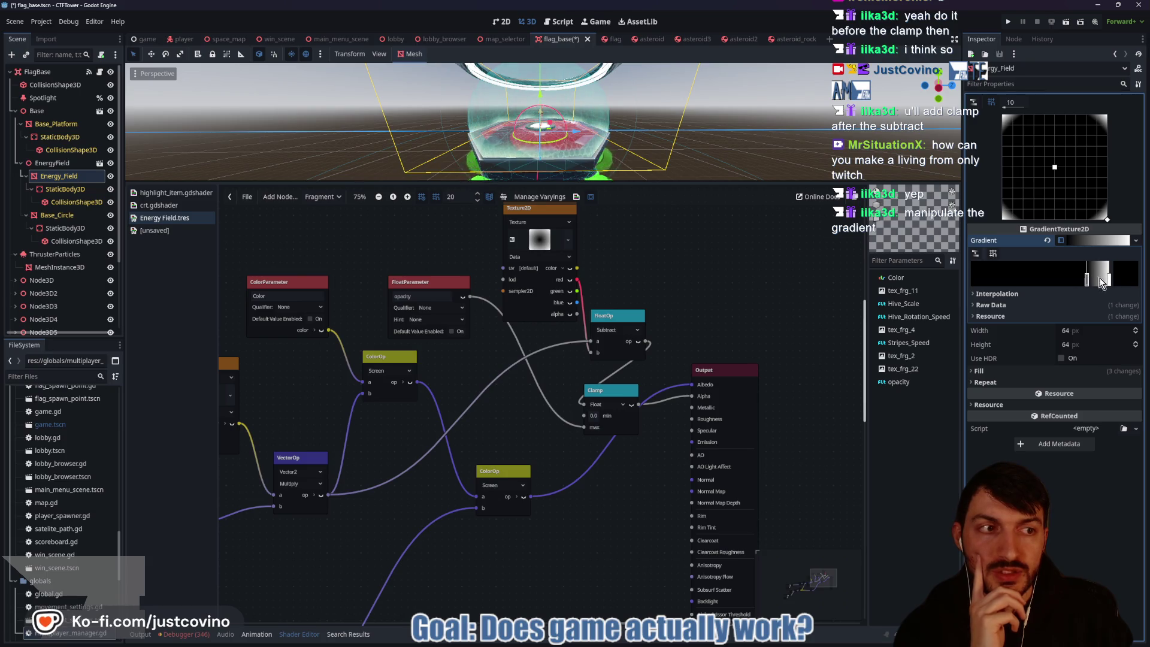
drag(1108, 278, 973, 280)
drag(1083, 284, 968, 286)
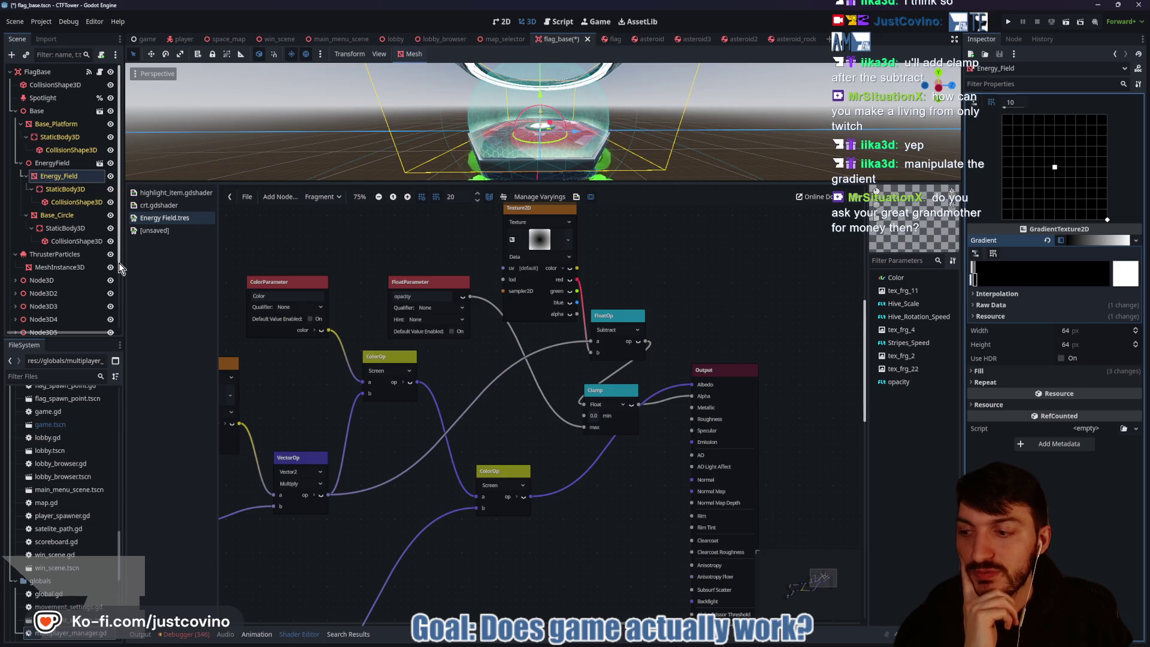
click(57, 177)
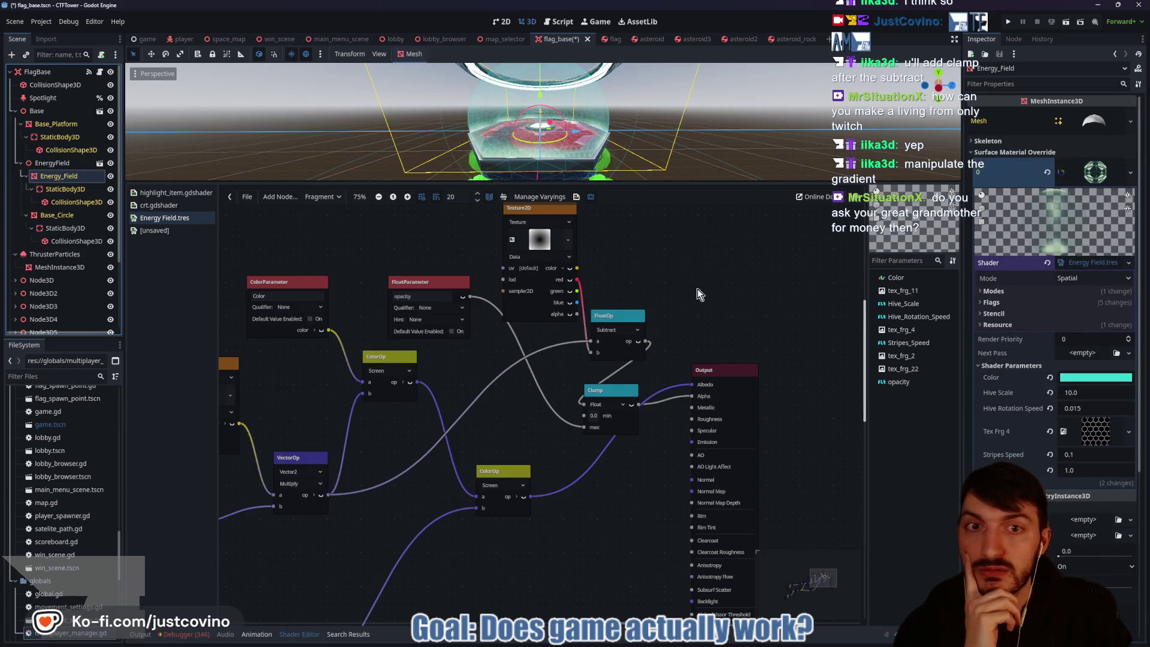
Step: Try opacity values from 3.03 down to -0.08, committing 0.205
click(1082, 469)
text(0.28)
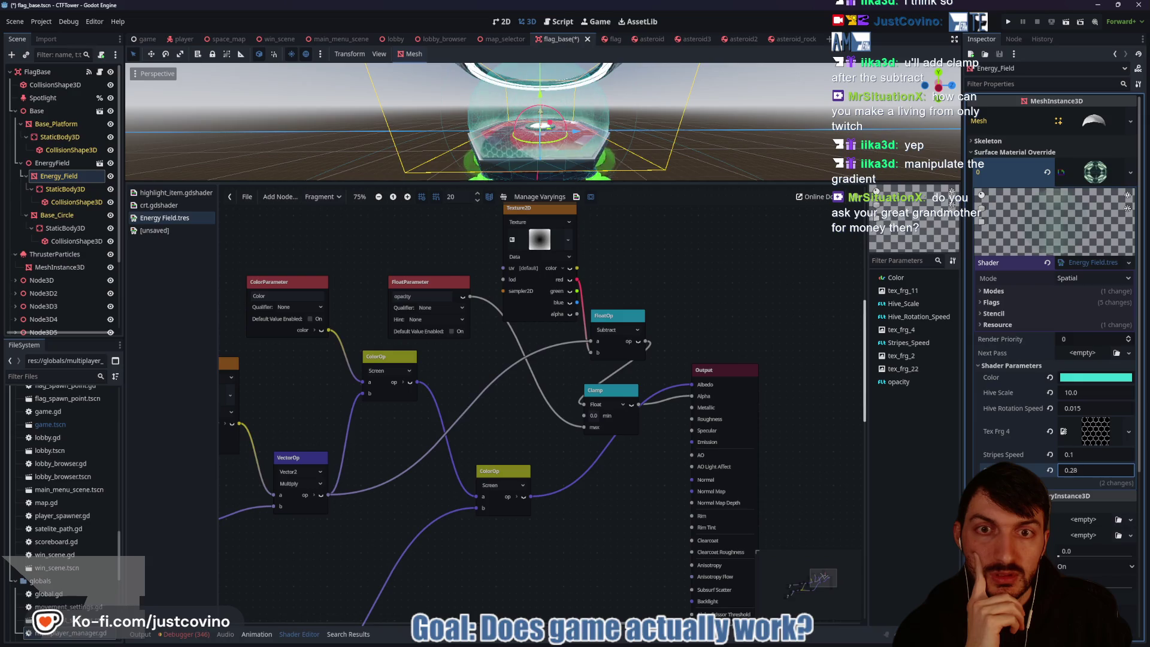
key(BackSpace)
key(BackSpace)
key(BackSpace)
text(3.03)
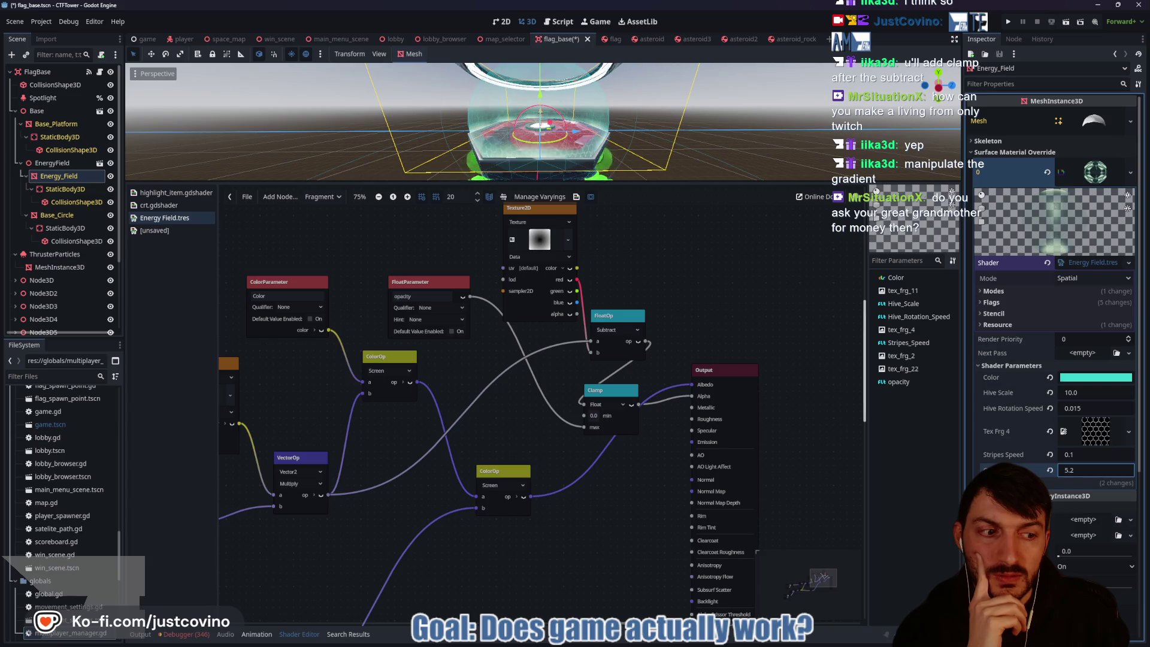
drag(1096, 471, 1078, 471)
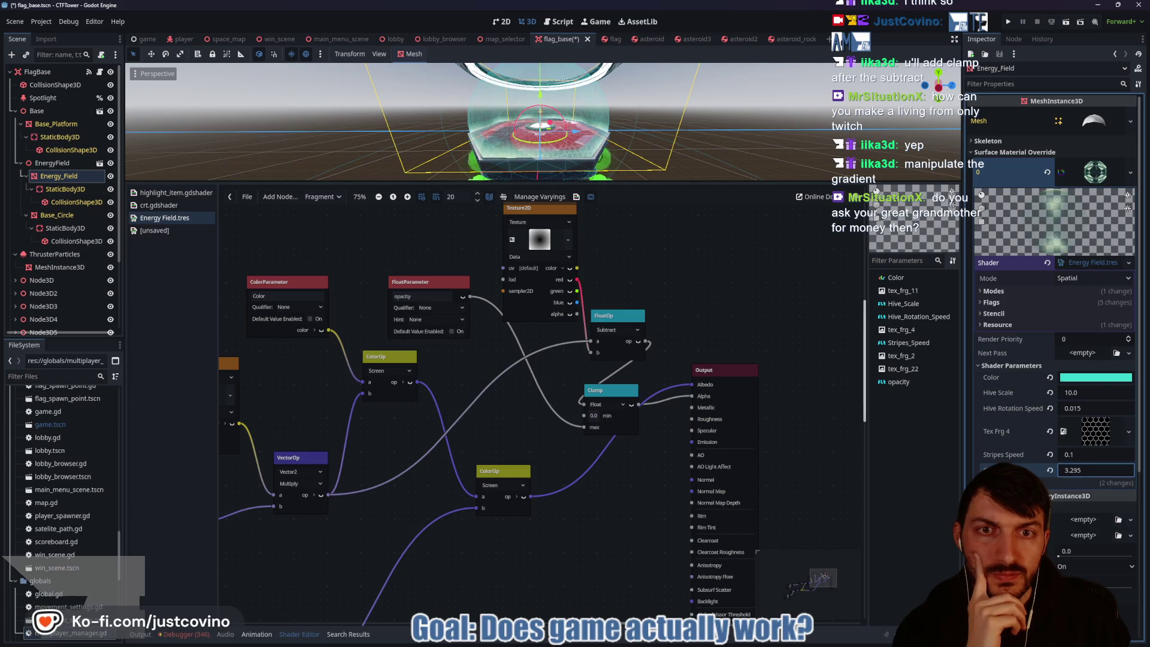
key(BackSpace)
key(BackSpace)
key(BackSpace)
text(0.07)
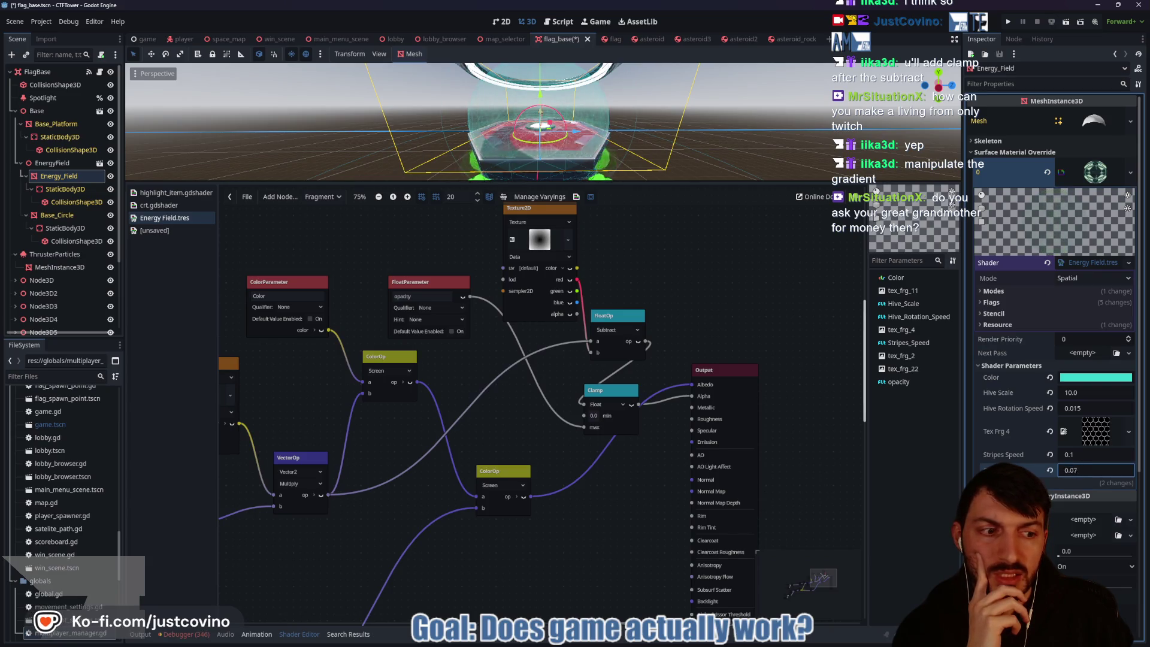
key(BackSpace)
key(BackSpace)
text(18)
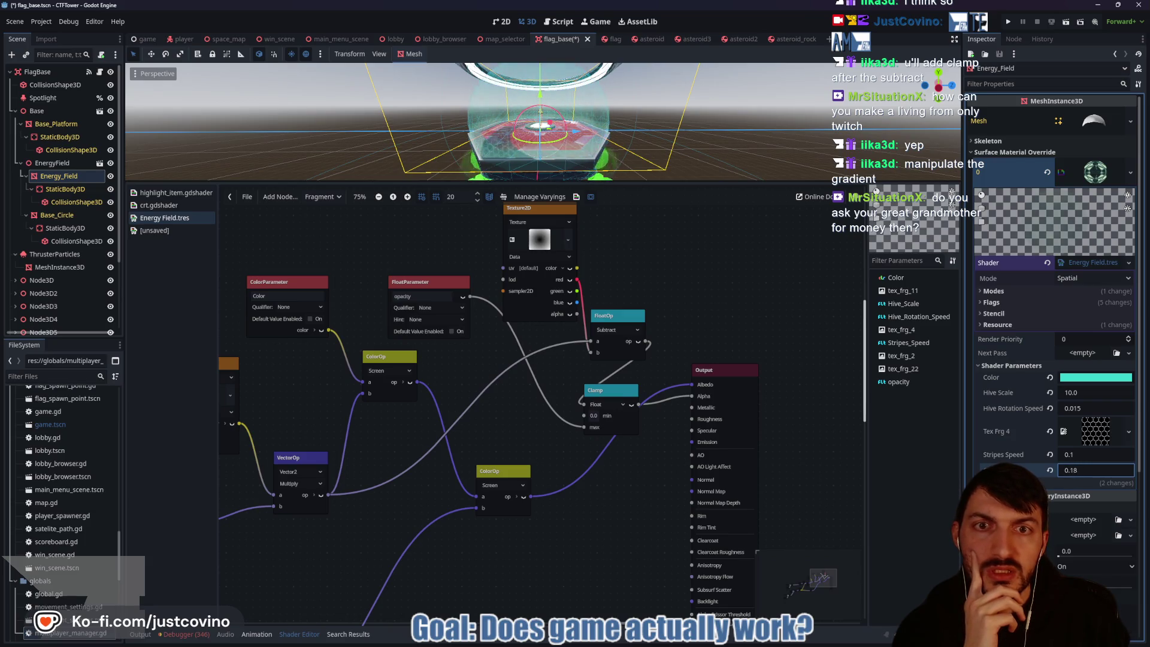
key(BackSpace)
key(BackSpace)
key(BackSpace)
text(1.005)
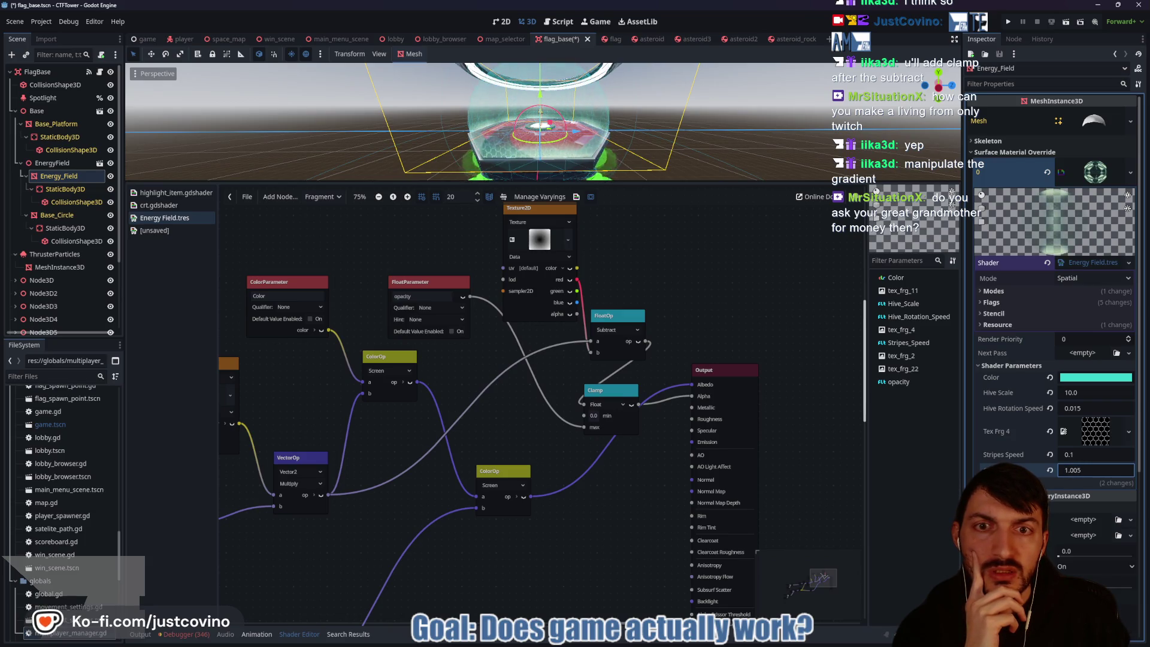
key(BackSpace)
key(BackSpace)
key(BackSpace)
text(0.035)
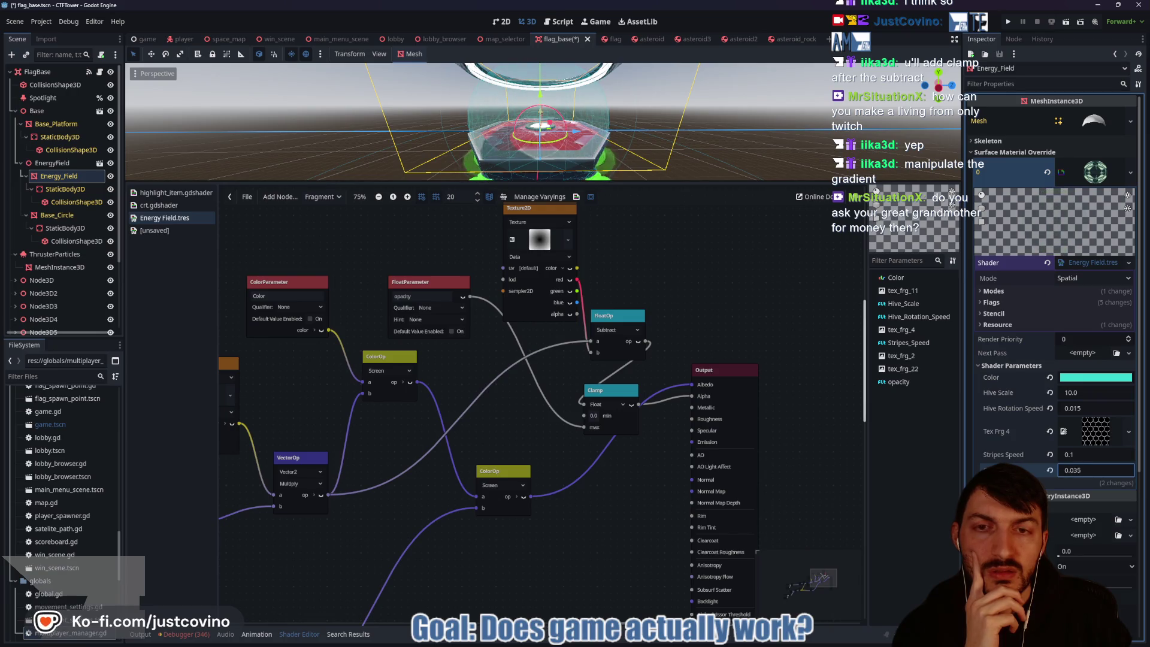
key(BackSpace)
key(BackSpace)
text(6)
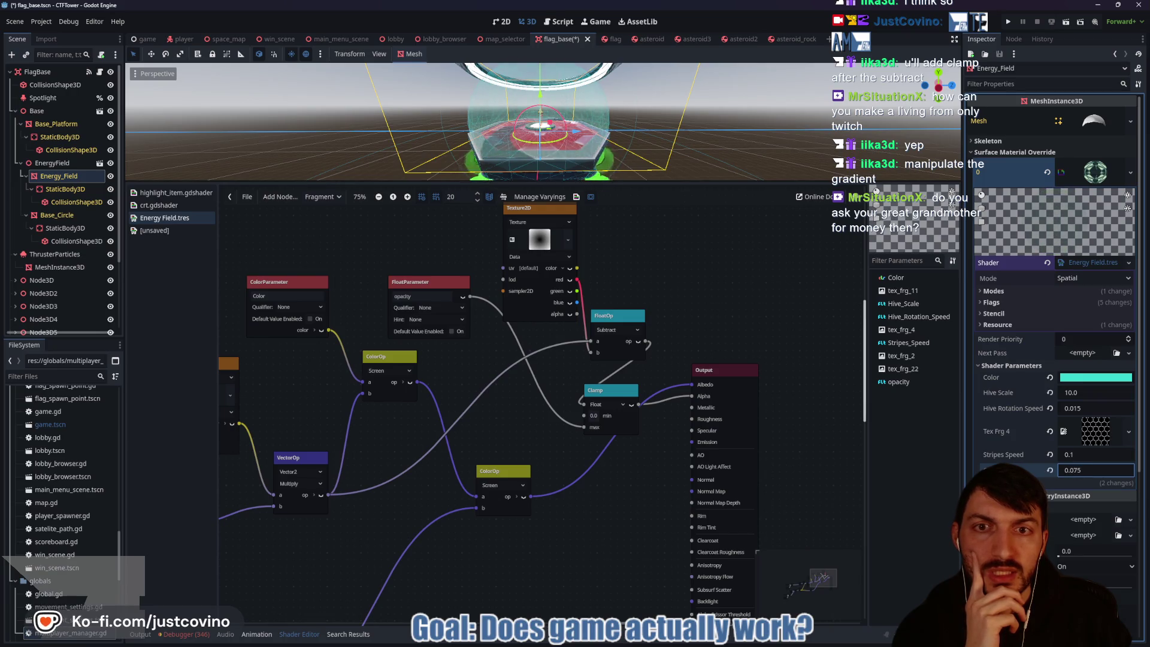
key(BackSpace)
key(BackSpace)
key(BackSpace)
text(175)
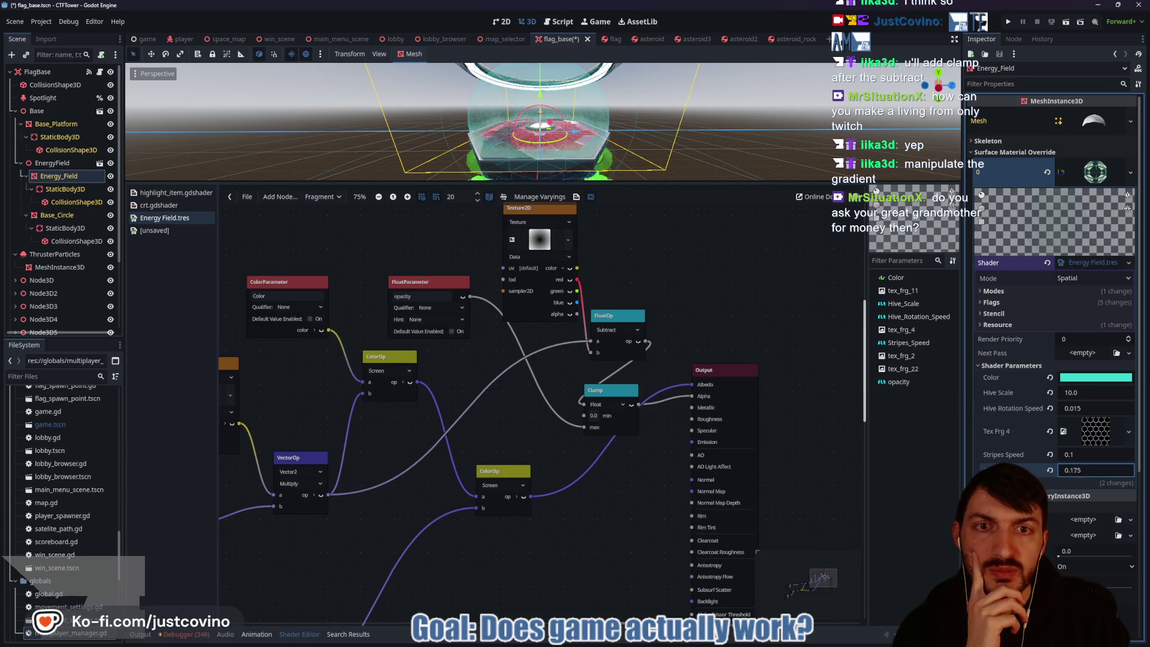
key(BackSpace)
key(BackSpace)
key(BackSpace)
text(-0.08)
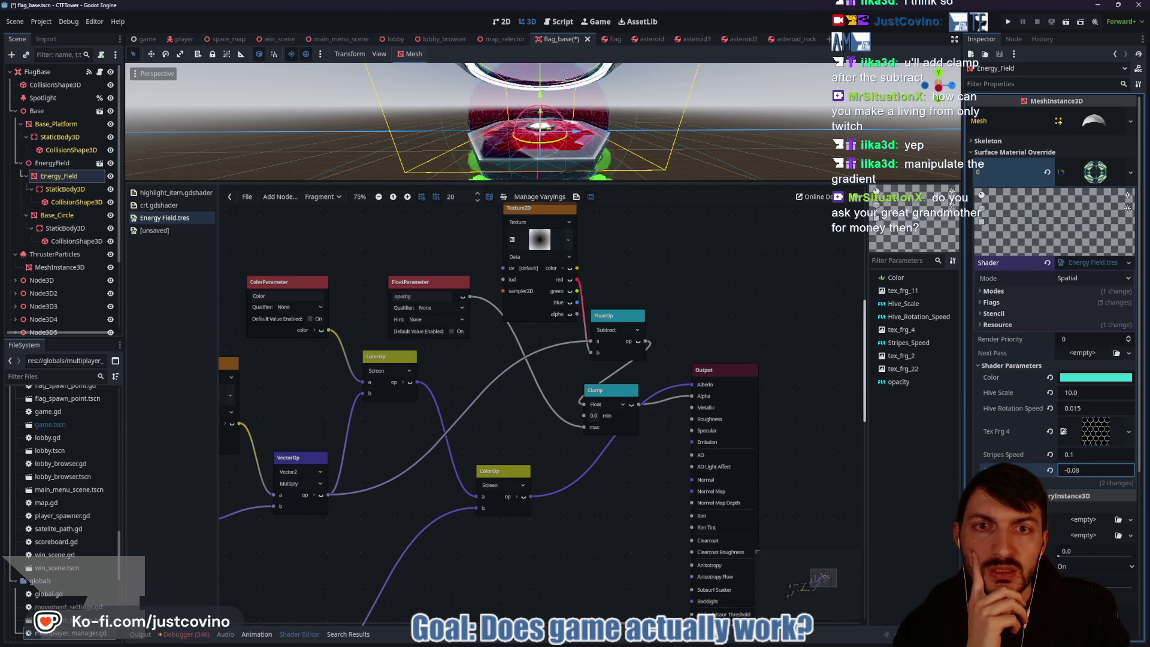
key(BackSpace)
key(BackSpace)
key(BackSpace)
text(0.205)
key(Return)
scroll(610, 112, up, 5)
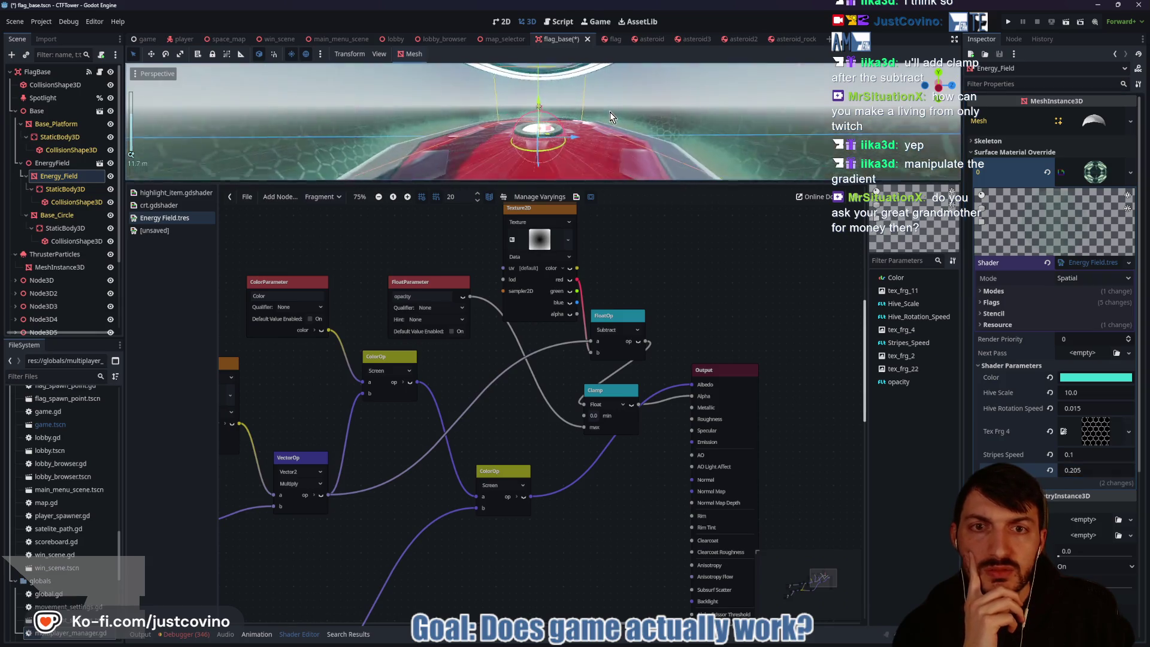
Step: Try opacity 0.19, 0.08, 0.05 and 0.06, then settle on 1.0
click(1082, 471)
text(0.19)
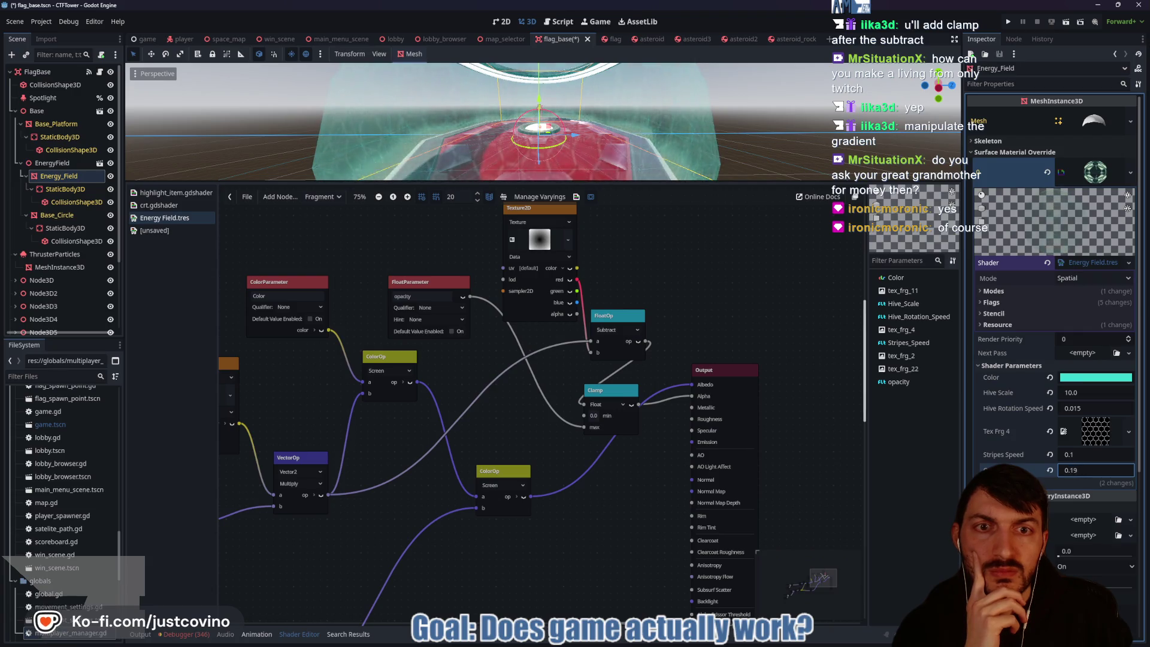
key(BackSpace)
key(BackSpace)
text(08)
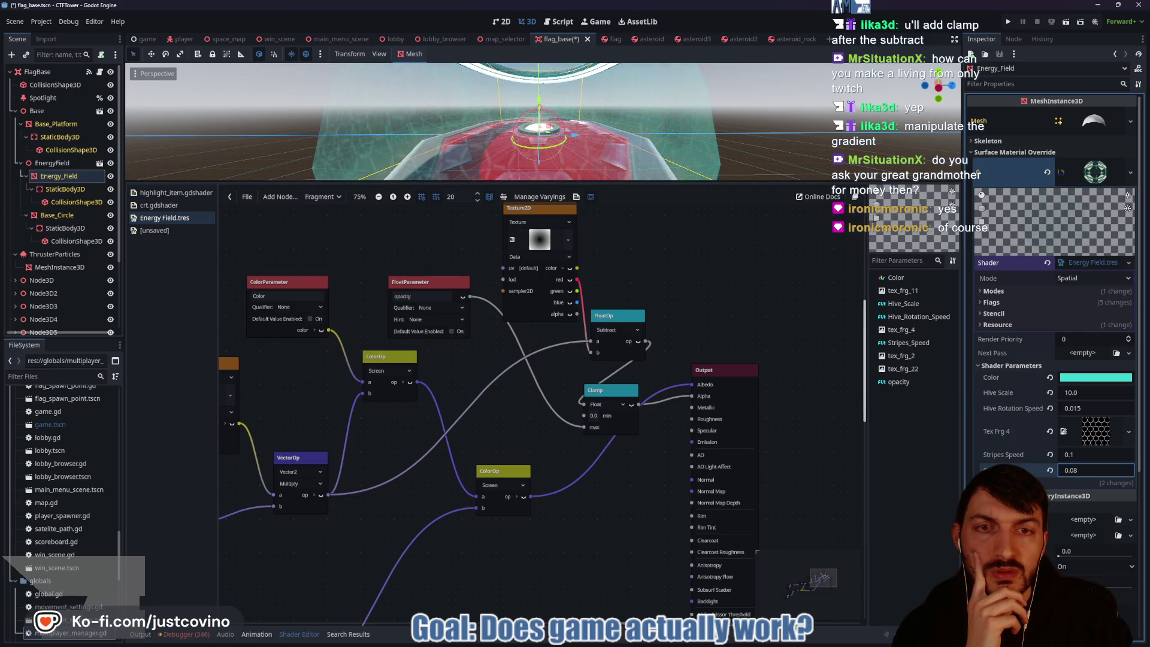
key(BackSpace)
text(5)
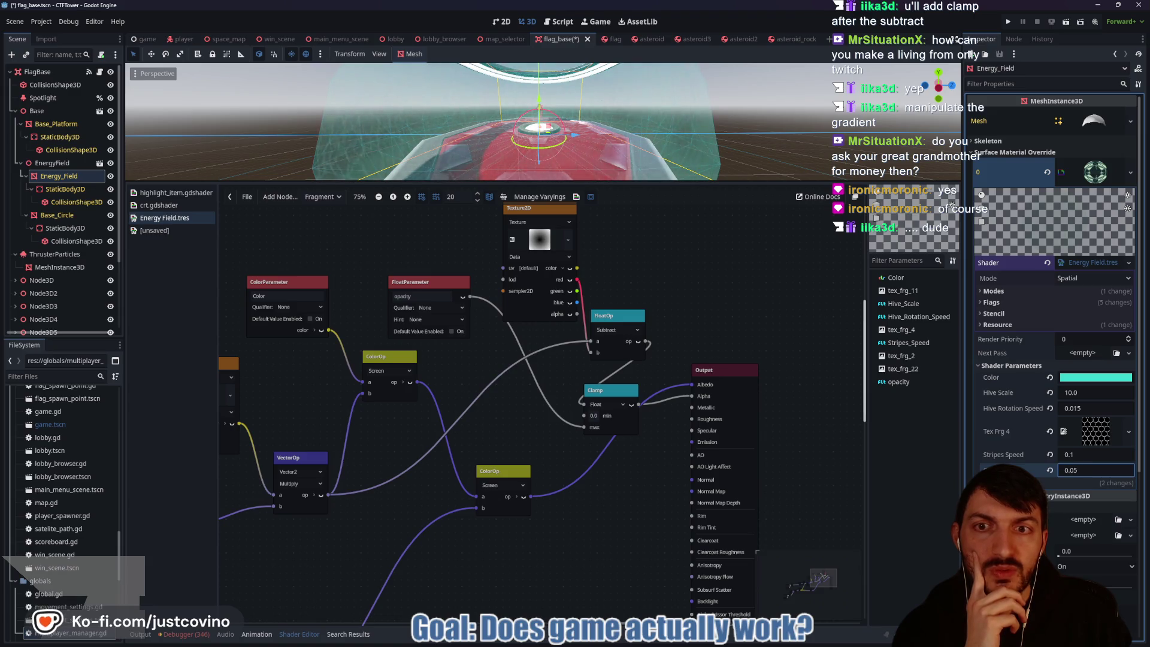
key(BackSpace)
text(6)
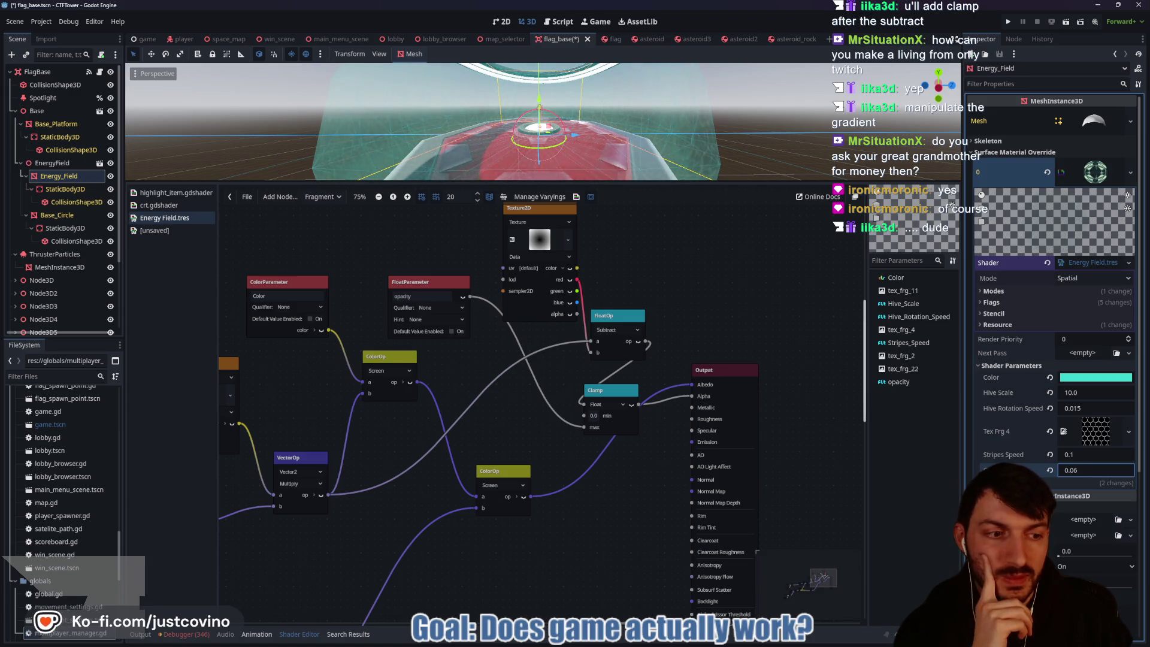
key(BackSpace)
key(BackSpace)
key(BackSpace)
text(1.0)
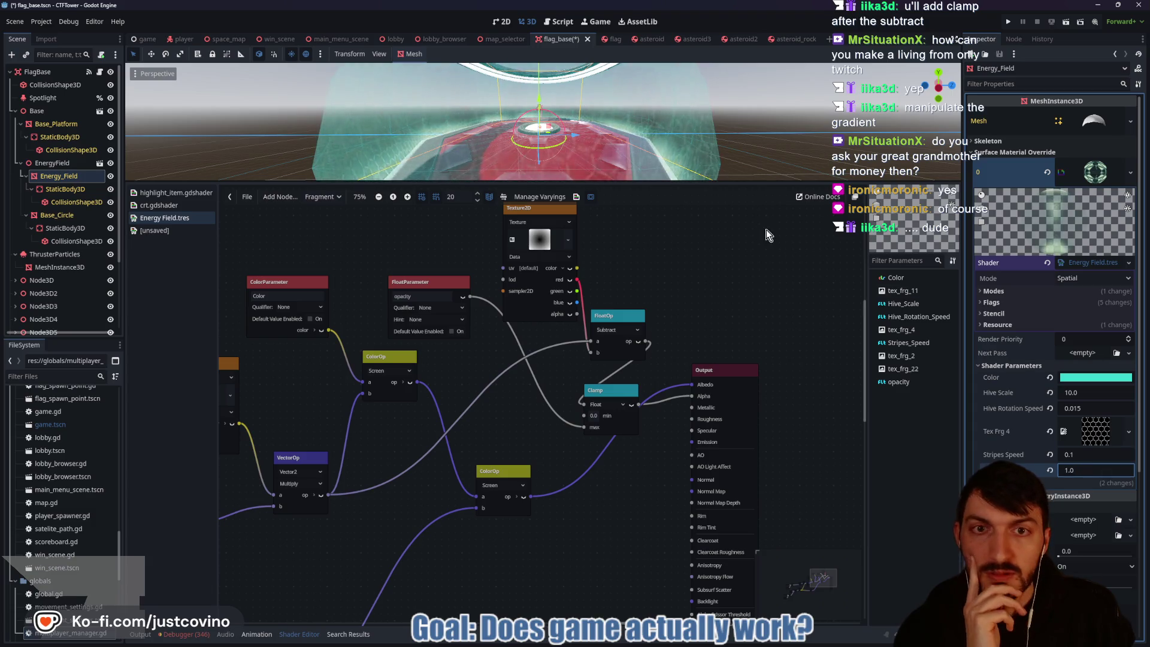
key(Return)
scroll(703, 155, down, 3)
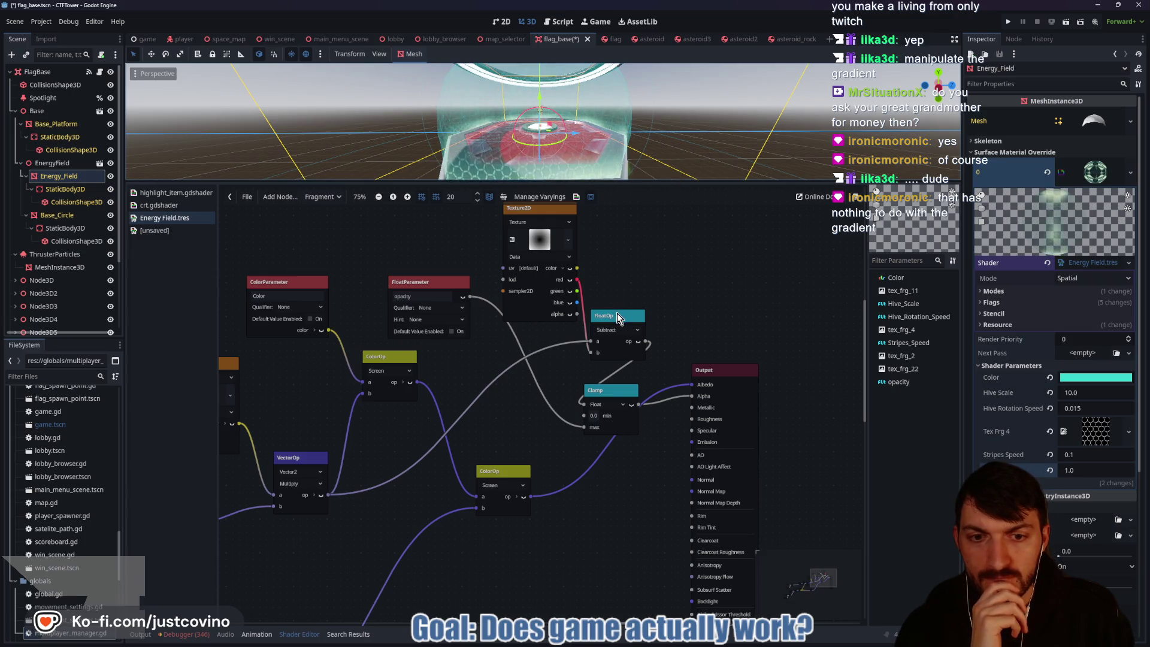
Step: Group the Texture2D, Subtract and Clamp nodes; wire Subtract into Clamp max and opacity into Clamp
mouse_move(618, 313)
mouse_down()
mouse_move(594, 309)
mouse_move(610, 306)
mouse_up()
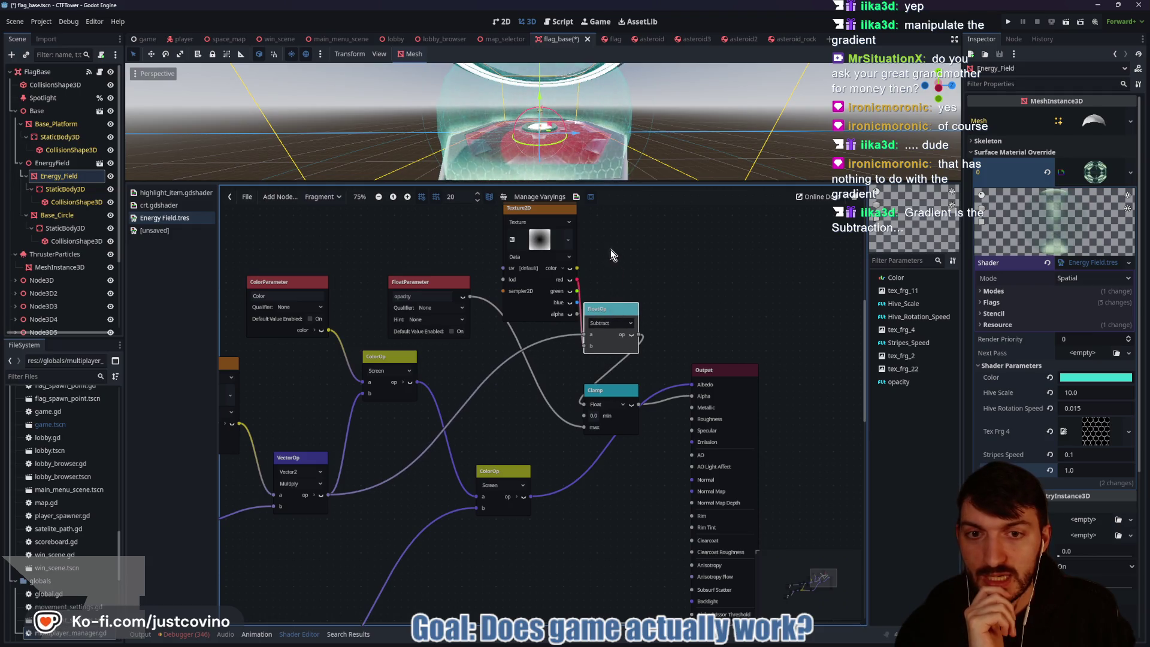
drag(610, 255, 641, 300)
drag(575, 266, 520, 218)
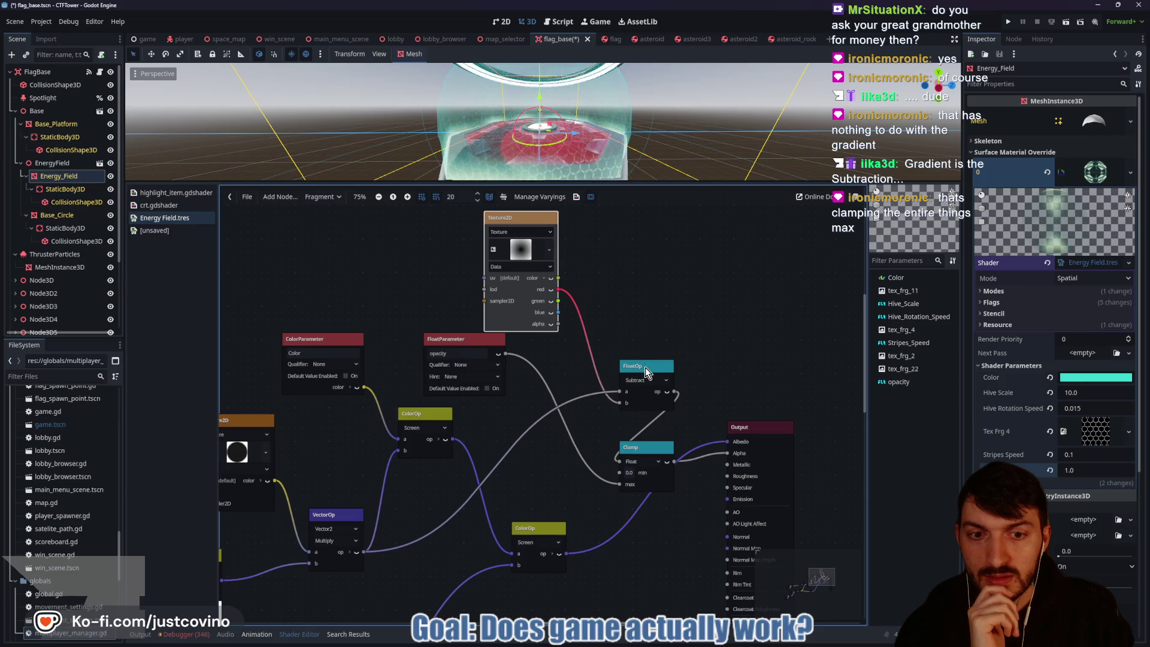
mouse_move(646, 371)
mouse_down()
mouse_move(619, 364)
mouse_move(533, 435)
mouse_up()
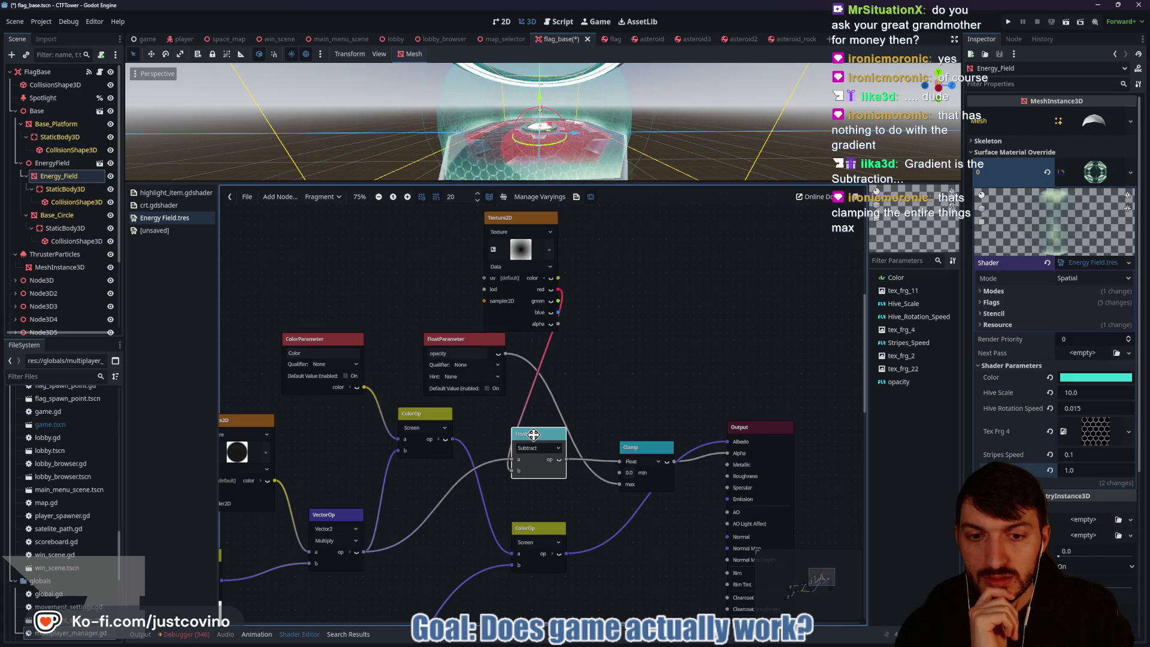
drag(645, 446, 624, 418)
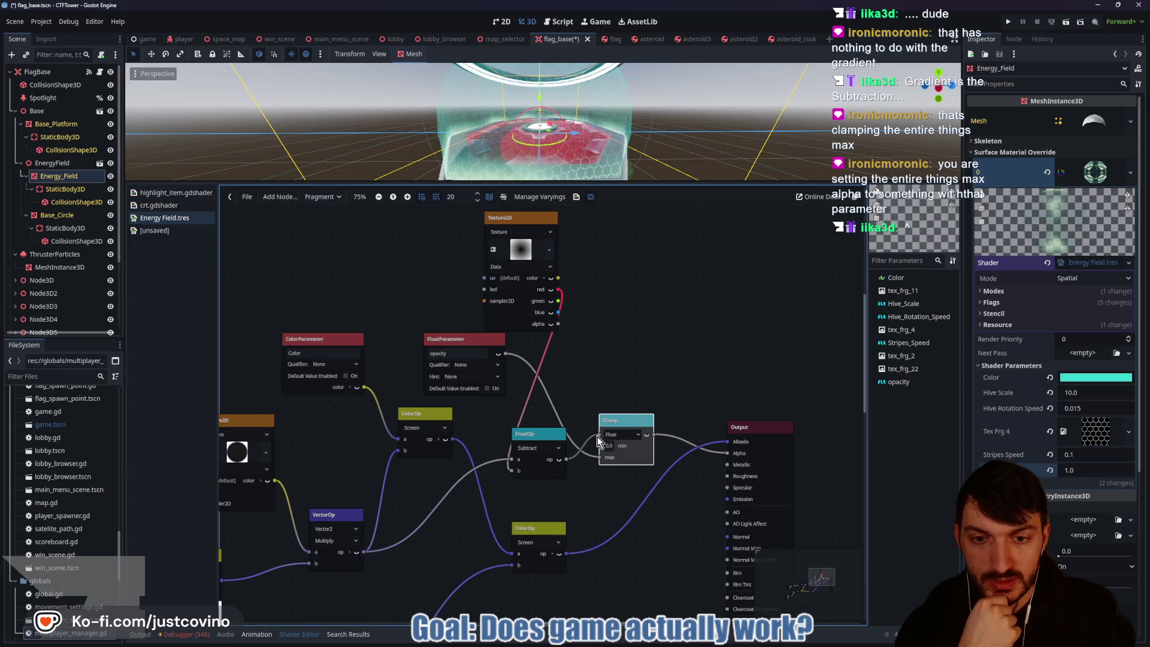
drag(600, 435, 599, 458)
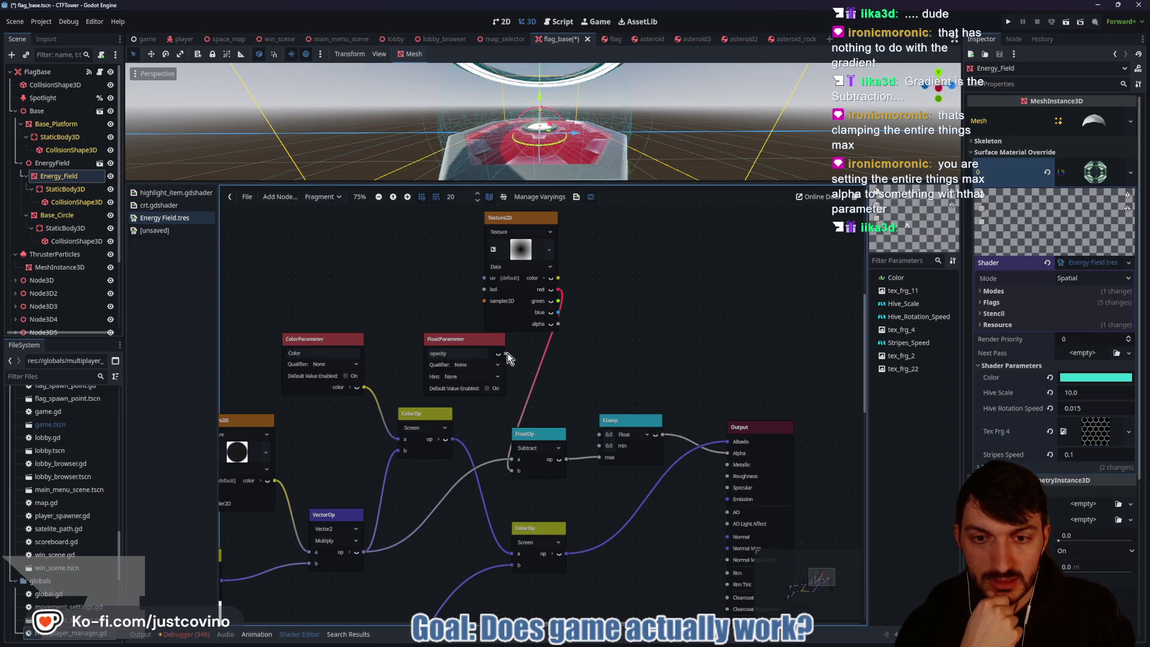
drag(507, 353, 596, 440)
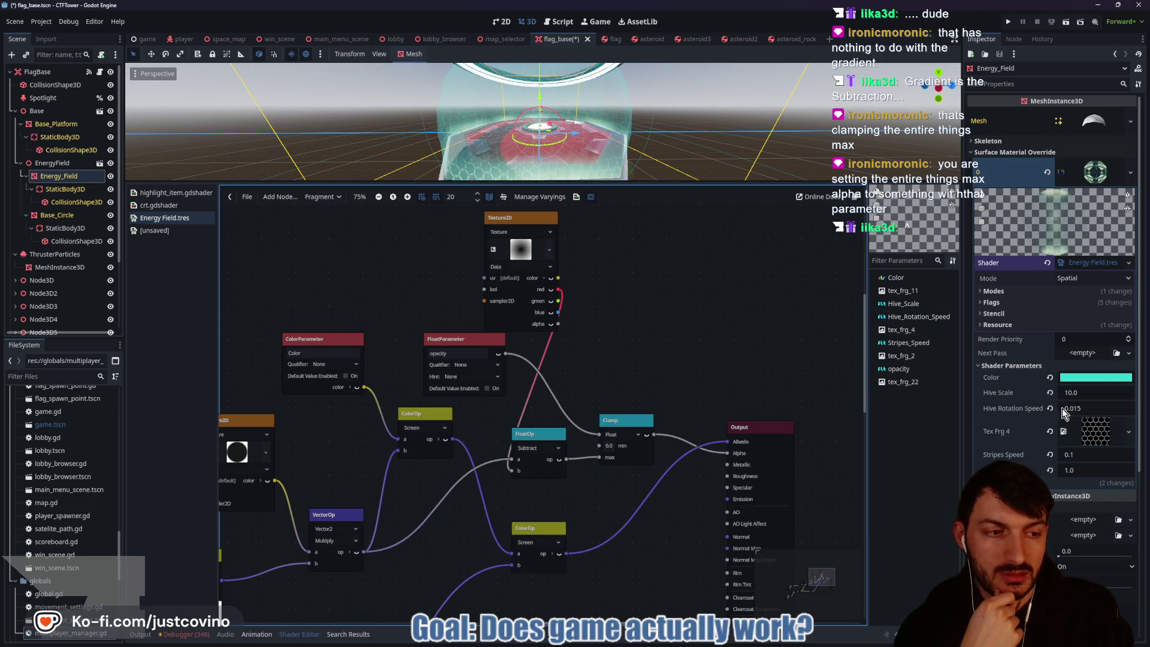
click(1079, 470)
text(0.485)
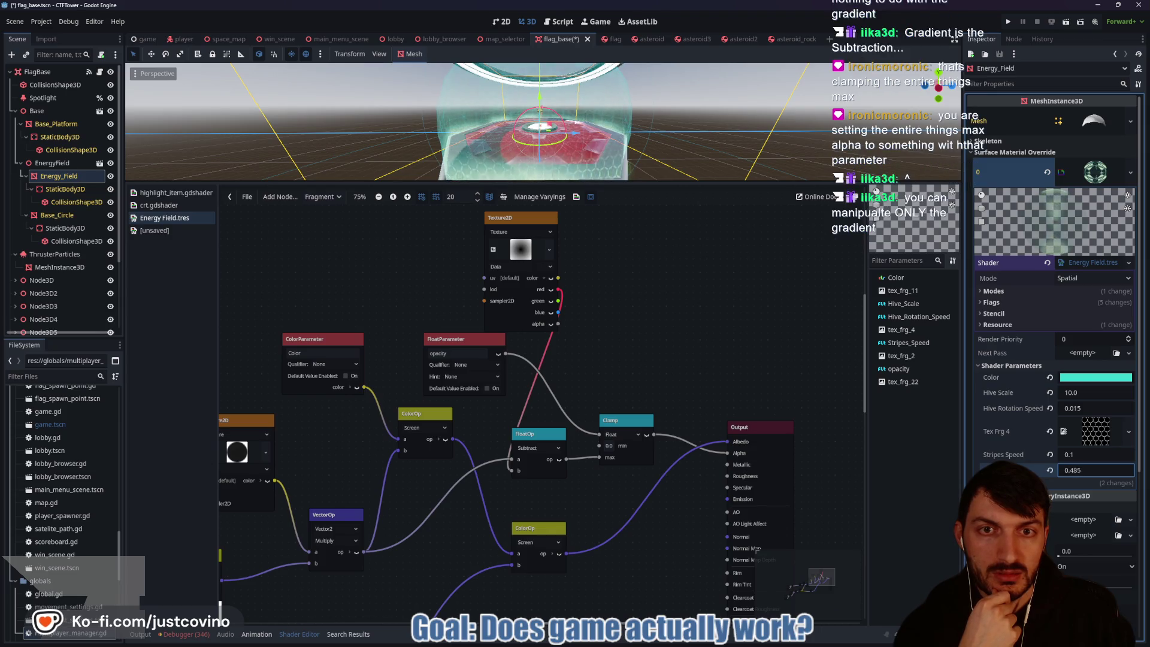
key(BackSpace)
key(BackSpace)
text(2)
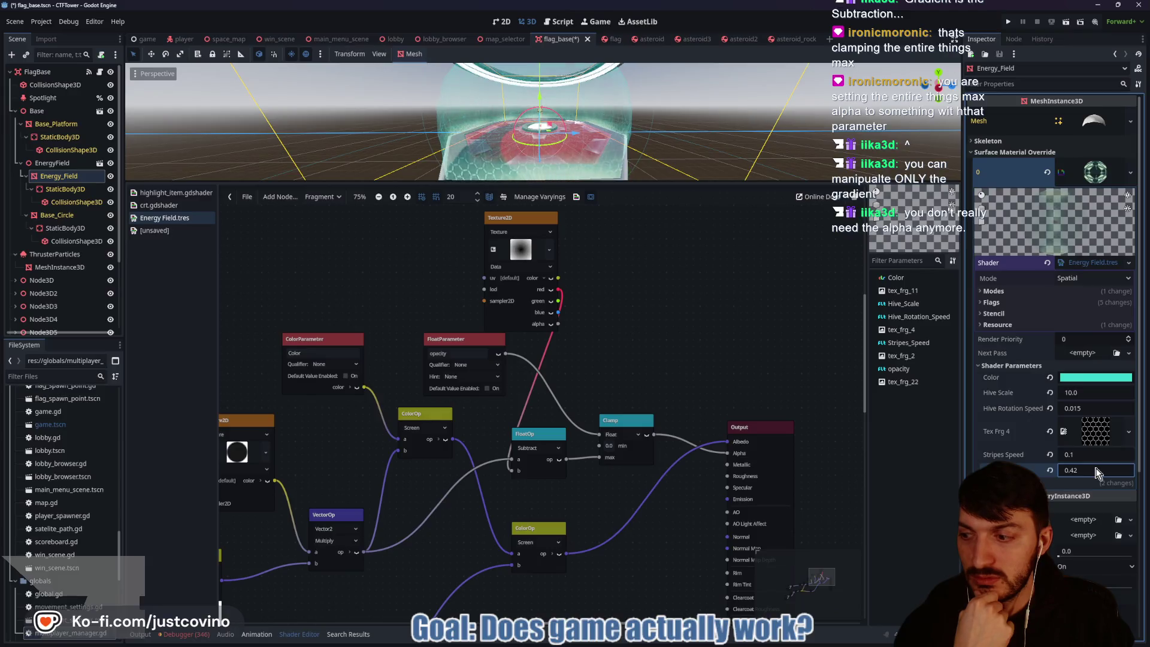
key(BackSpace)
key(BackSpace)
key(BackSpace)
text(1.0)
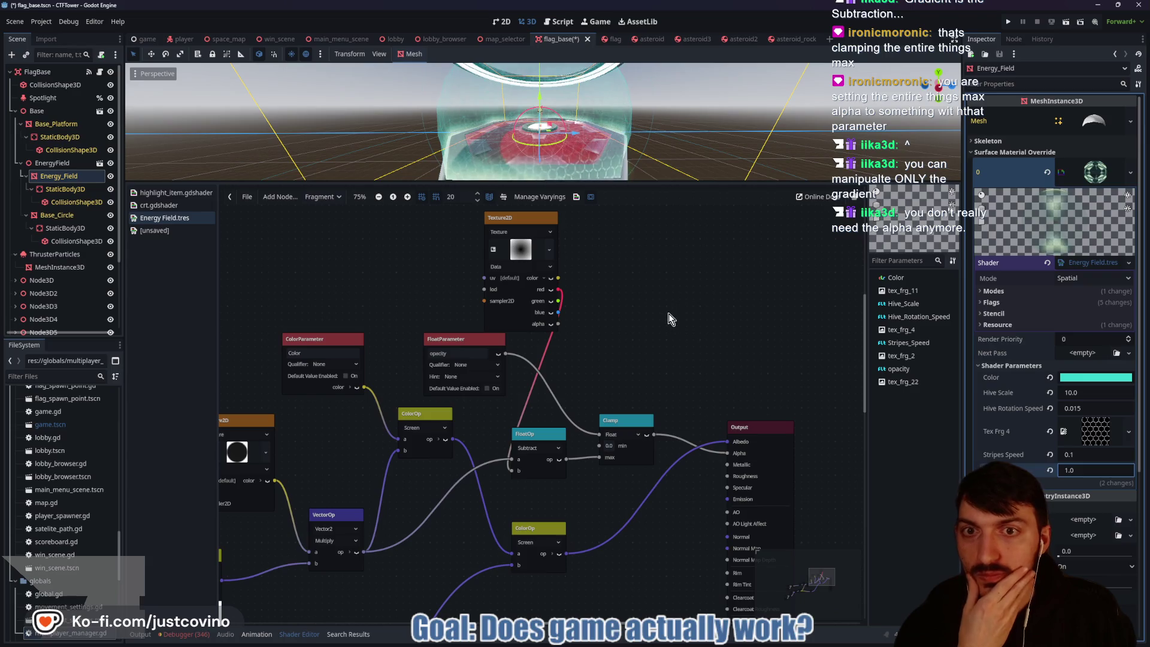
scroll(724, 131, down, 3)
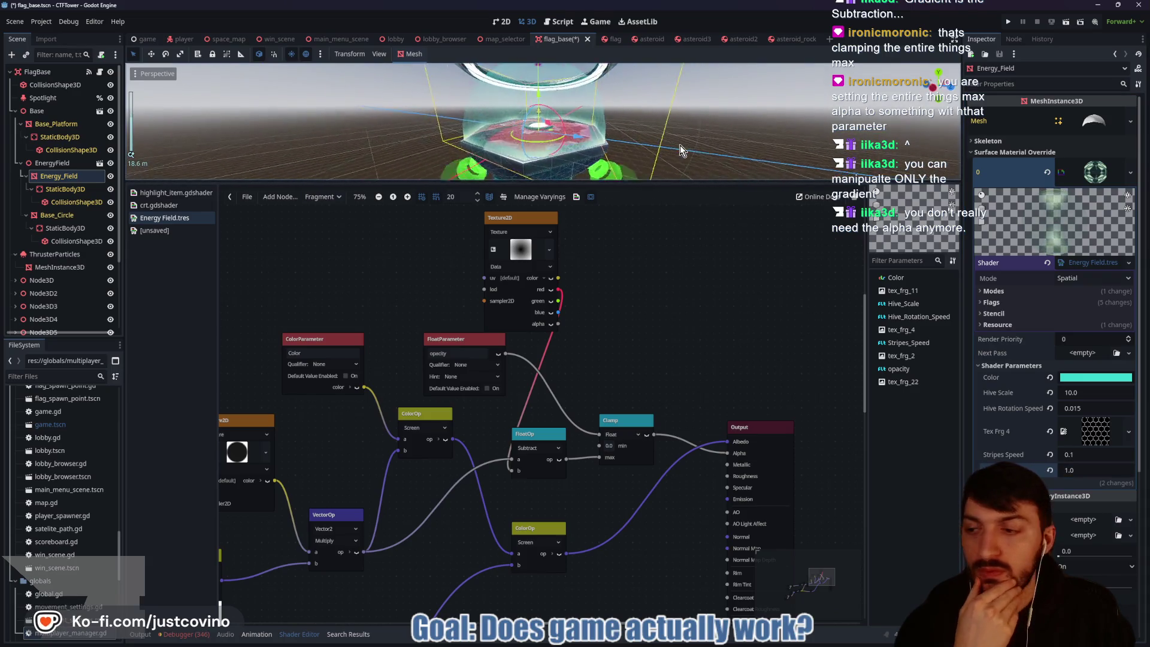
drag(680, 145, 657, 153)
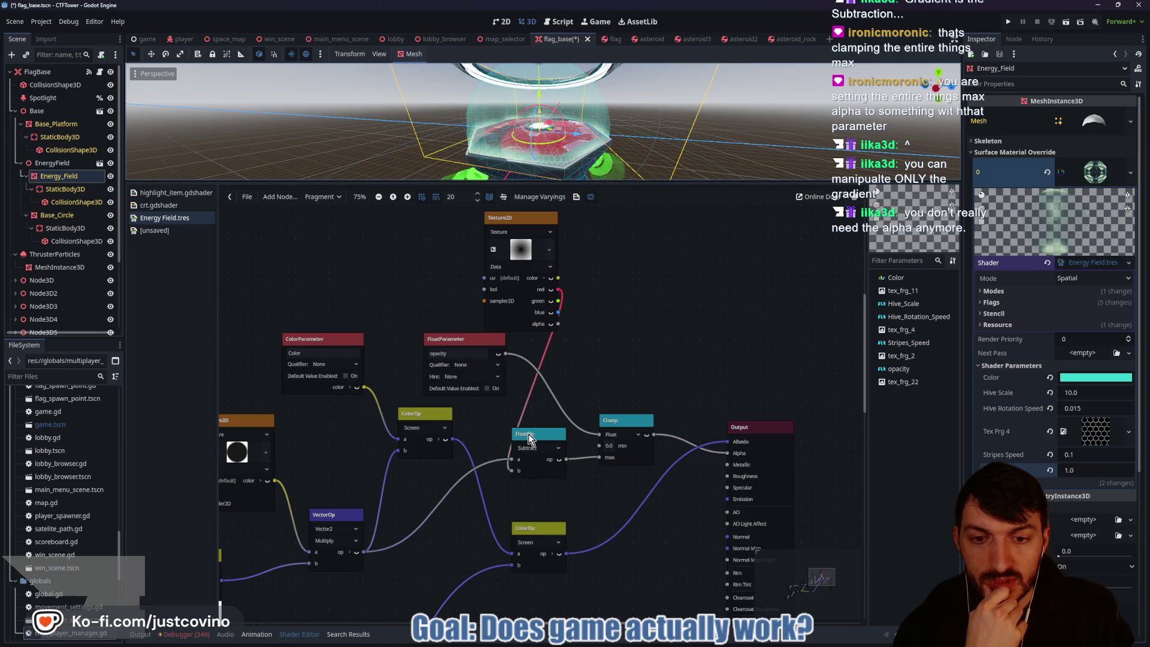
Step: Detach the UV multiply link from Subtract input a and discard it
drag(529, 438, 544, 434)
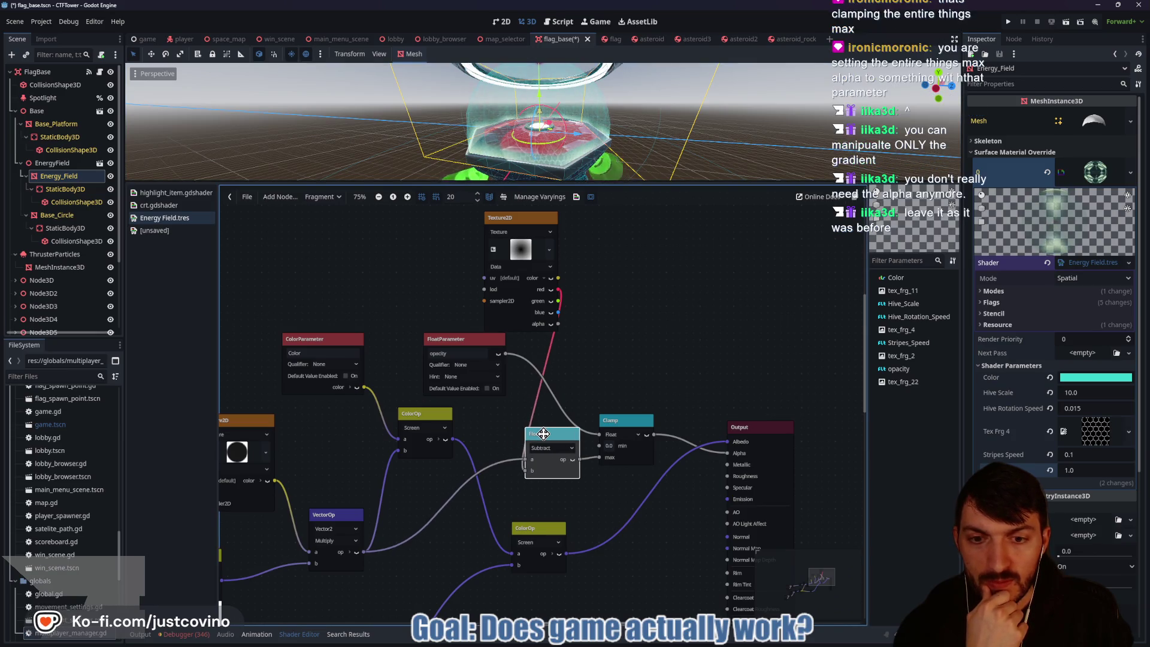
drag(543, 433, 538, 434)
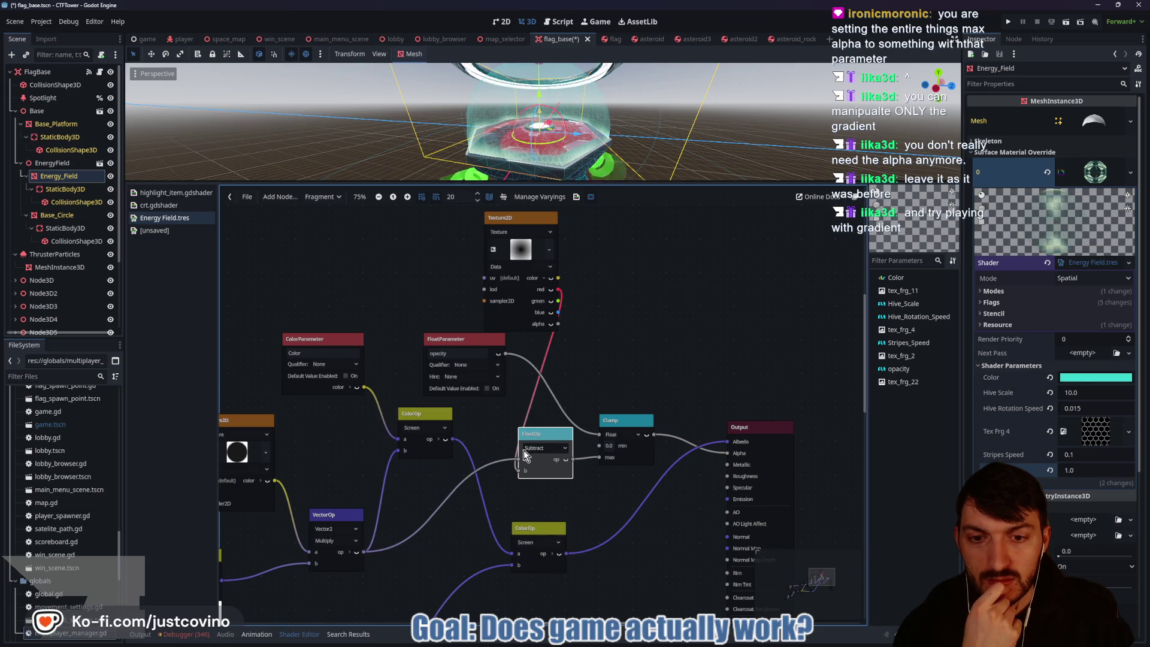
drag(518, 459, 451, 496)
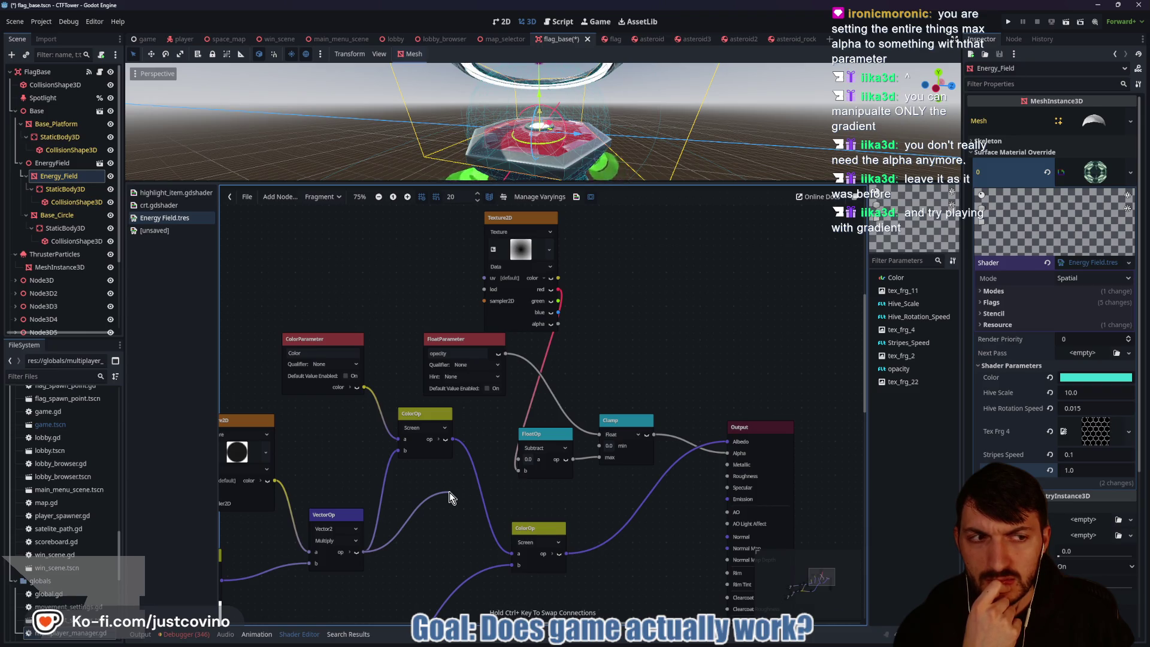
drag(451, 496, 451, 496)
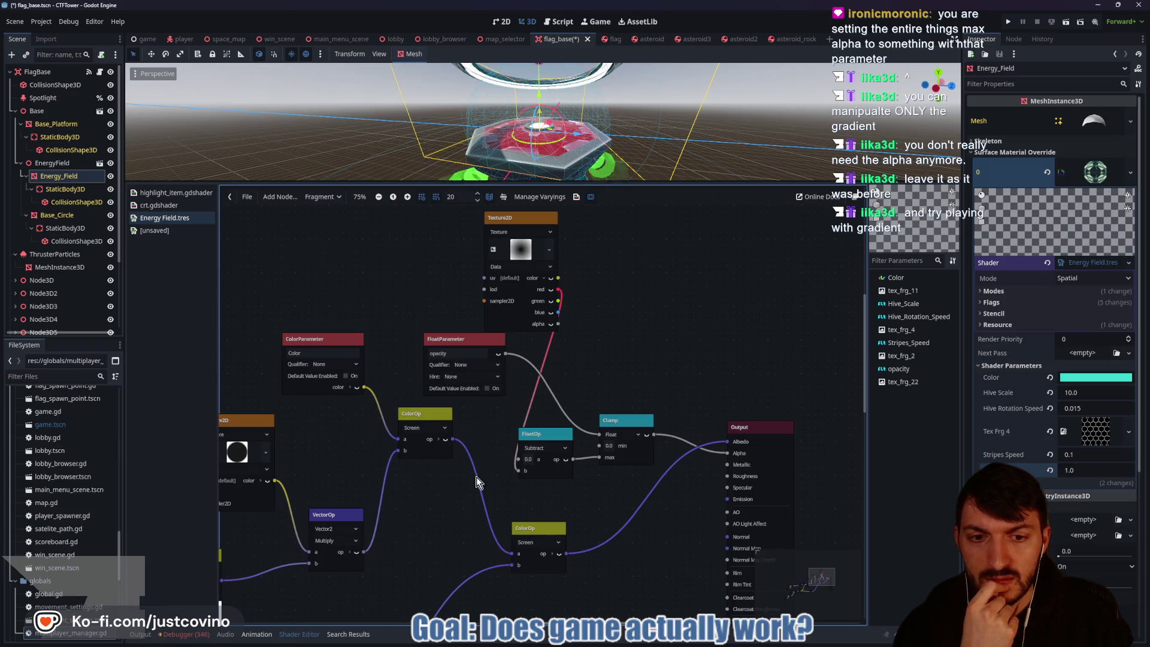
Step: Reposition the opacity, Texture2D and Subtract nodes and open the gradient texture's settings
mouse_move(464, 340)
mouse_down()
mouse_move(688, 318)
mouse_move(647, 312)
mouse_up()
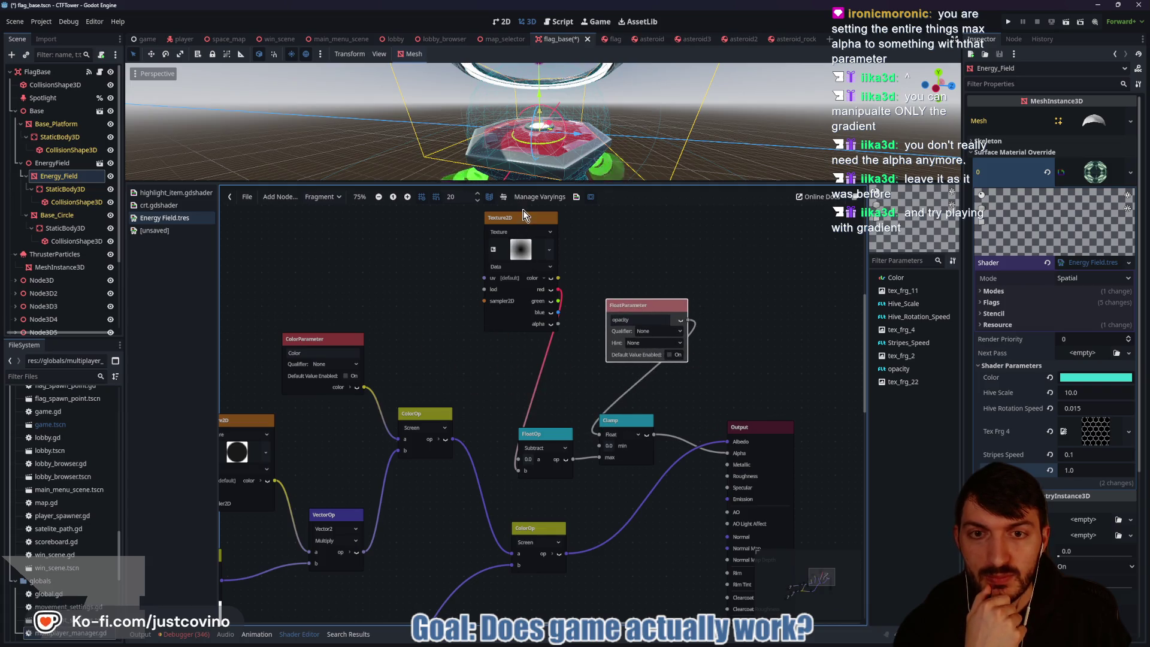
mouse_move(523, 214)
mouse_down()
mouse_move(491, 228)
mouse_move(474, 268)
mouse_up()
drag(541, 434, 548, 420)
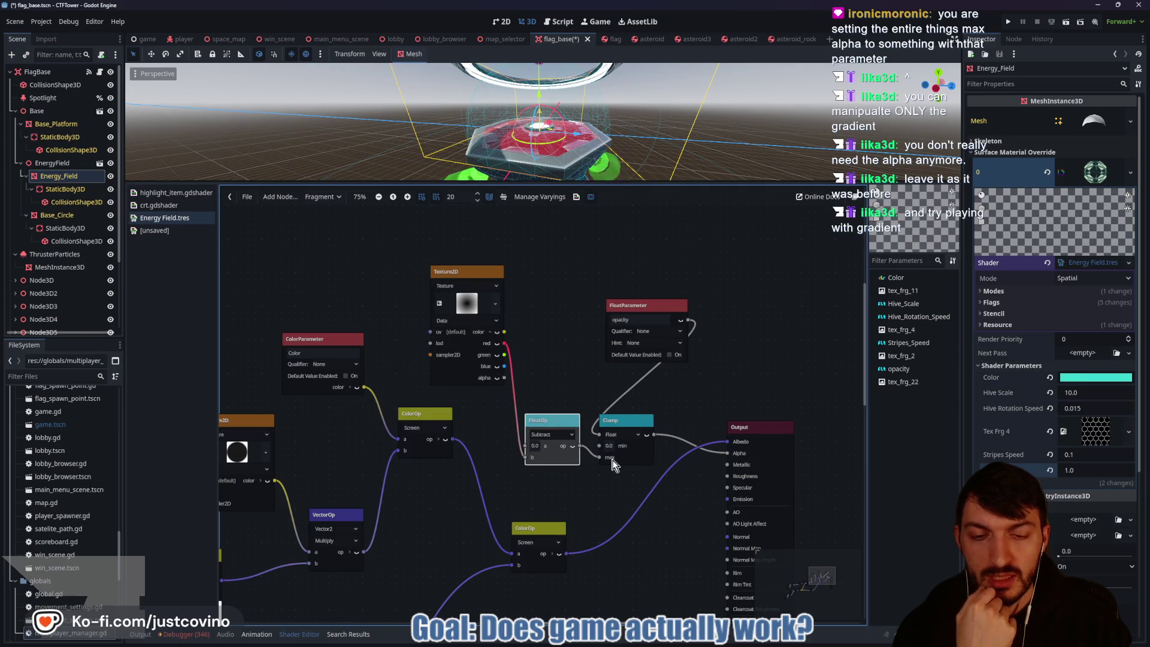
click(466, 306)
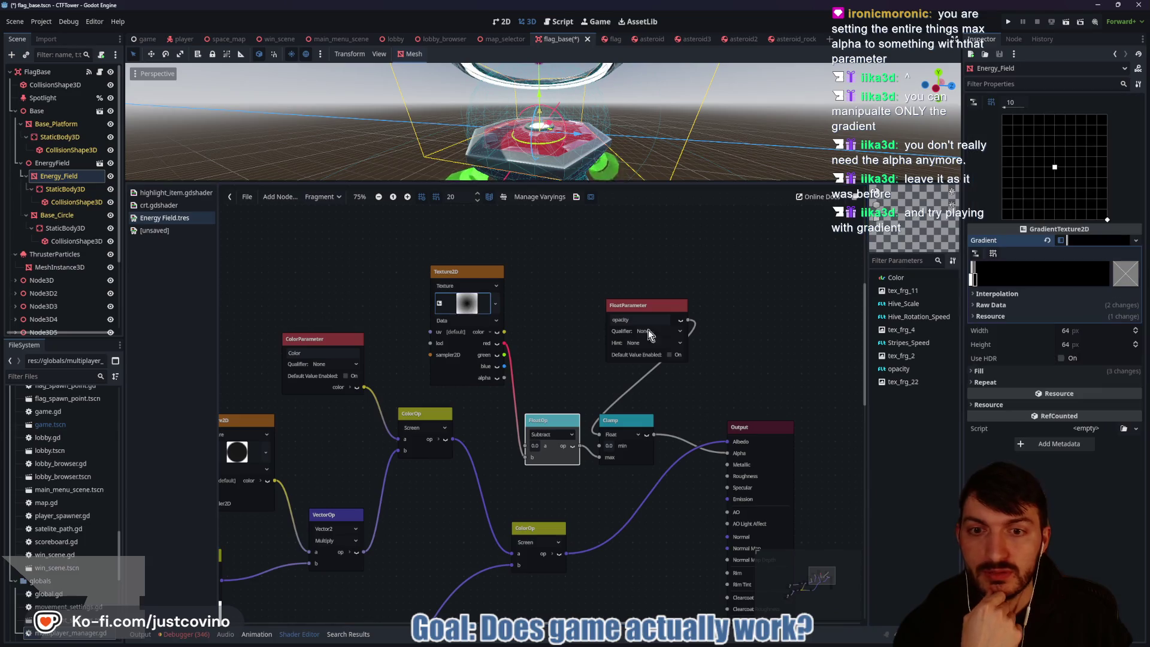
Step: Widen the gradient's white edge, then wire texture red into Subtract b and the UV result into a
mouse_move(976, 282)
mouse_down()
mouse_move(1088, 283)
mouse_move(972, 278)
mouse_move(1004, 286)
mouse_up()
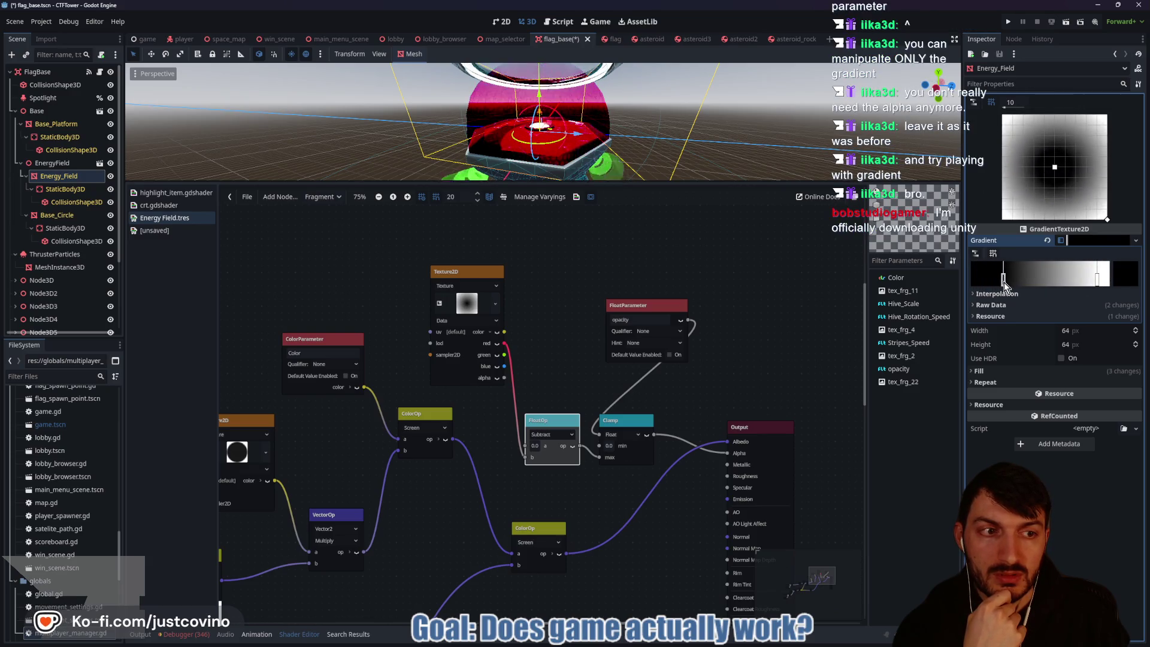
mouse_move(1103, 284)
mouse_down()
mouse_move(1016, 283)
mouse_move(1057, 285)
mouse_up()
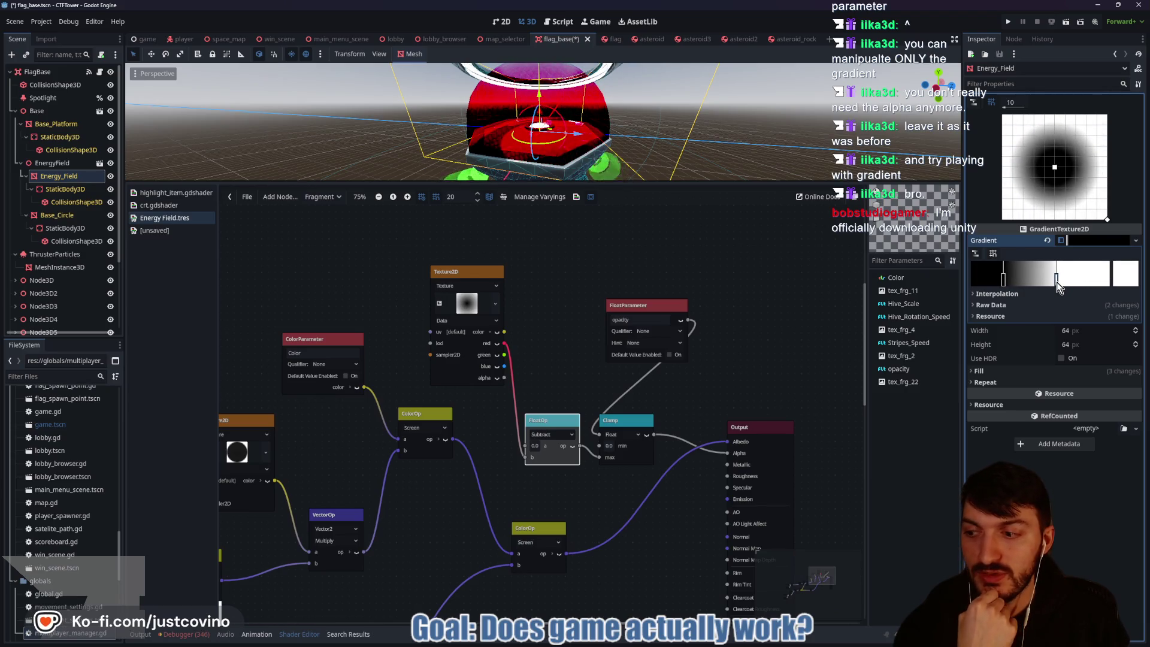
drag(1058, 287, 1038, 282)
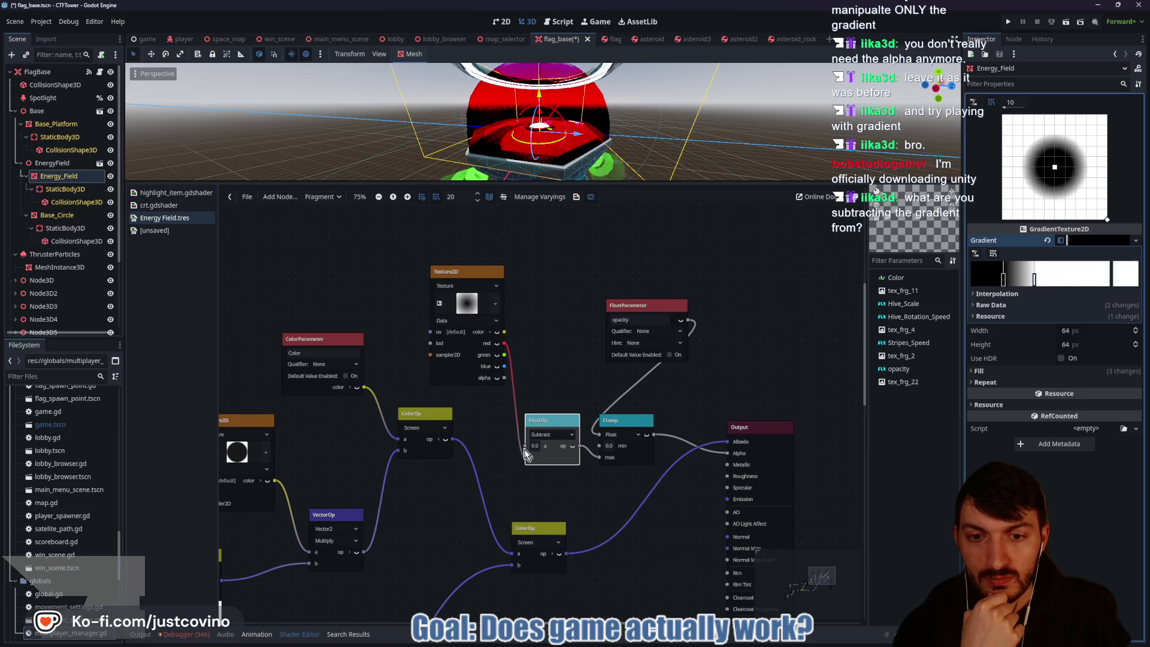
mouse_move(522, 439)
mouse_down()
mouse_move(513, 368)
mouse_move(525, 457)
mouse_up()
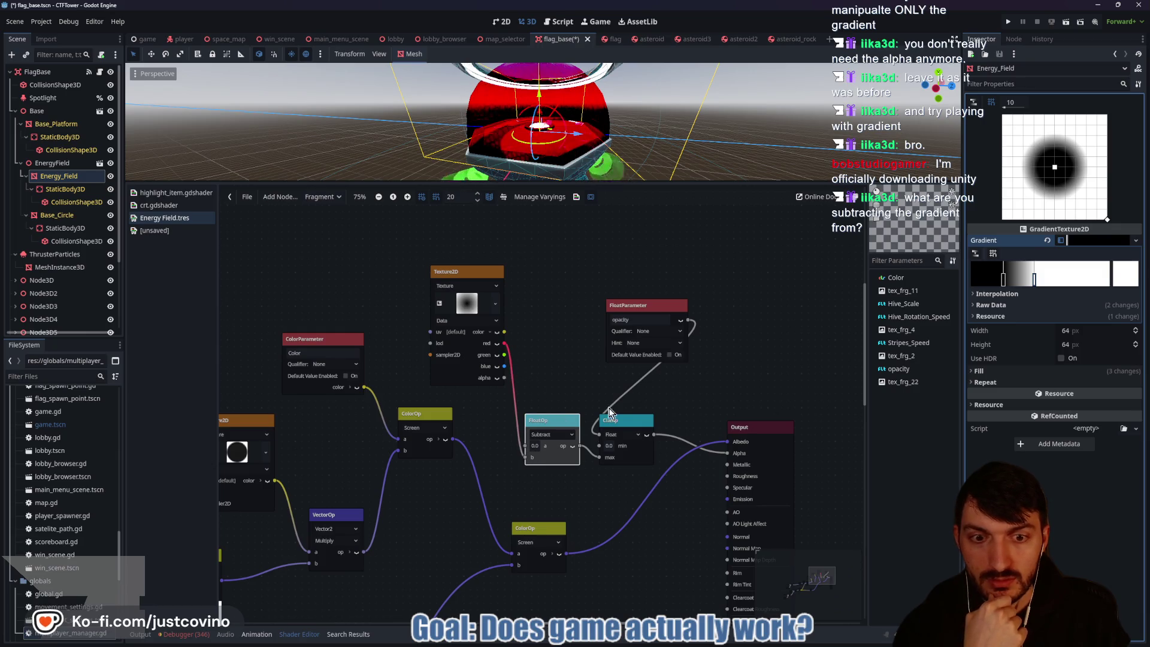
drag(659, 303, 611, 296)
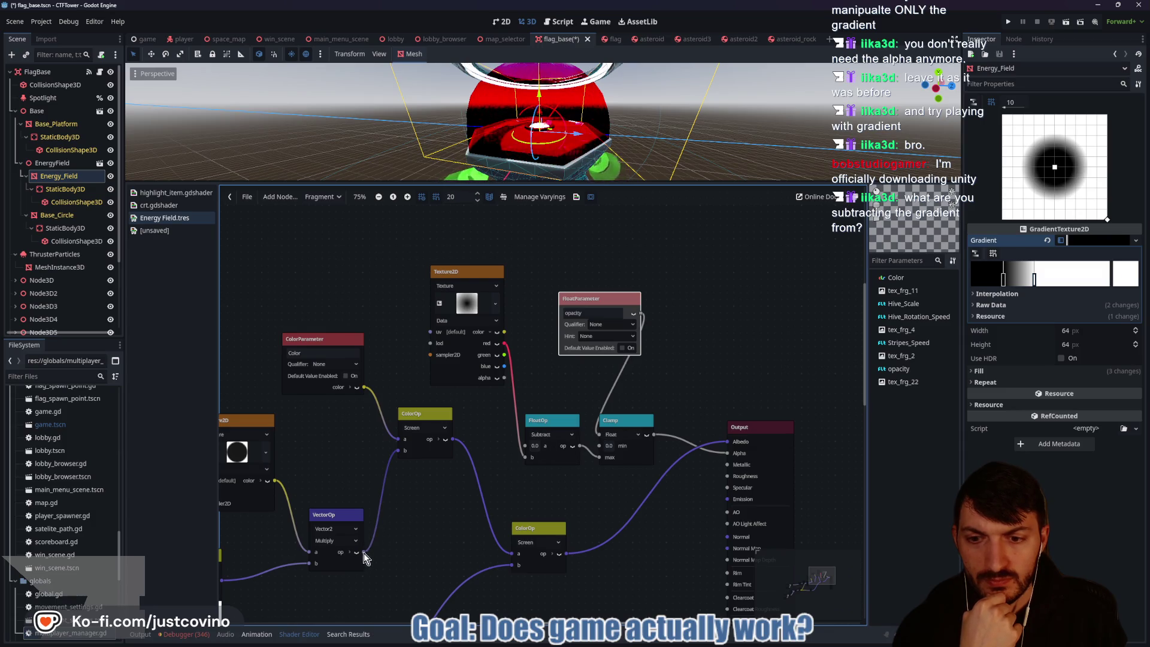
drag(442, 510, 523, 447)
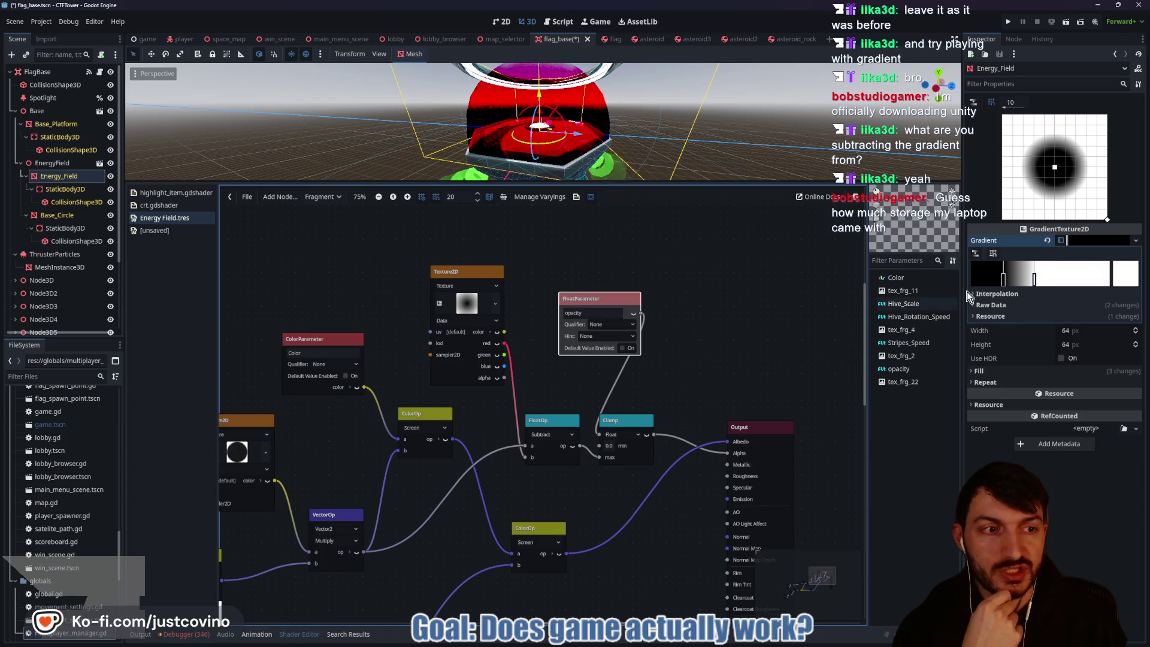
Step: Shift the gradient stops to enlarge the black area, leaving only the edges bright
drag(1005, 285, 994, 285)
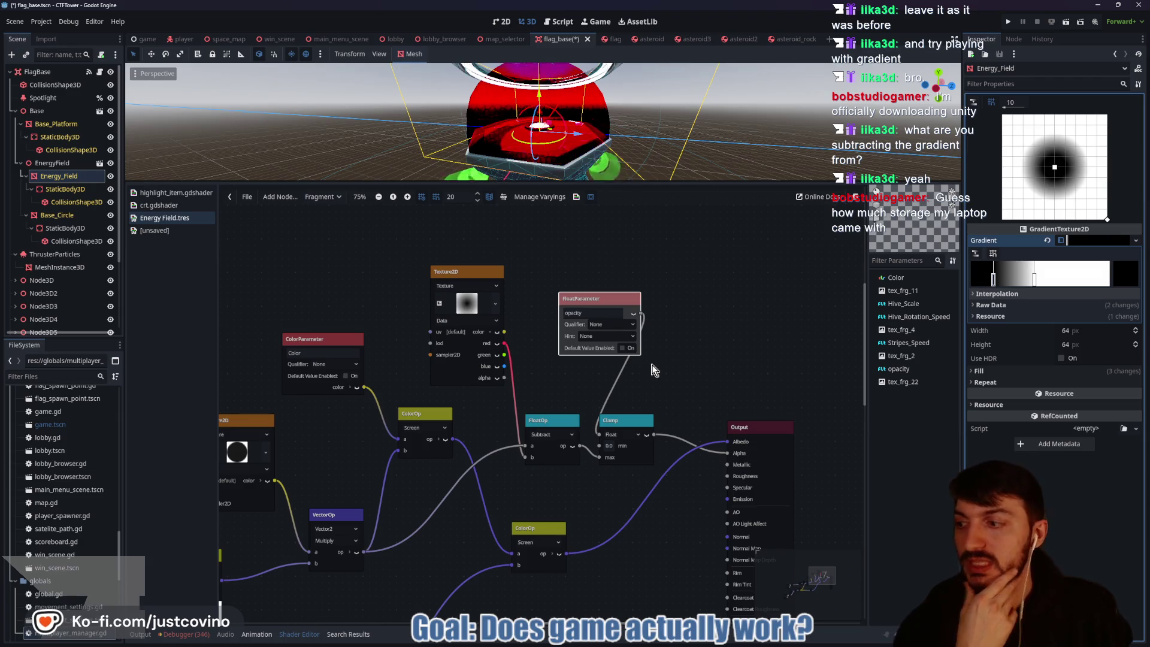
mouse_move(1034, 279)
mouse_down()
mouse_move(1104, 279)
mouse_move(1093, 281)
mouse_up()
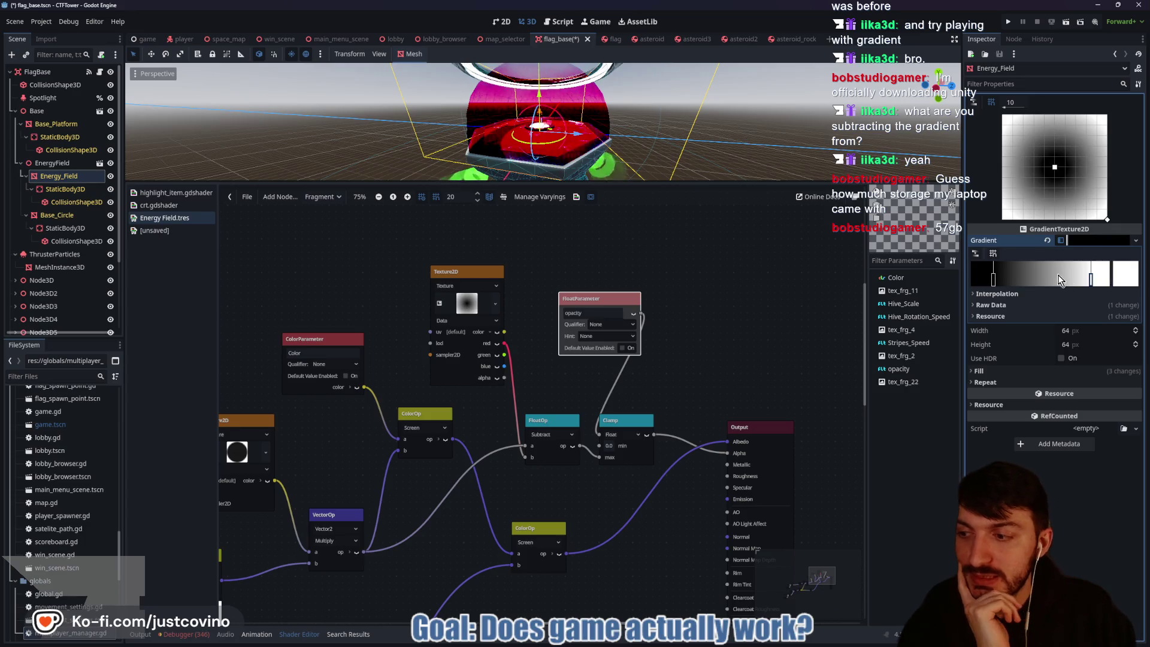
mouse_move(994, 279)
mouse_down()
mouse_move(1091, 280)
mouse_move(1013, 277)
mouse_move(1076, 280)
mouse_up()
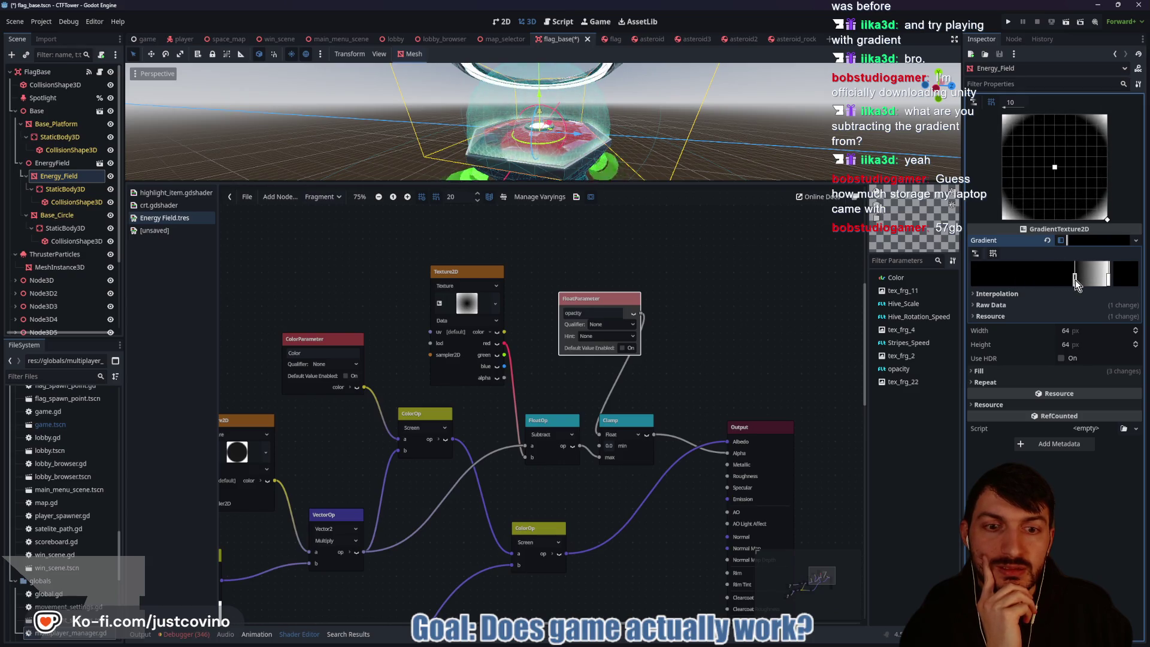
drag(594, 298, 580, 292)
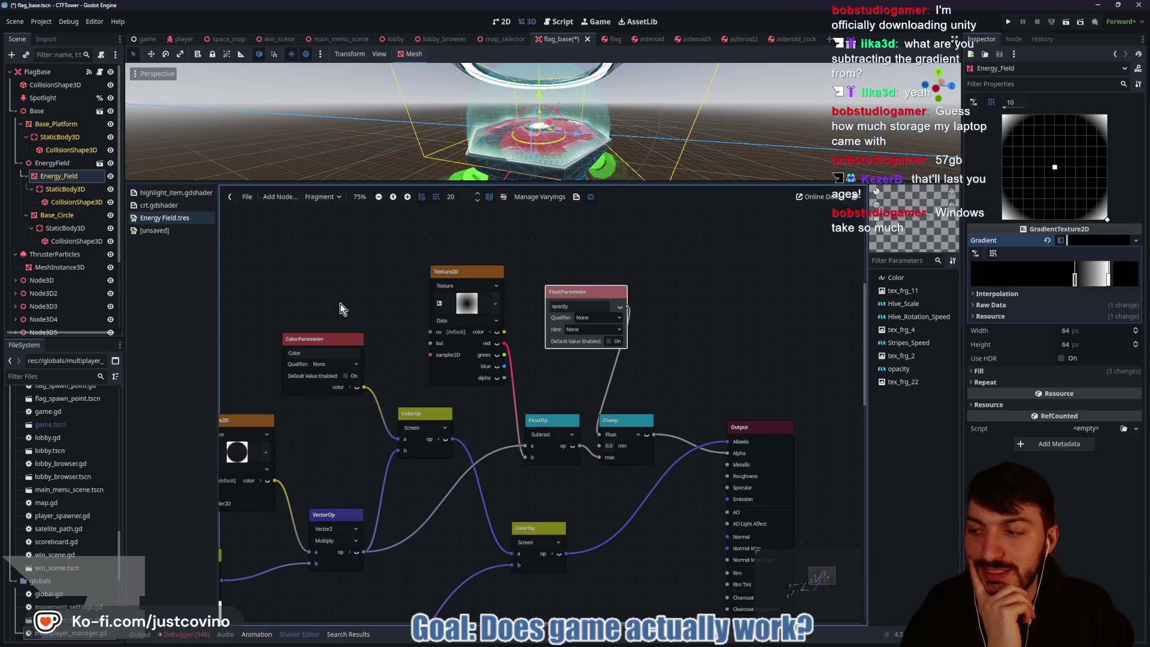
click(55, 166)
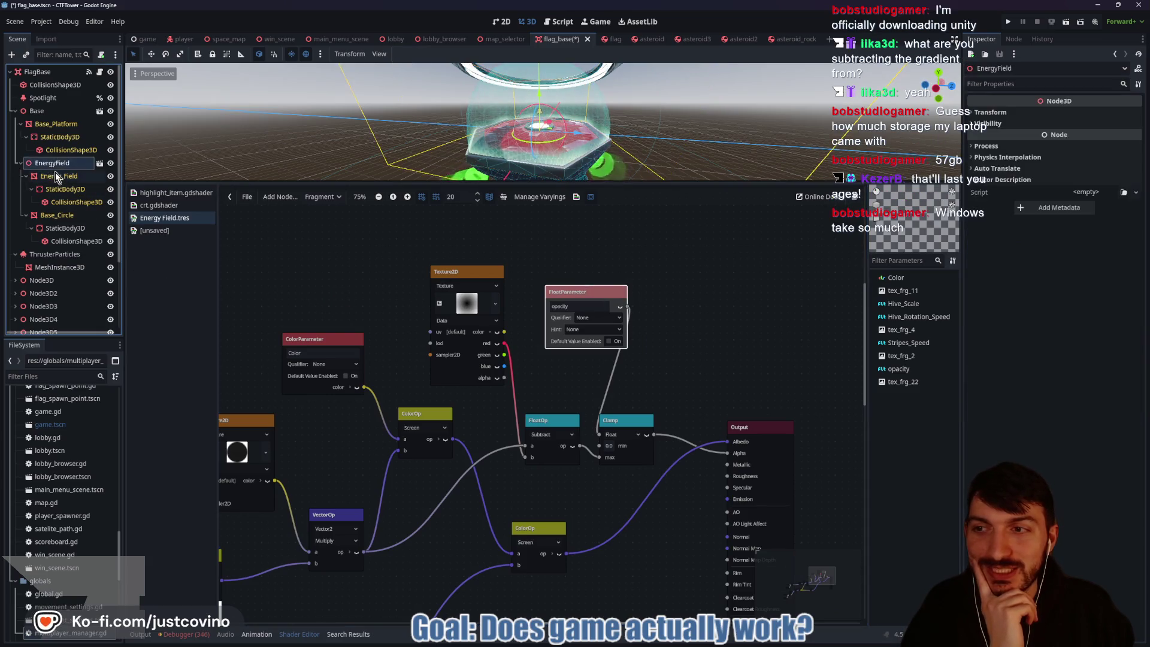
Step: Select Energy_Field and preview its last shader parameter at 1.03, then 0.475
click(55, 174)
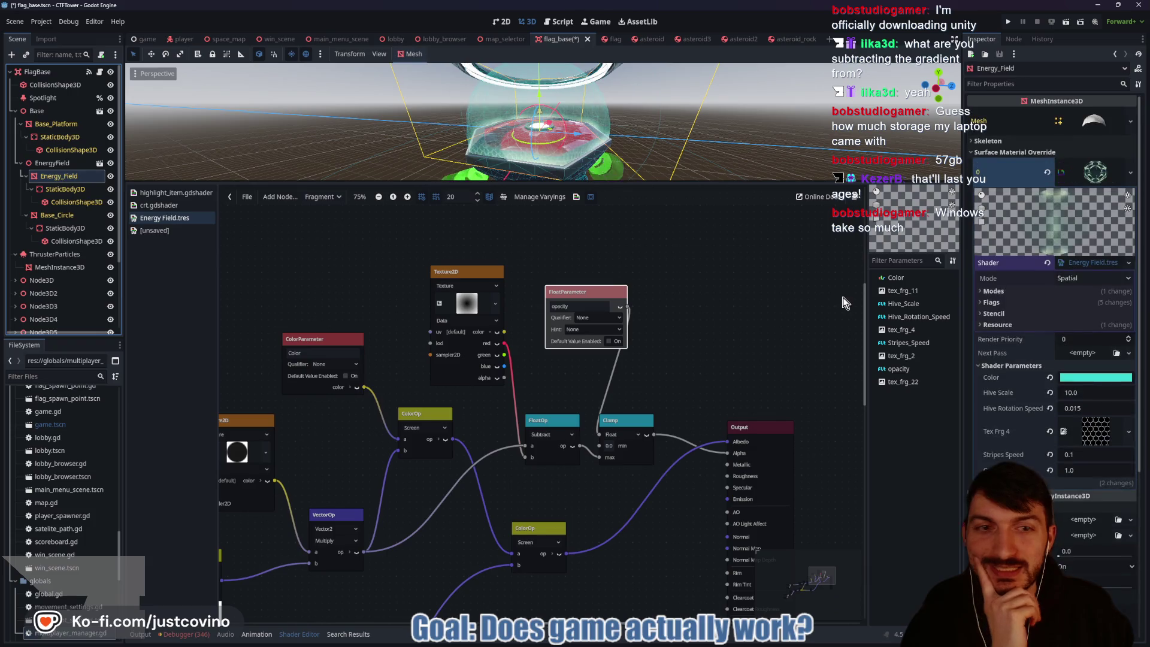
click(1089, 472)
text(0.15)
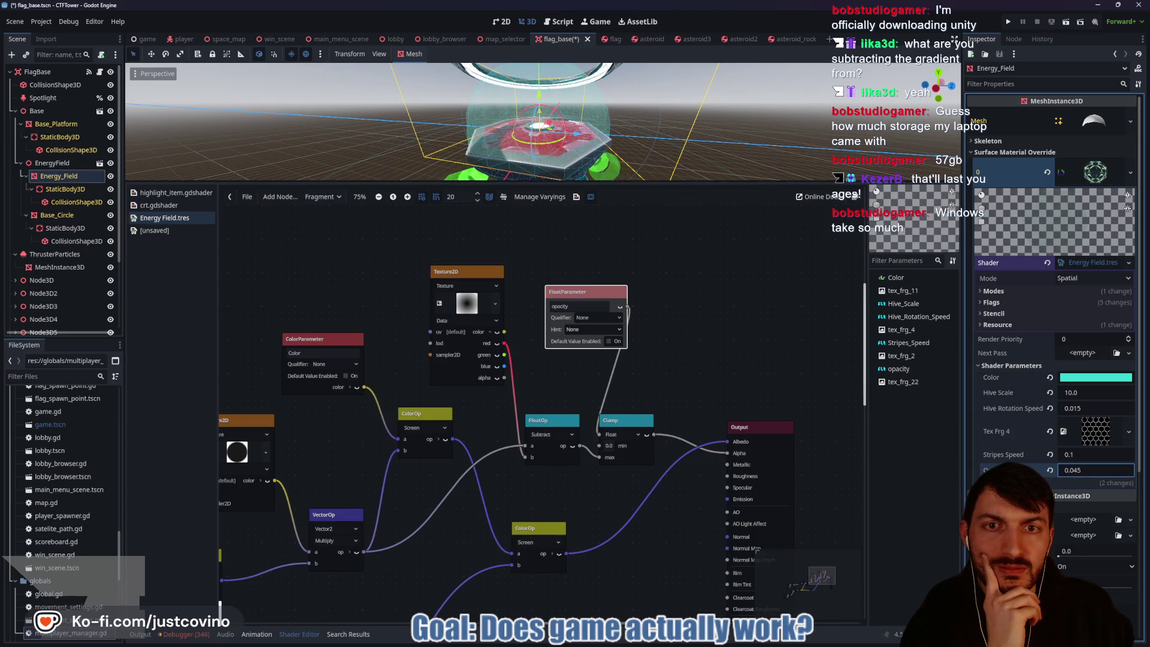
text(1.03)
key(Return)
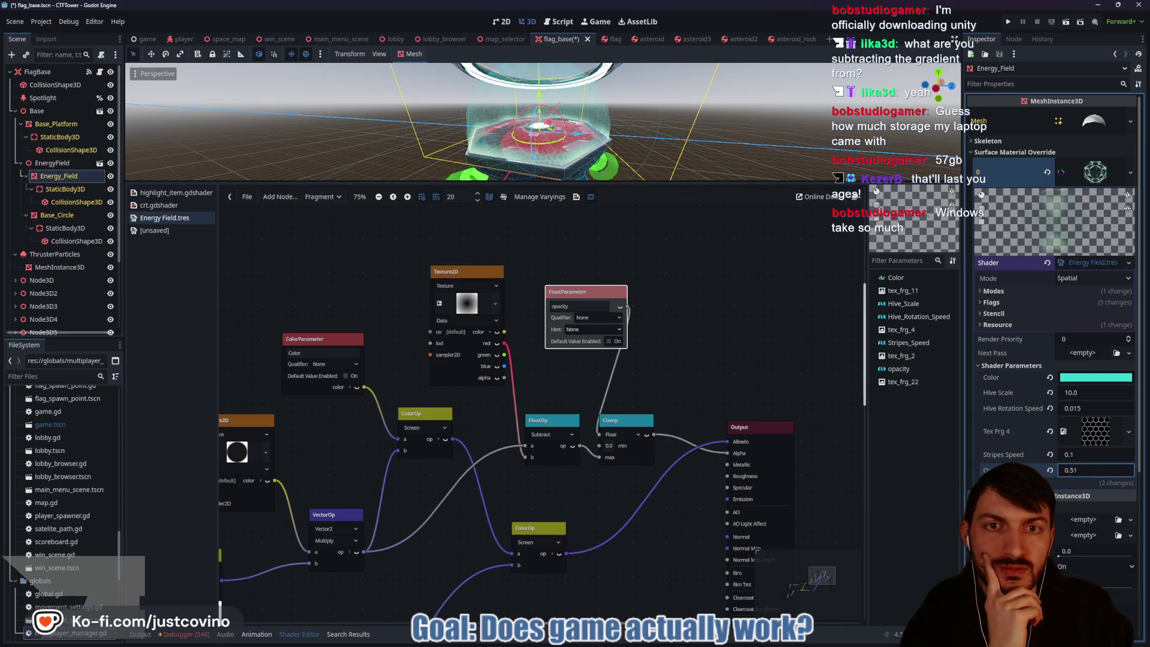
text(1.13)
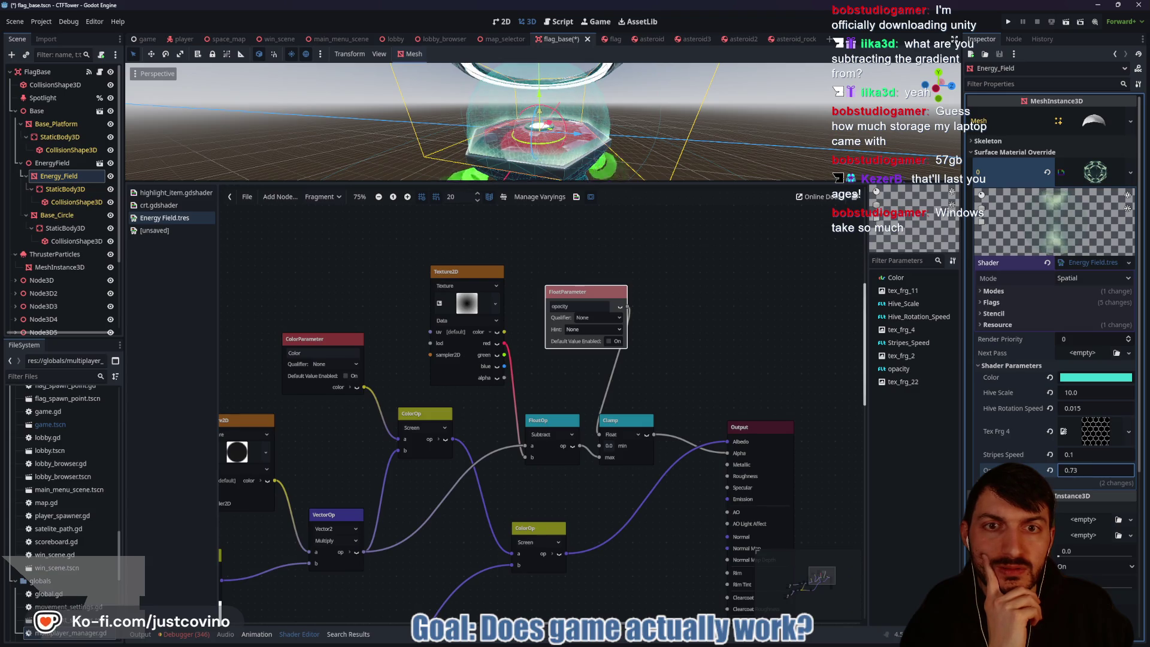
text(0.28)
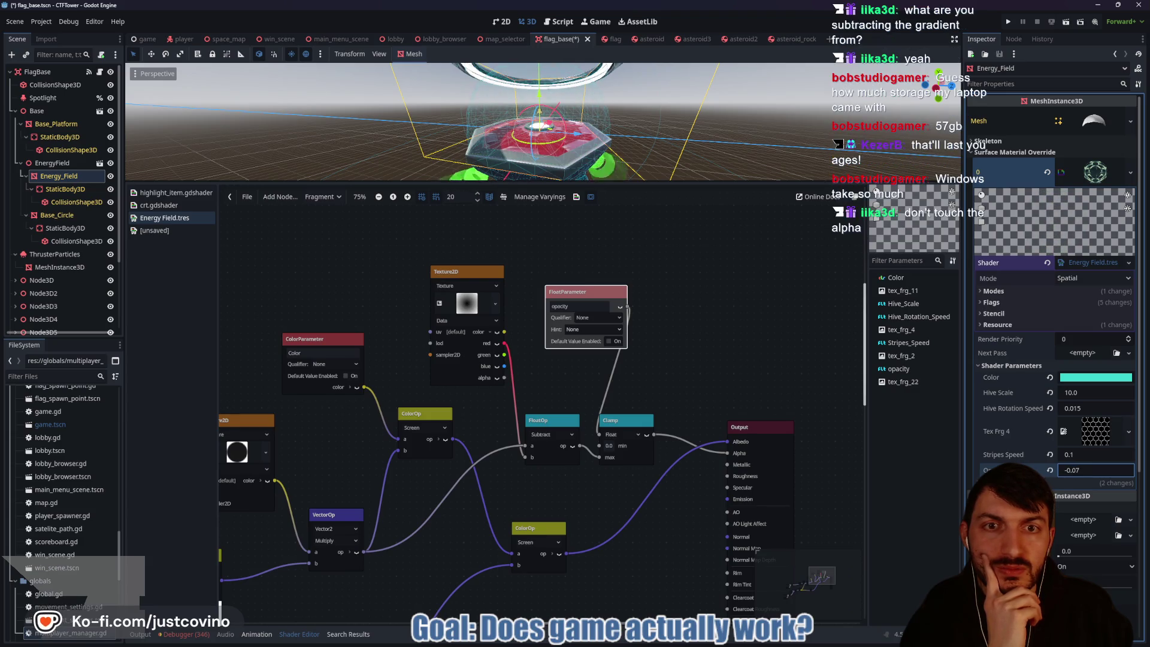
text(0.475)
key(Return)
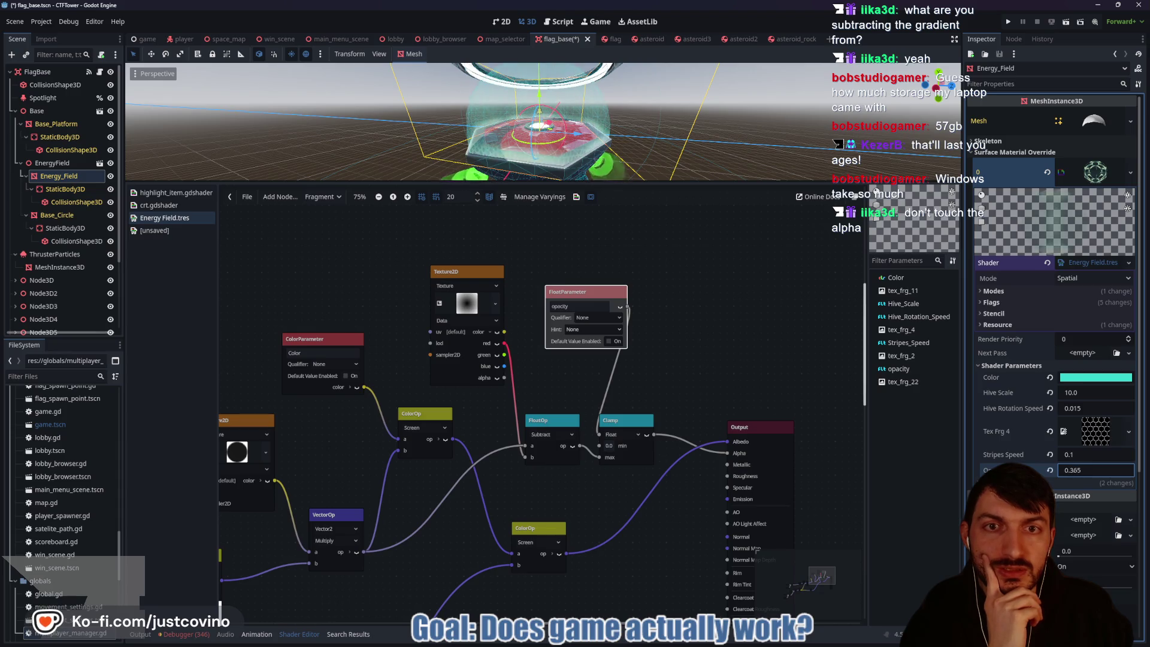
Step: Set the shader parameter back to 1 and return to the gradient texture settings
click(1088, 471)
text(1)
key(Return)
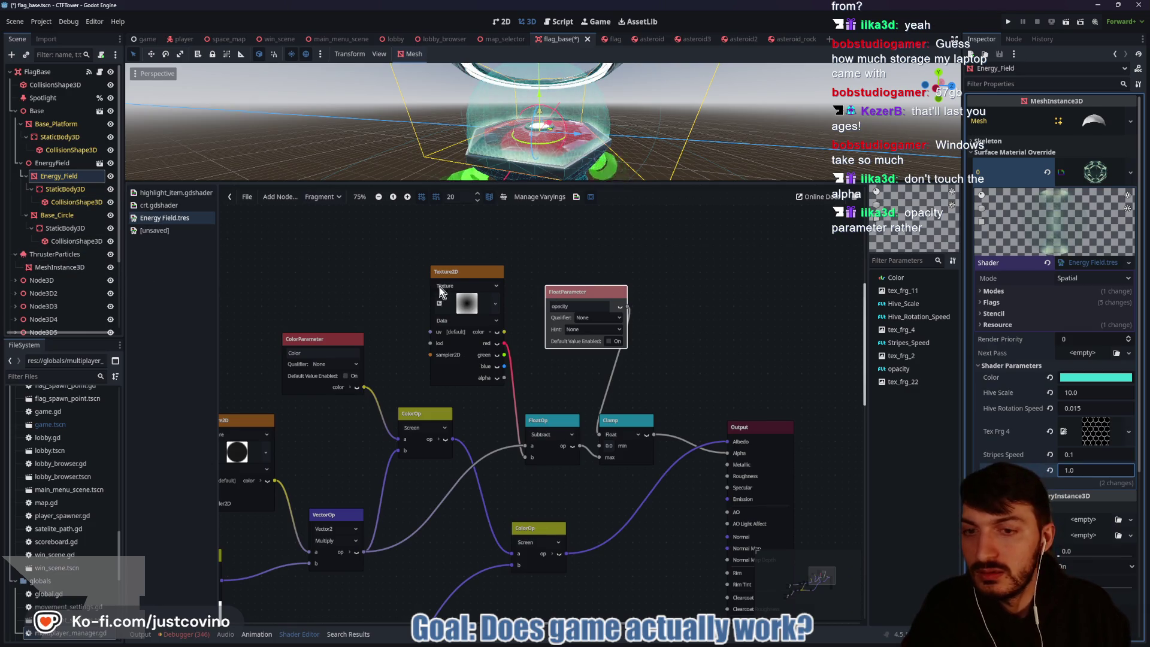
click(467, 306)
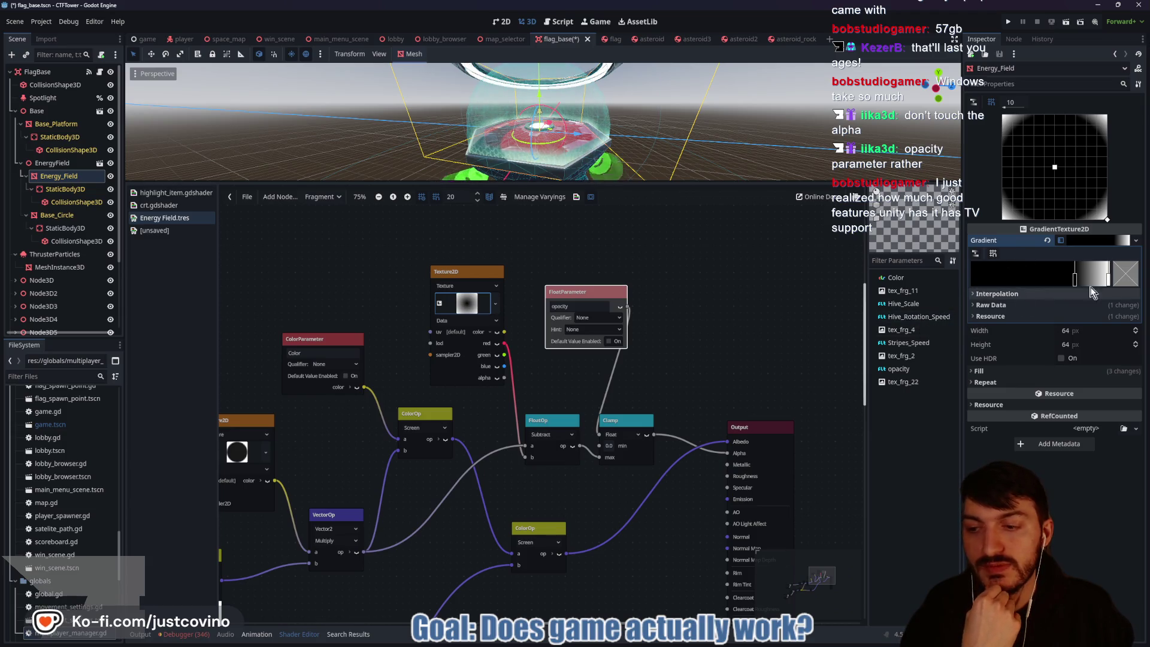
Step: Slide the gradient's dark stop left to brighten the texture, and move the opacity node up-right
mouse_move(1074, 279)
mouse_down()
mouse_move(1038, 275)
mouse_move(1109, 279)
mouse_up()
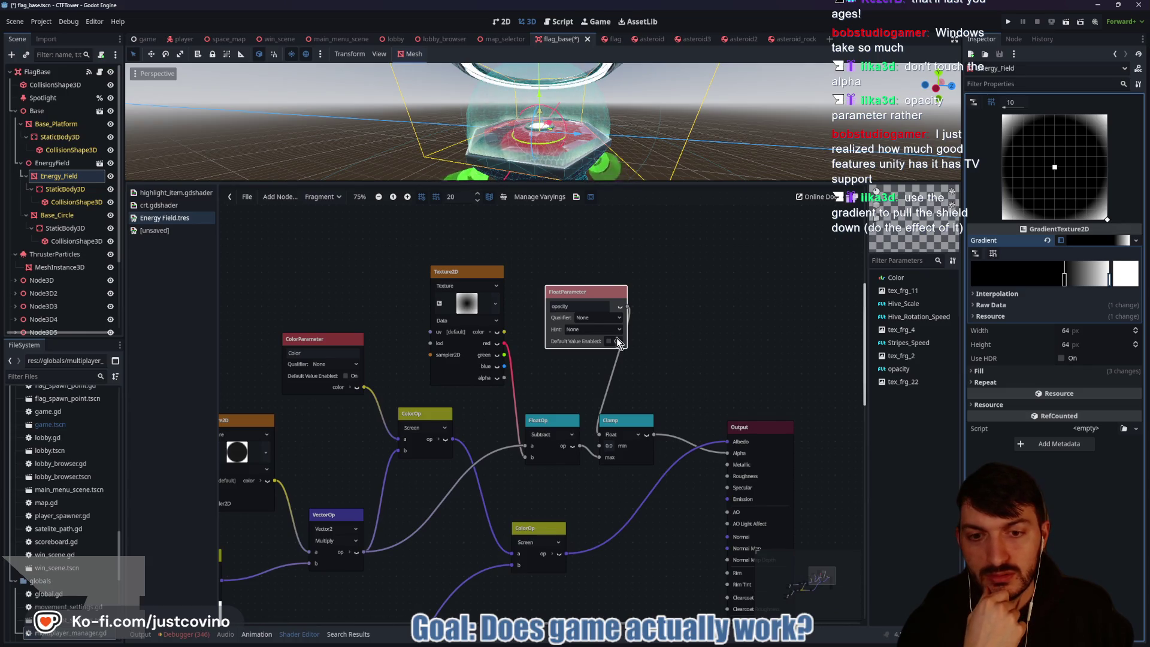
drag(601, 291, 642, 270)
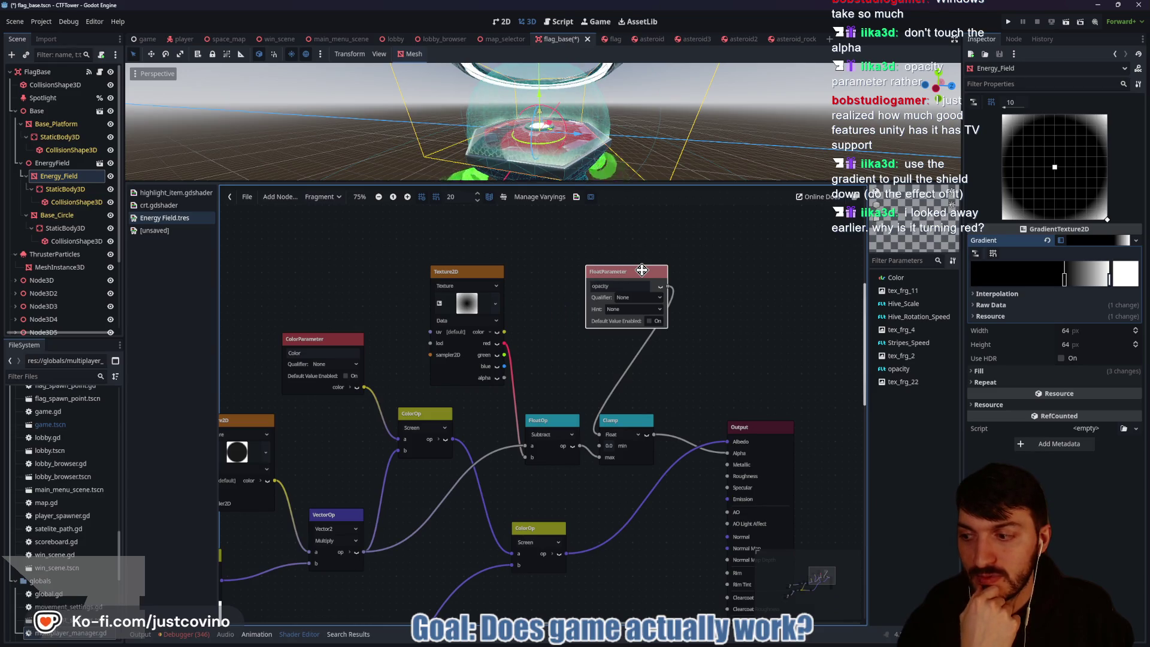
Step: Wire the gradient texture's red channel into Subtract input a, with the UV link moved to b
scroll(602, 311, down, 3)
scroll(603, 312, left, 2)
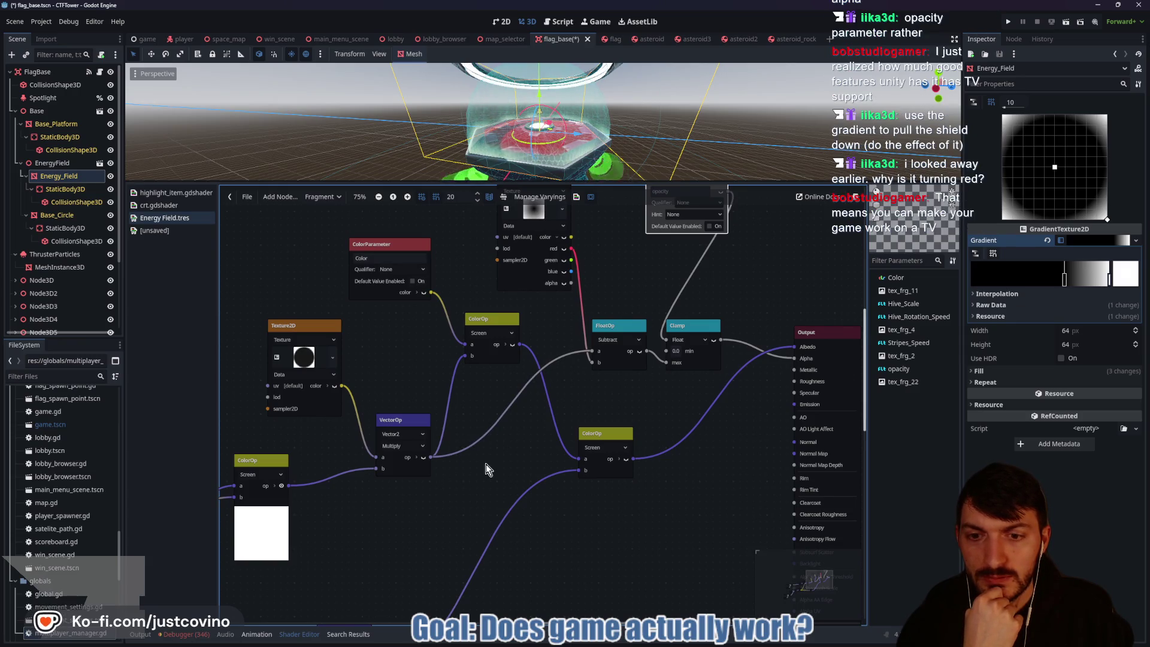
drag(508, 451, 462, 472)
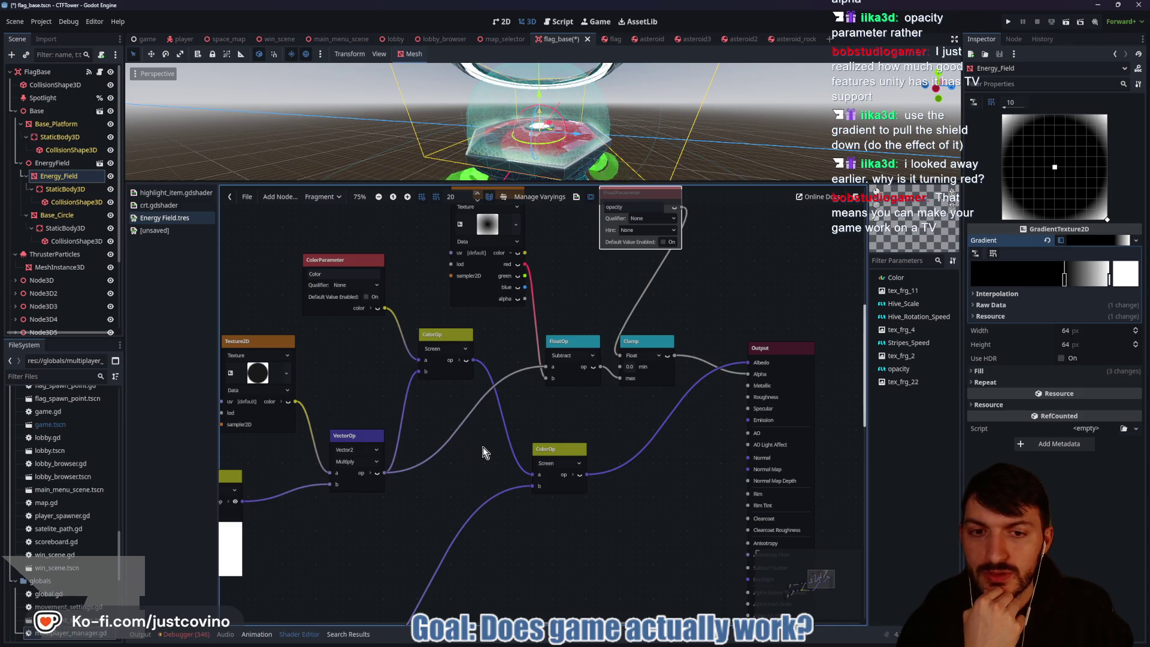
drag(545, 367, 542, 379)
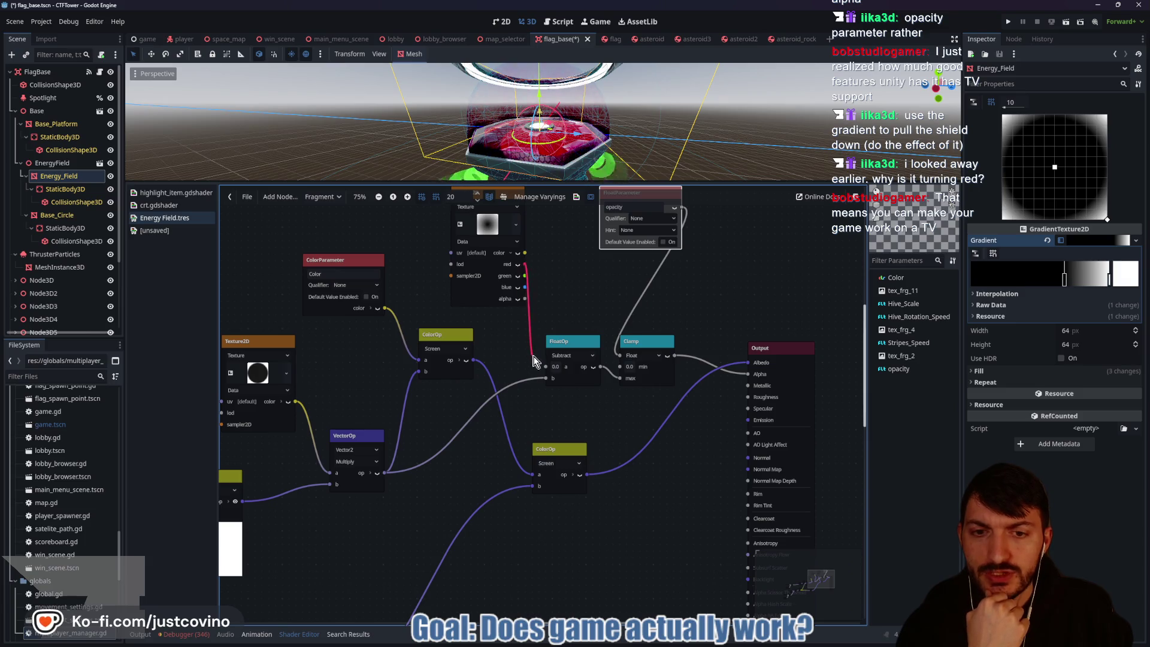
drag(525, 264, 545, 367)
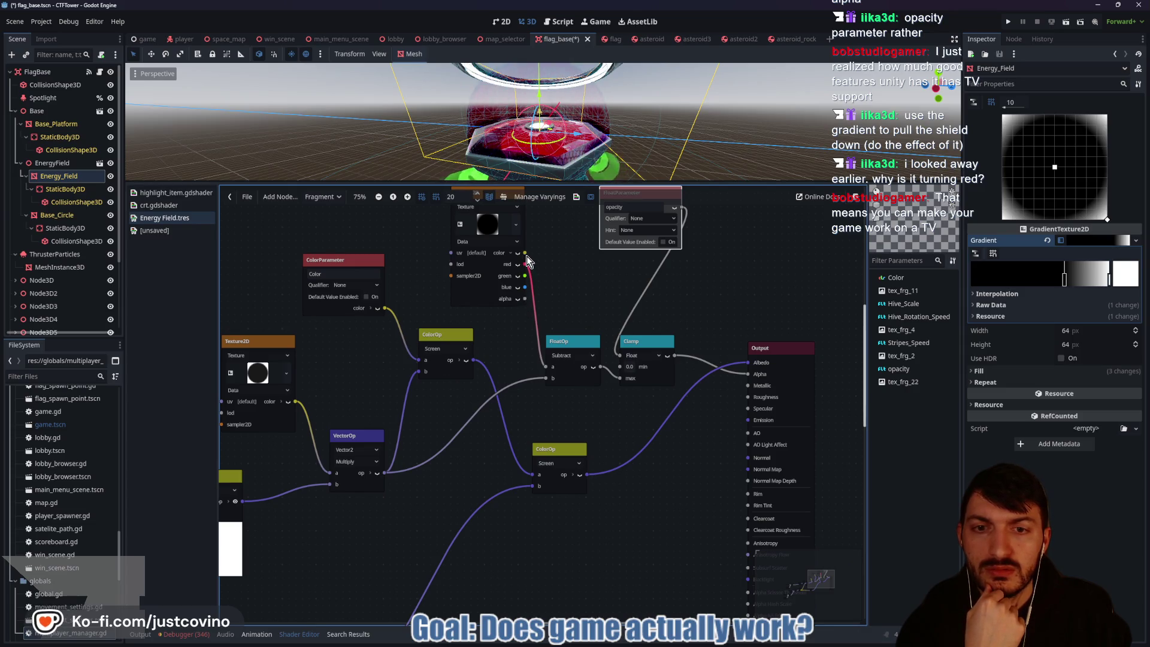
drag(526, 254, 546, 367)
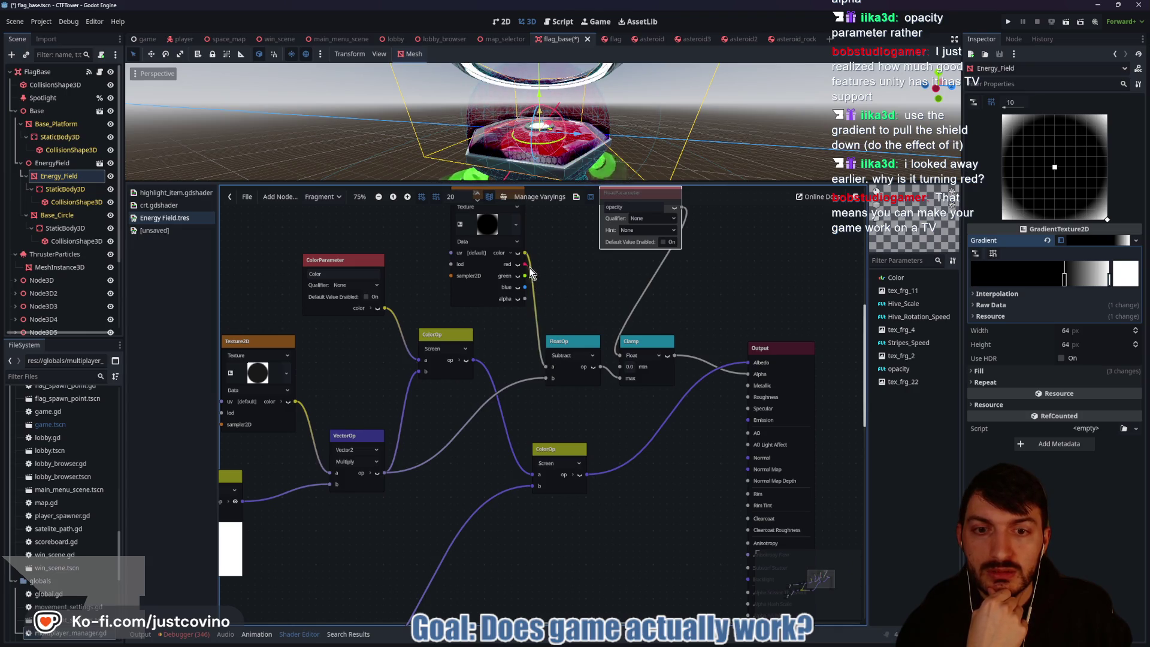
drag(526, 264, 545, 367)
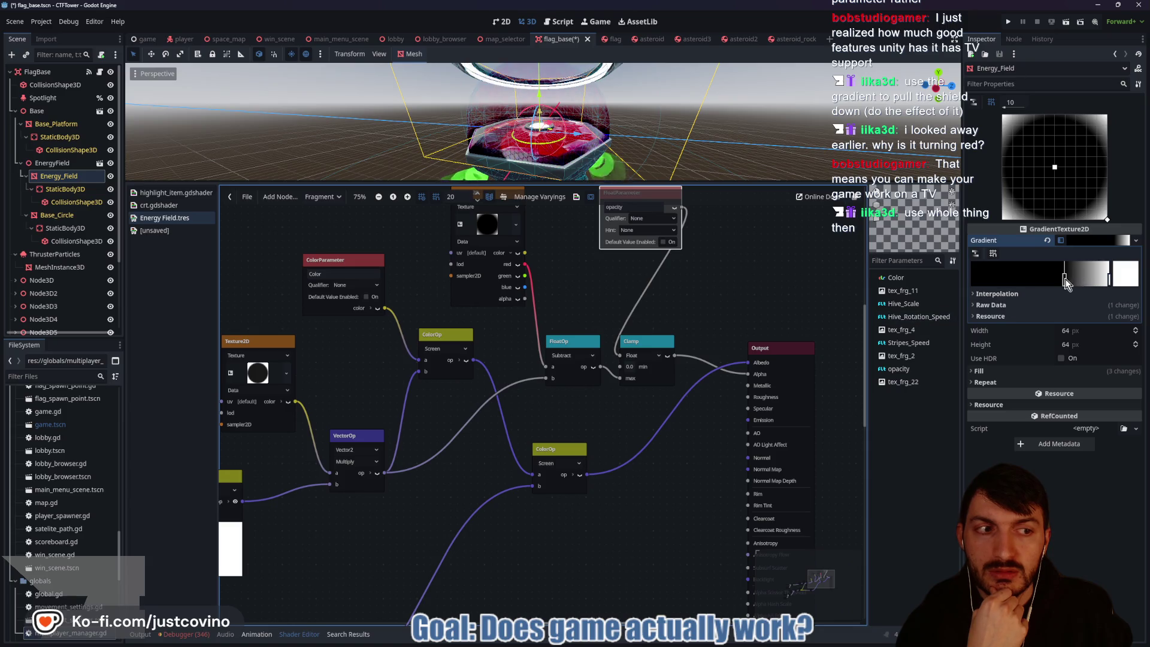
Step: Widen the gradient ramp, then route Subtract into Clamp and opacity into Clamp's max
mouse_move(1066, 281)
mouse_down()
mouse_move(977, 273)
mouse_move(1048, 268)
mouse_move(975, 278)
mouse_move(1072, 273)
mouse_move(972, 278)
mouse_up()
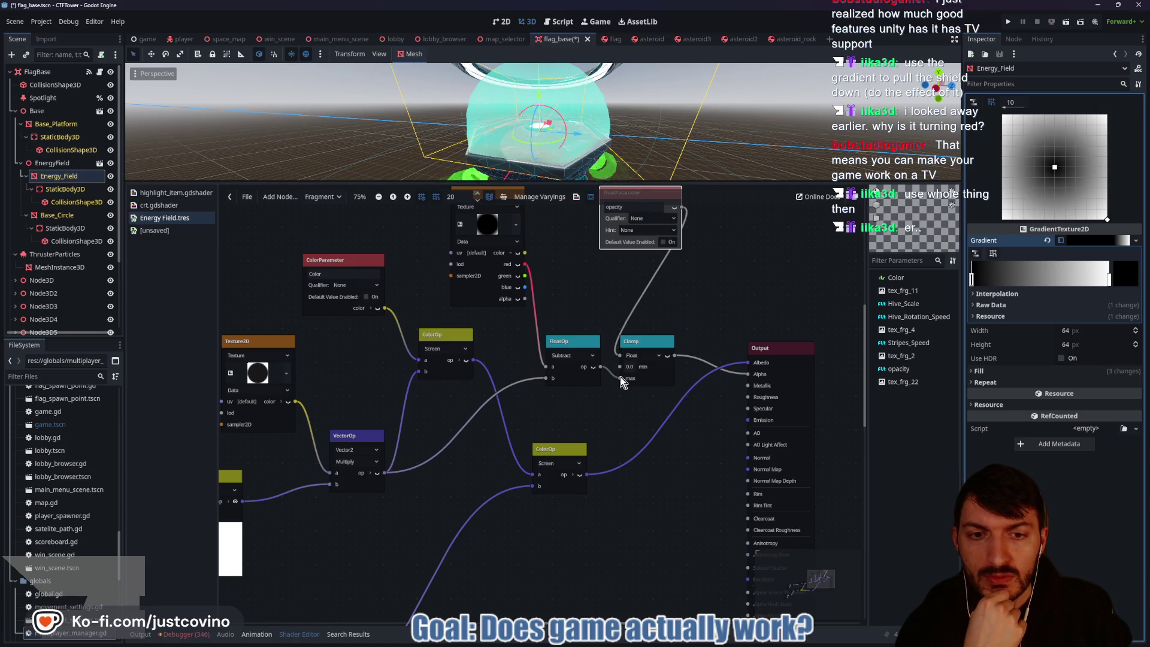
drag(621, 377, 620, 356)
mouse_move(683, 208)
mouse_down()
mouse_move(608, 334)
mouse_move(619, 379)
mouse_up()
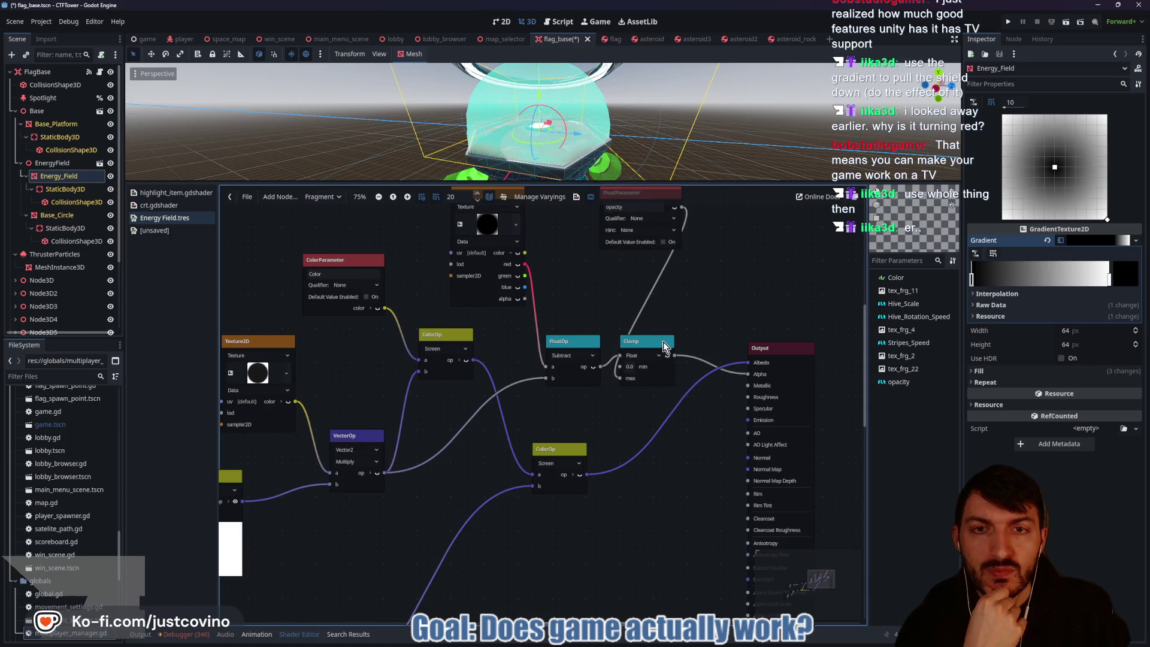
Step: Retune the gradient's black and white stops so a dark disc fades to white edges
mouse_move(976, 279)
mouse_down()
mouse_move(1049, 282)
mouse_move(976, 283)
mouse_move(998, 282)
mouse_up()
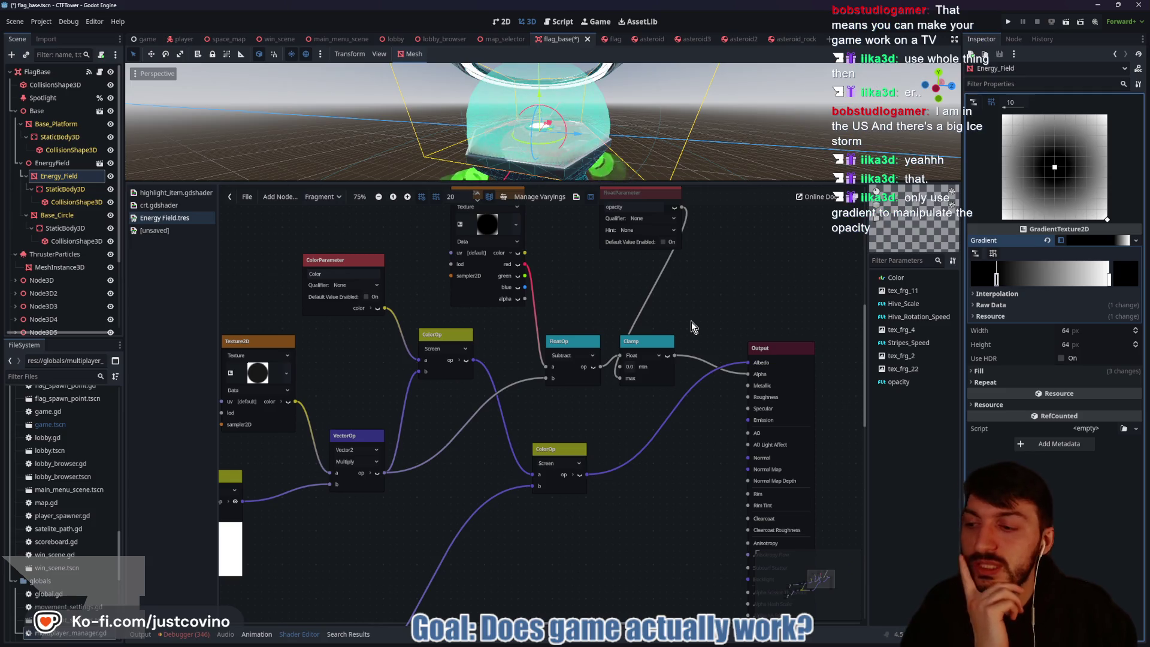
scroll(692, 279, up, 2)
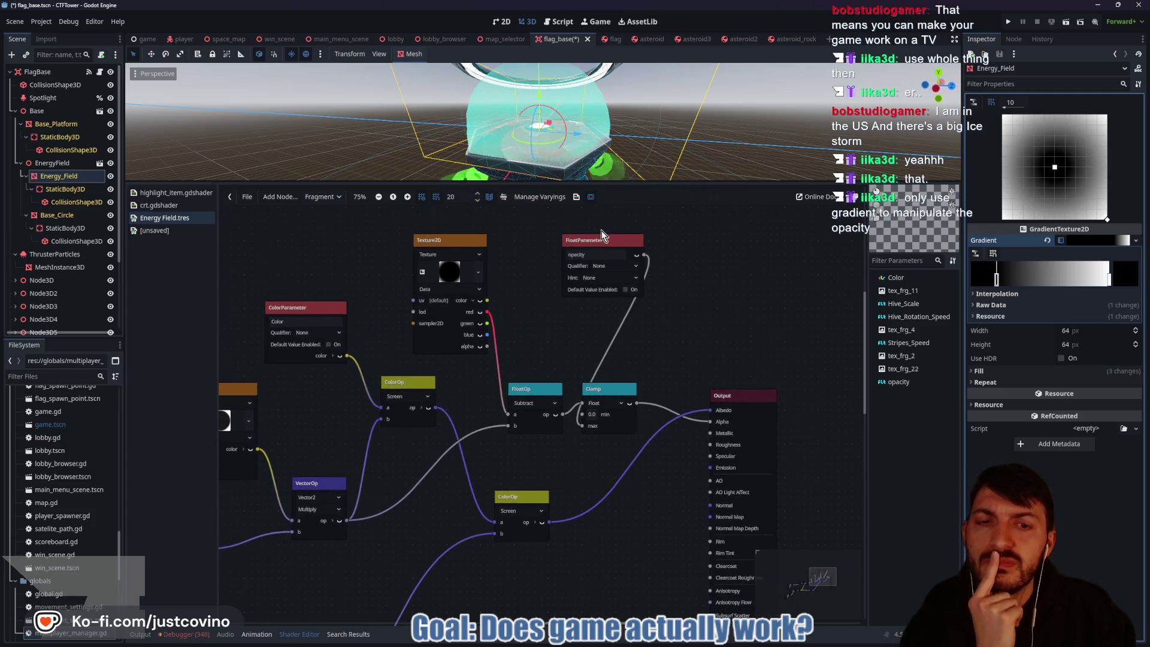
drag(603, 238, 560, 240)
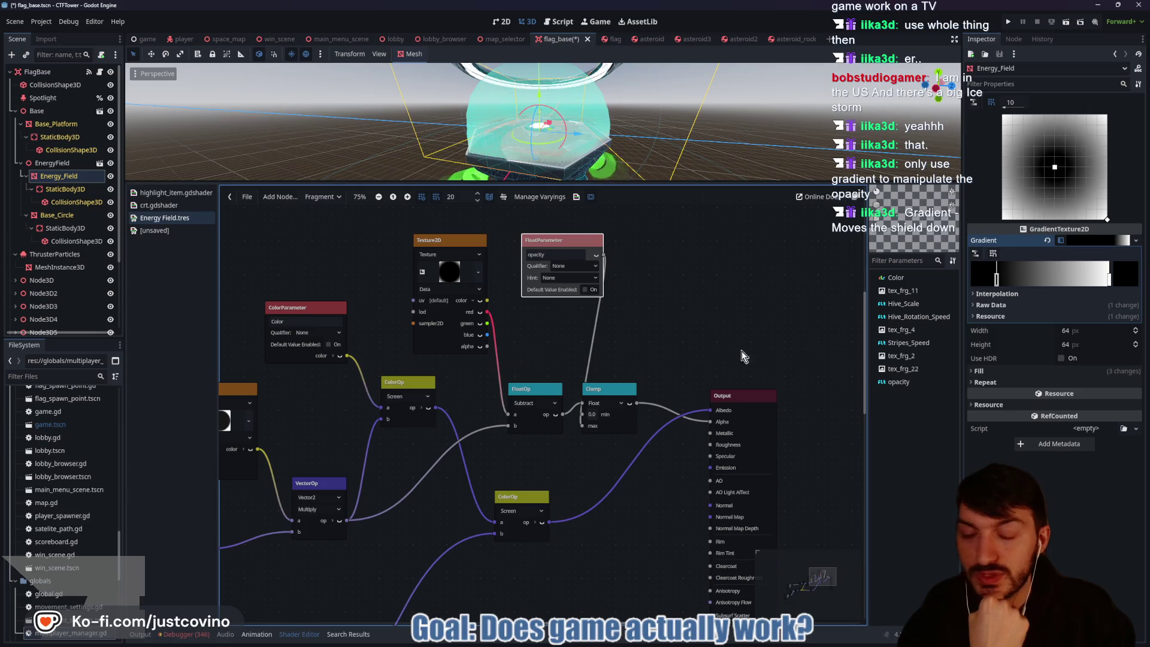
mouse_move(997, 279)
mouse_down()
mouse_move(1059, 280)
mouse_move(1027, 285)
mouse_up()
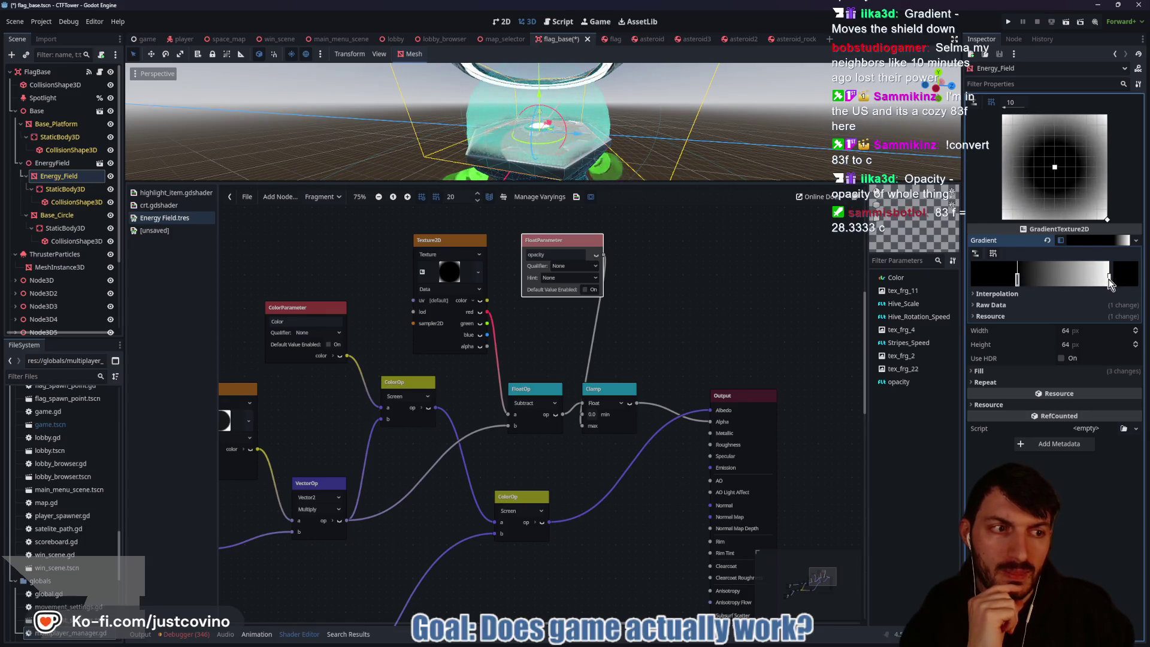
drag(1109, 279, 978, 285)
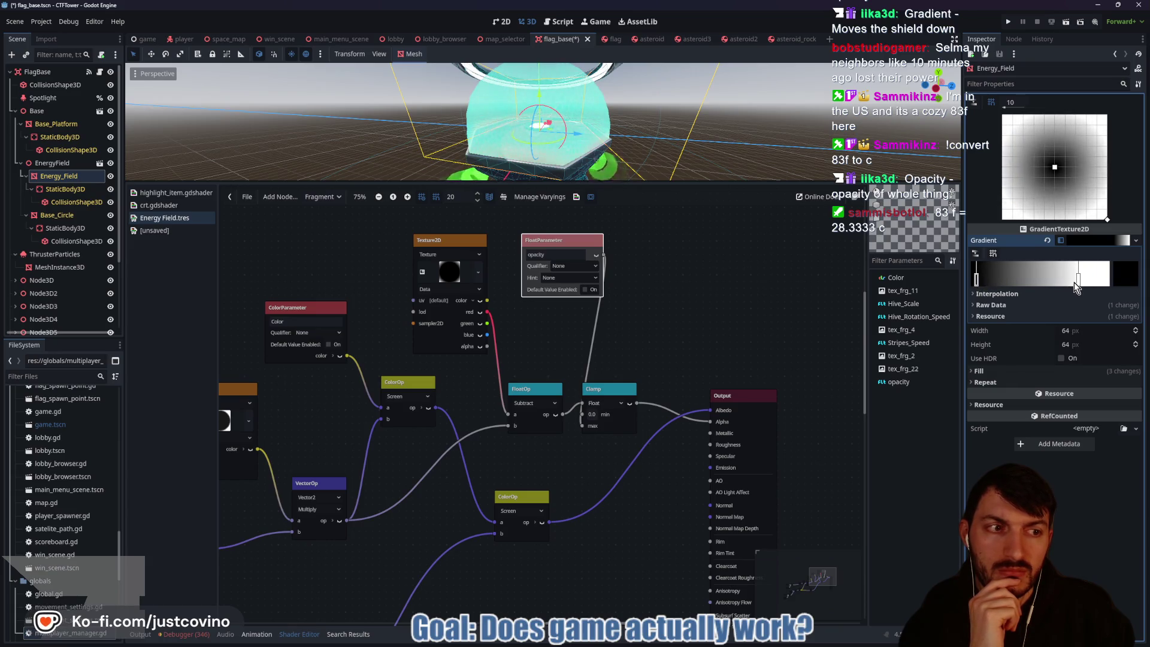
mouse_move(1075, 284)
mouse_down()
mouse_move(991, 286)
mouse_move(1105, 285)
mouse_move(1011, 284)
mouse_up()
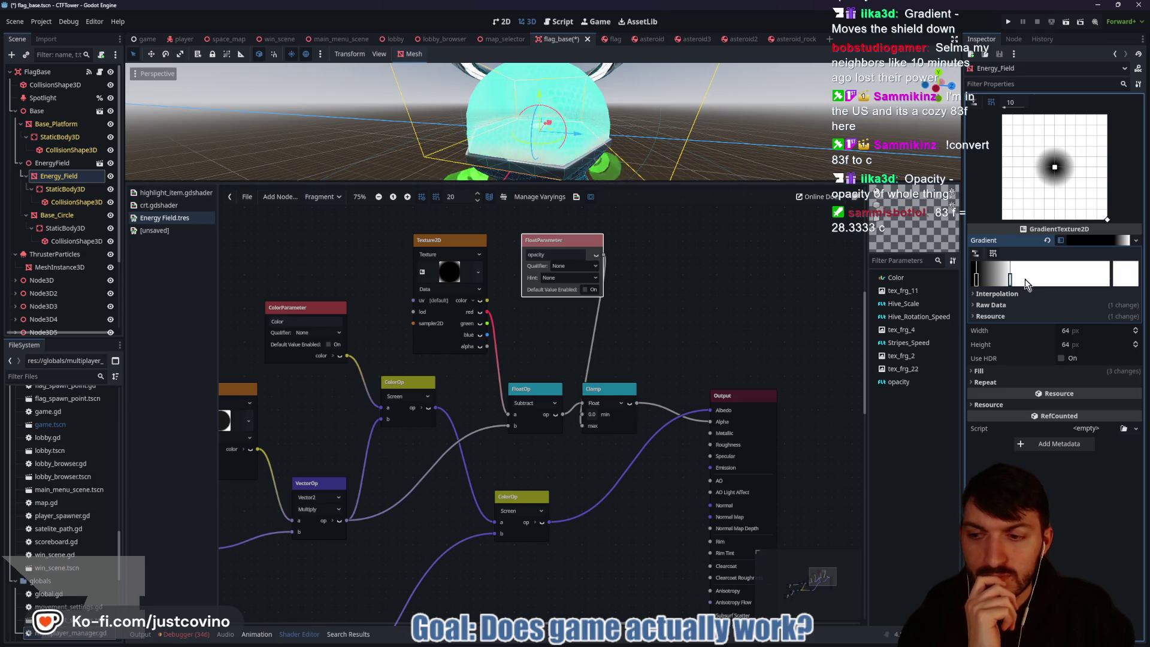
mouse_move(977, 279)
mouse_down()
mouse_move(1108, 285)
mouse_move(987, 283)
mouse_move(1065, 280)
mouse_move(1017, 281)
mouse_up()
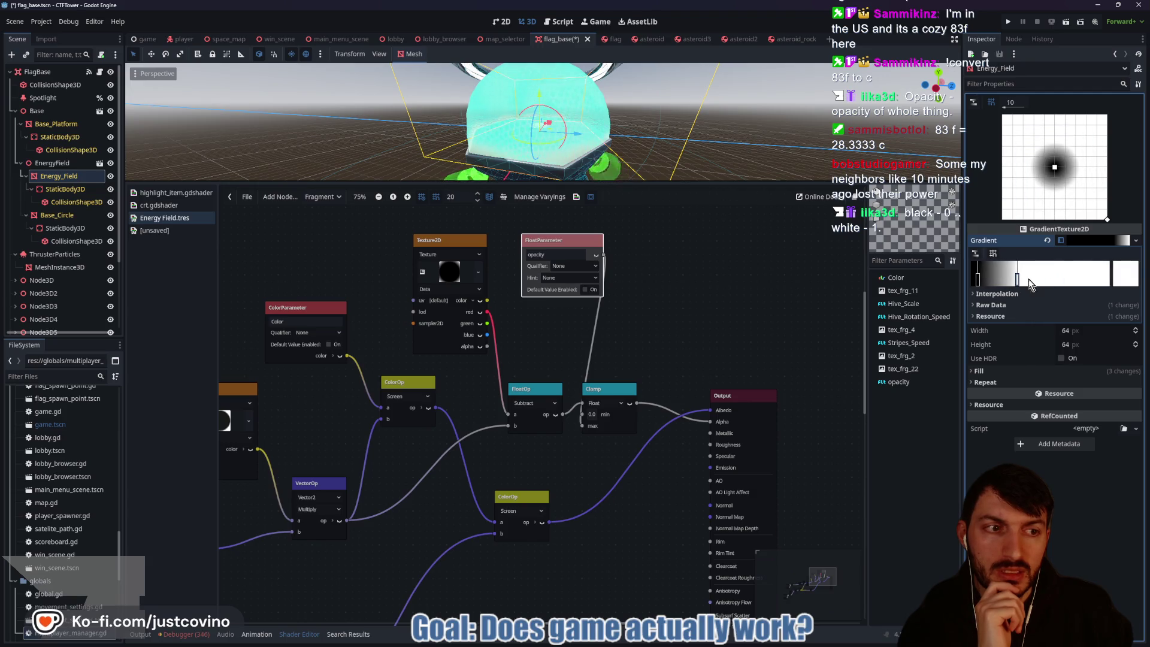
Step: Try a black end stop on the gradient to form a ring, then delete it
double_click(1101, 279)
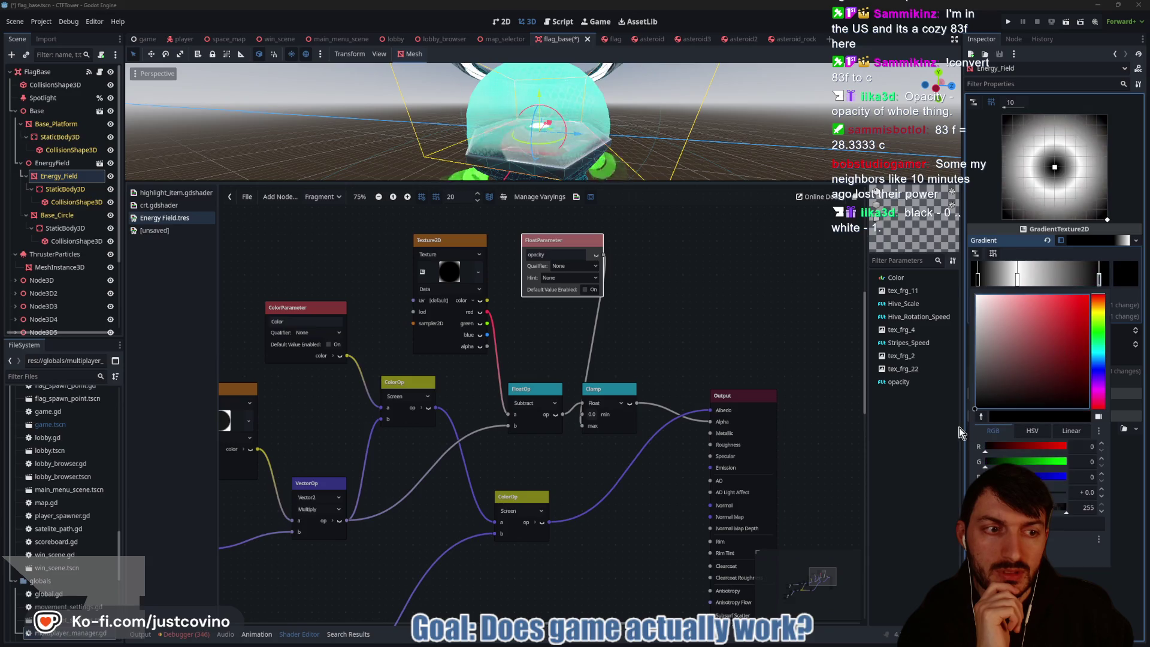
click(1100, 278)
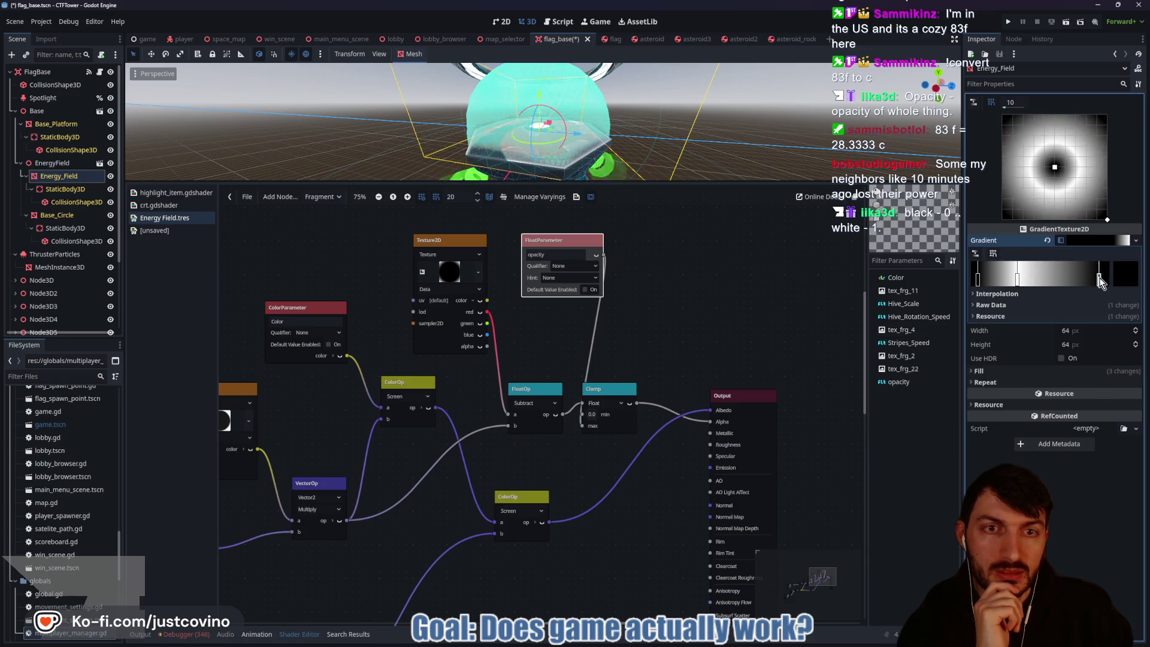
mouse_move(1100, 278)
mouse_down()
mouse_move(1049, 281)
mouse_move(1110, 279)
mouse_up()
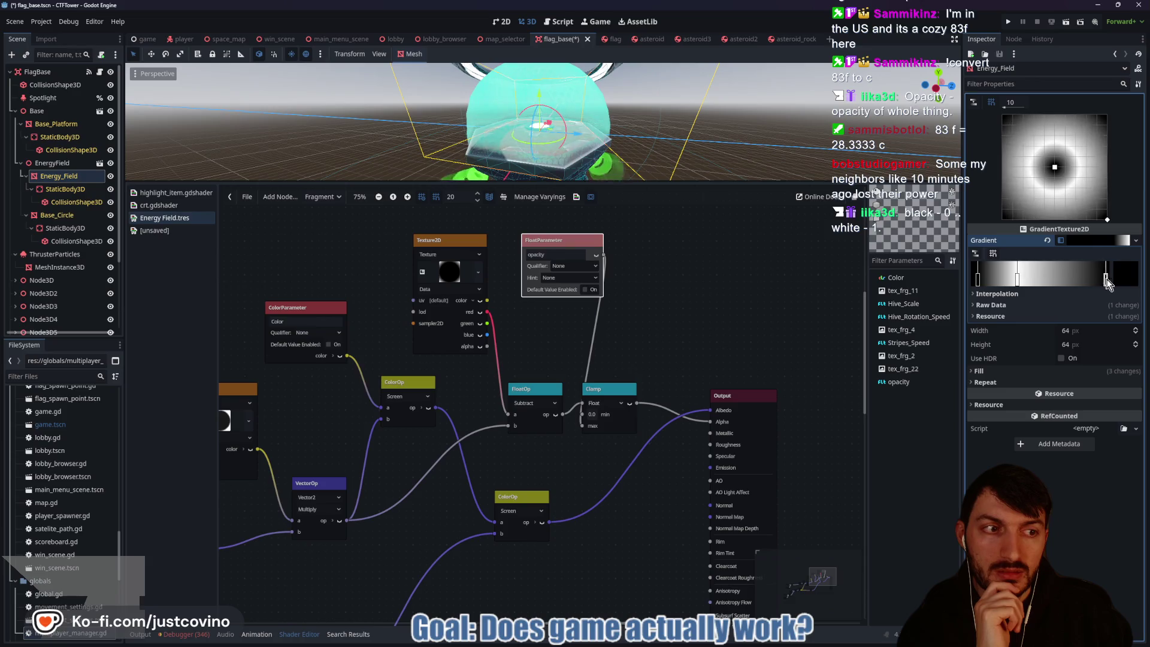
click(1018, 281)
mouse_move(1018, 281)
mouse_down()
mouse_move(1067, 280)
mouse_move(1001, 280)
mouse_move(1070, 282)
mouse_move(1037, 283)
mouse_up()
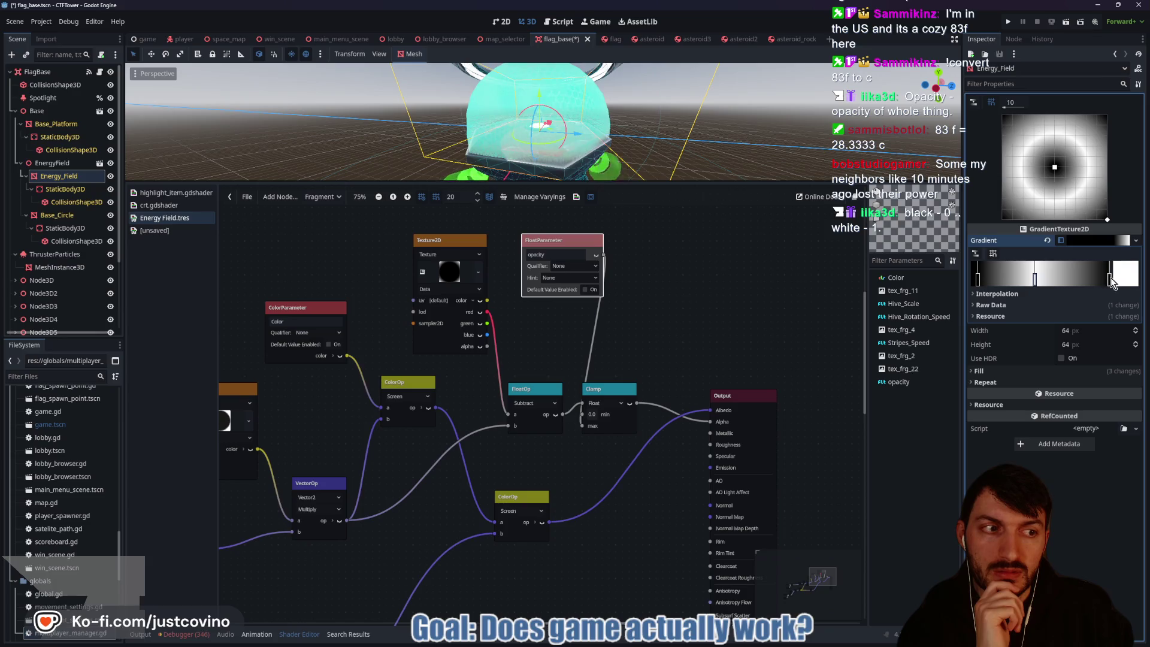
drag(1111, 278, 1063, 286)
right_click(1094, 281)
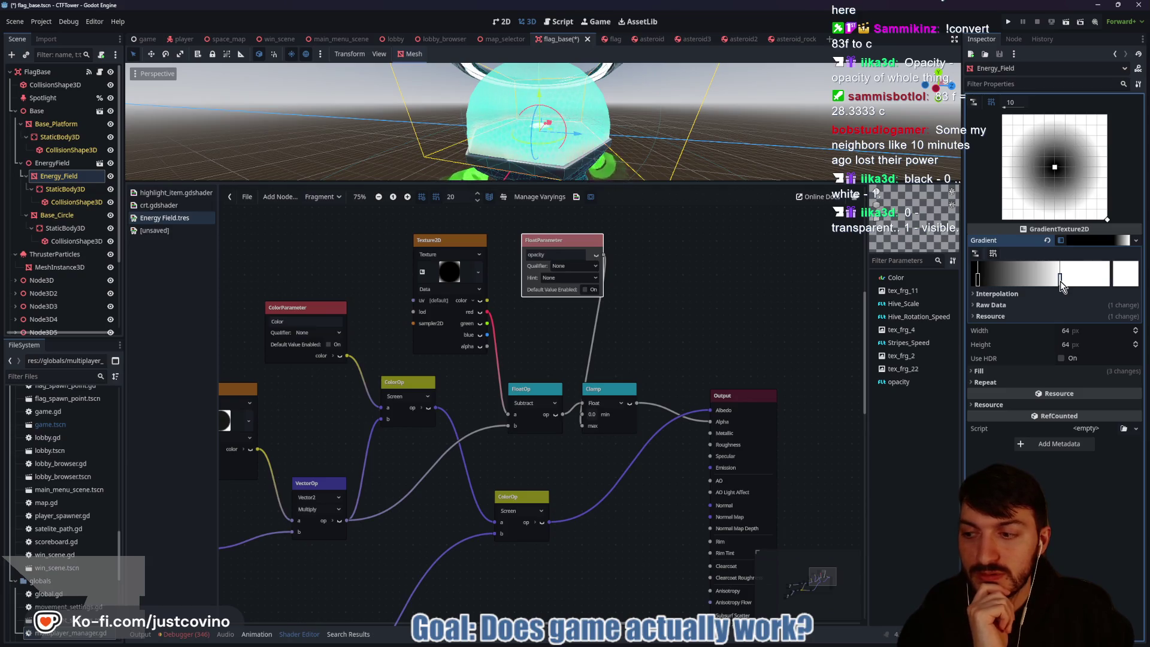
Step: Reposition the gradient stops so a large dark centre ramps smoothly out to white
drag(1062, 286, 1115, 282)
mouse_move(981, 282)
mouse_down()
mouse_move(1072, 281)
mouse_move(1030, 284)
mouse_move(1050, 280)
mouse_up()
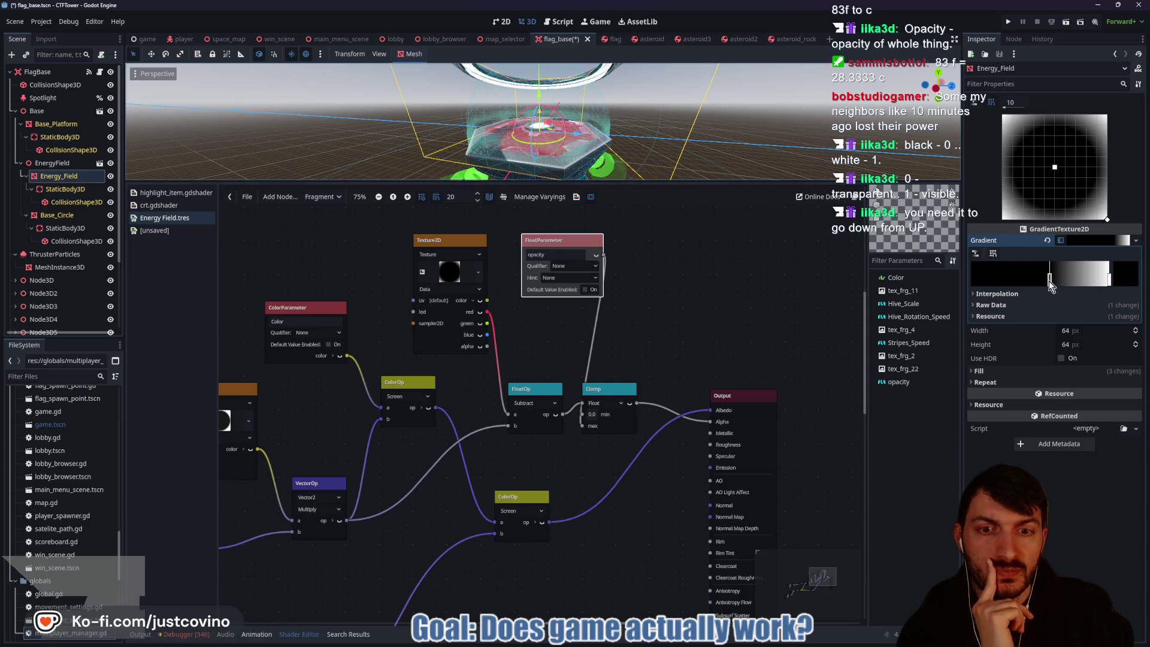
mouse_move(1052, 285)
mouse_down()
mouse_move(977, 286)
mouse_move(1062, 282)
mouse_move(952, 281)
mouse_up()
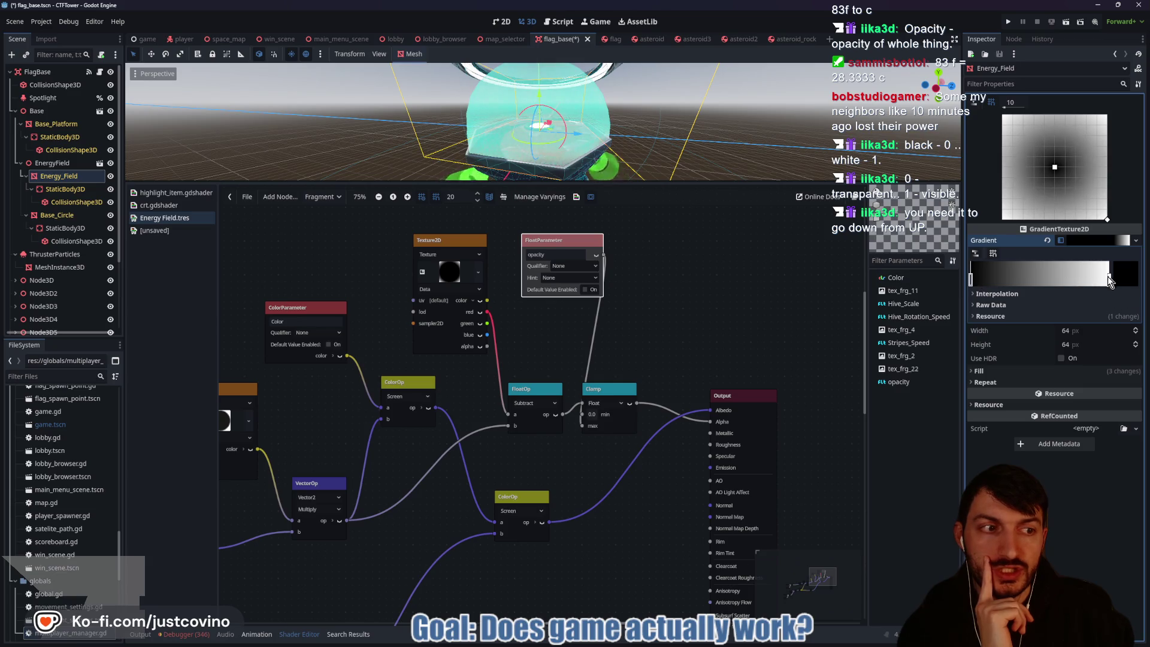
mouse_move(1109, 276)
mouse_down()
mouse_move(976, 279)
mouse_move(1074, 283)
mouse_up()
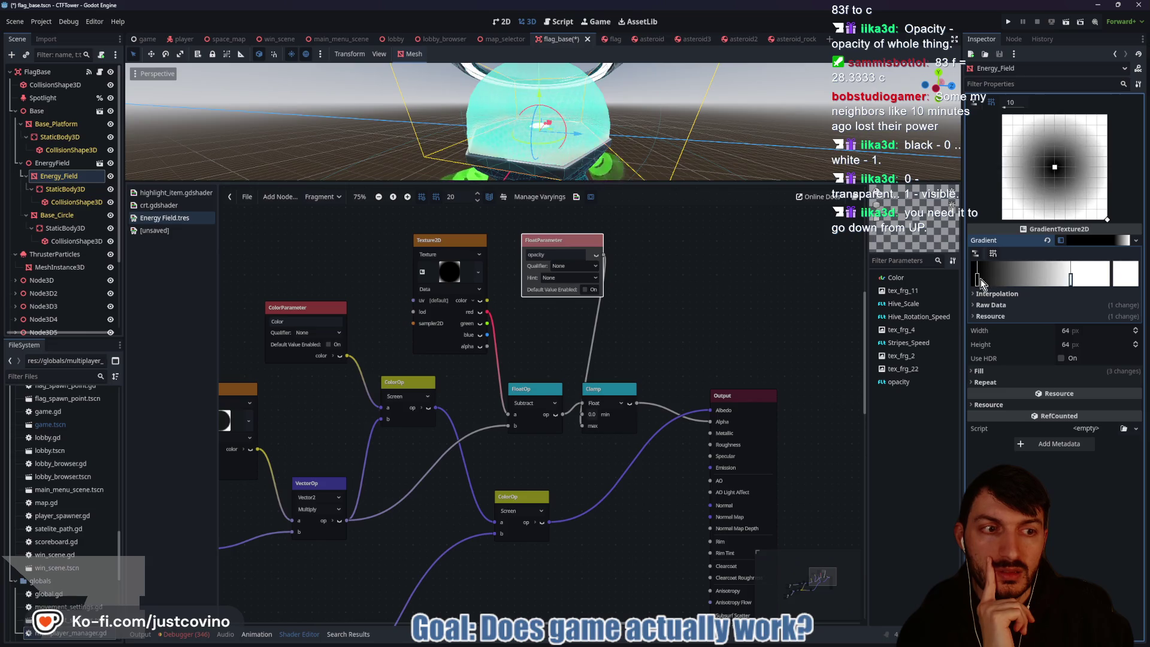
mouse_move(980, 280)
mouse_down()
mouse_move(1078, 282)
mouse_move(966, 278)
mouse_up()
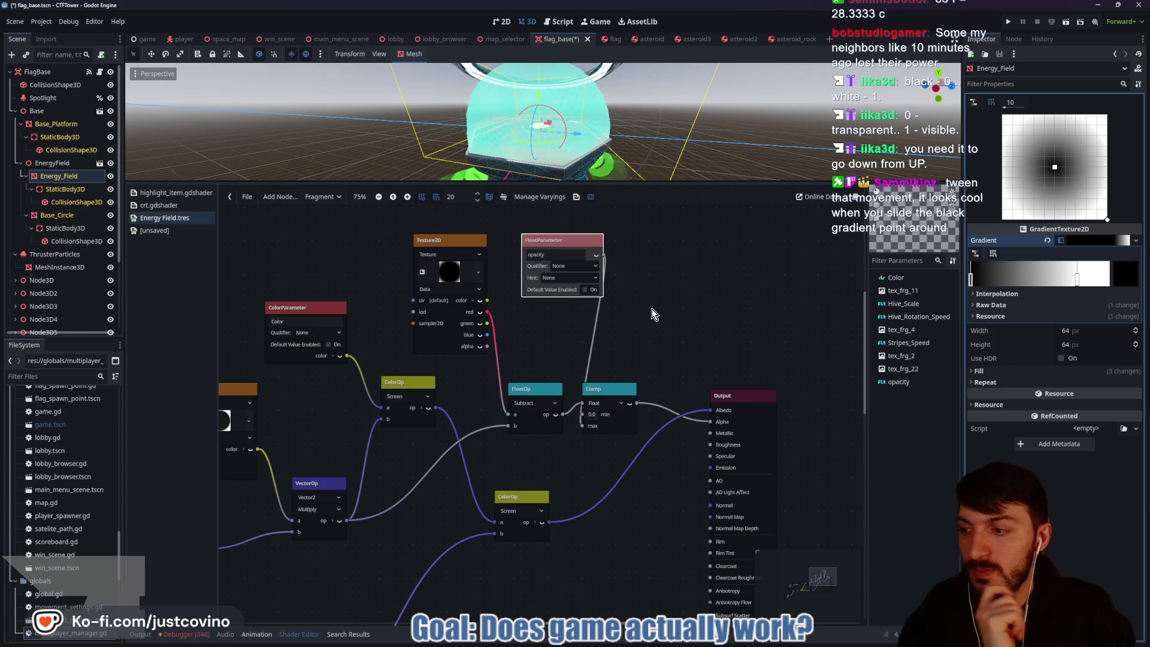
Step: Save the scene, darken the gradient slightly, test opacity then restore 1, and move Clamp up-right
key(ctrl+s)
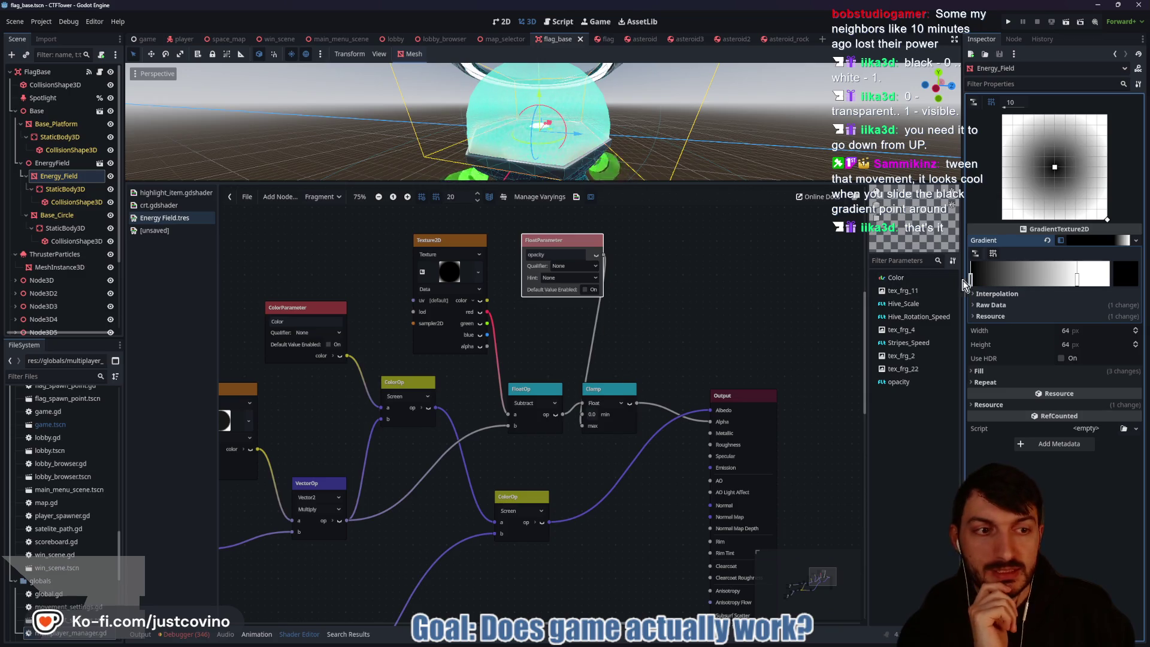
mouse_move(965, 283)
mouse_down()
mouse_move(1053, 280)
mouse_move(952, 282)
mouse_up()
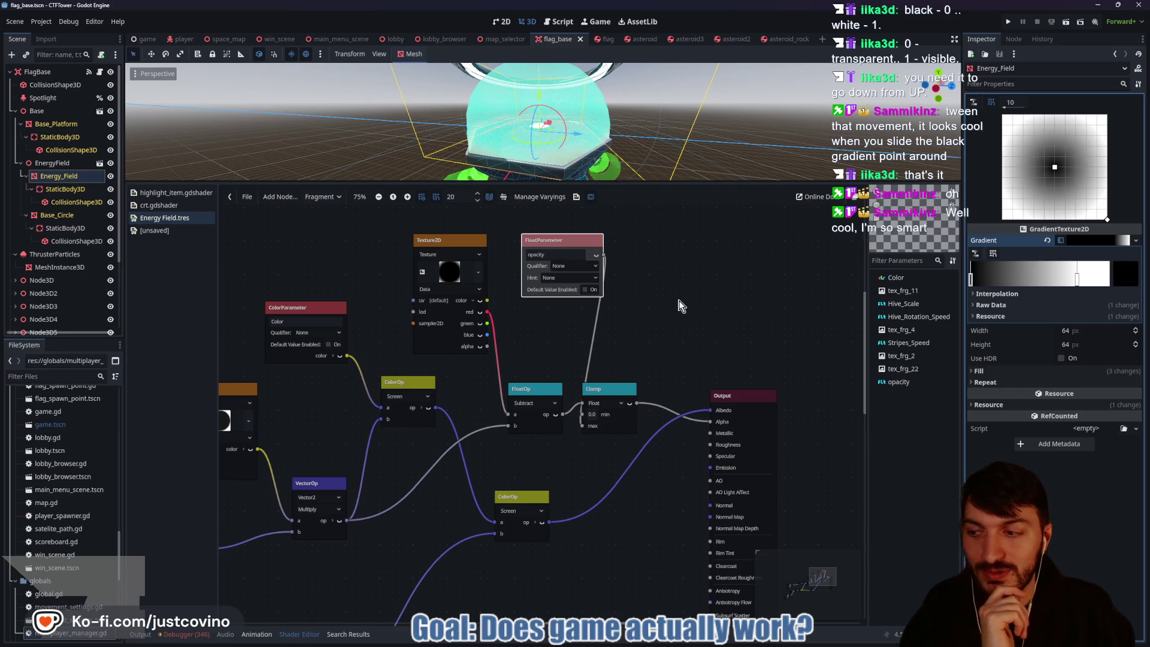
click(49, 177)
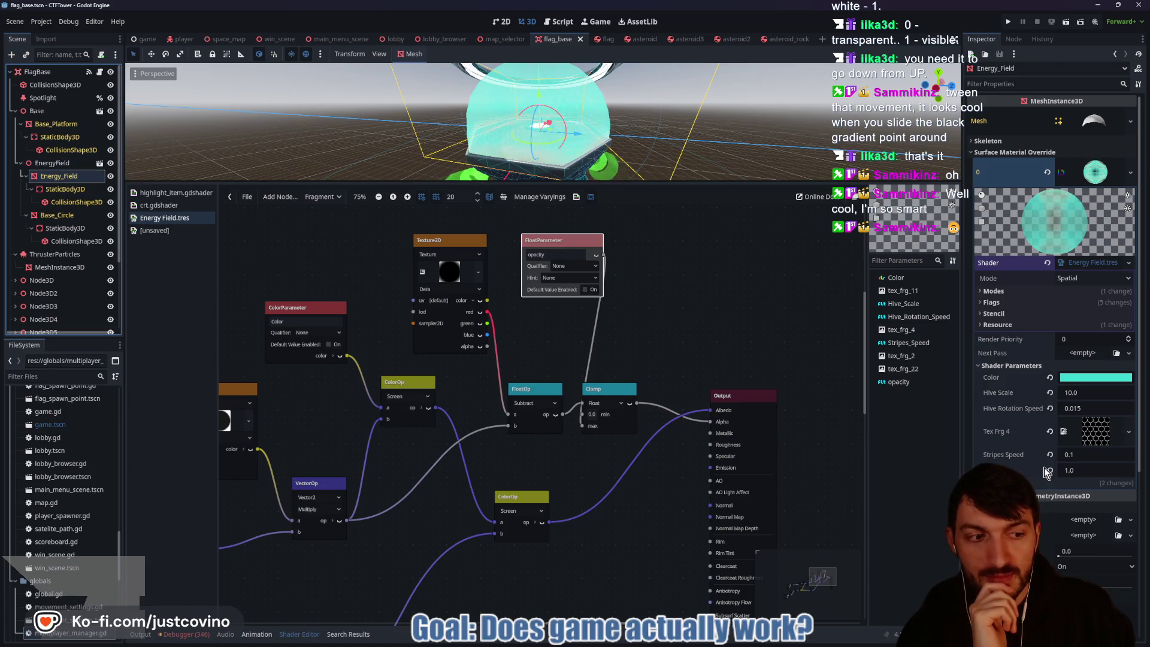
mouse_move(1072, 471)
mouse_down()
mouse_move(1036, 470)
mouse_move(1078, 470)
mouse_move(1038, 470)
mouse_move(1060, 470)
mouse_up()
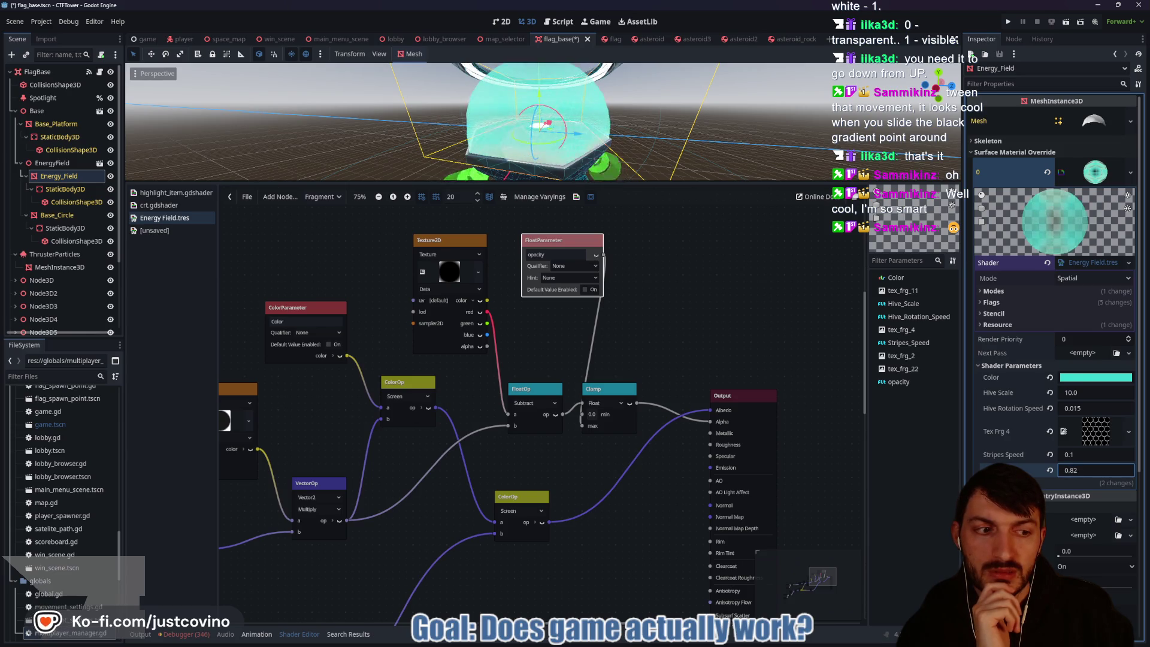
text(1)
key(Return)
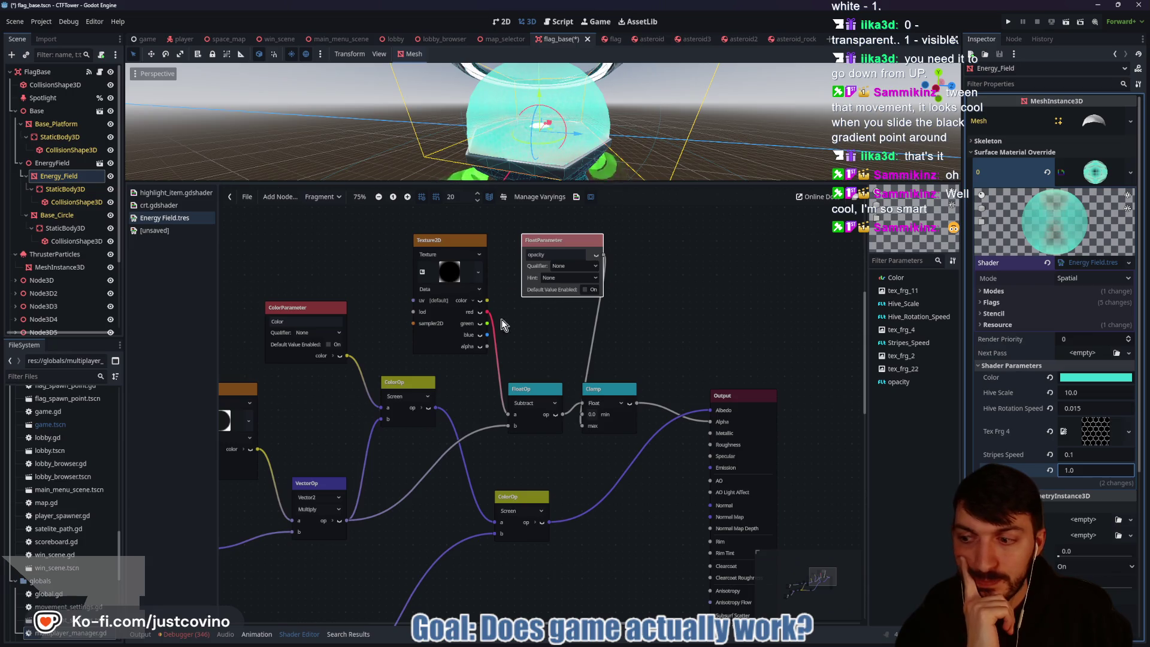
drag(602, 391, 623, 381)
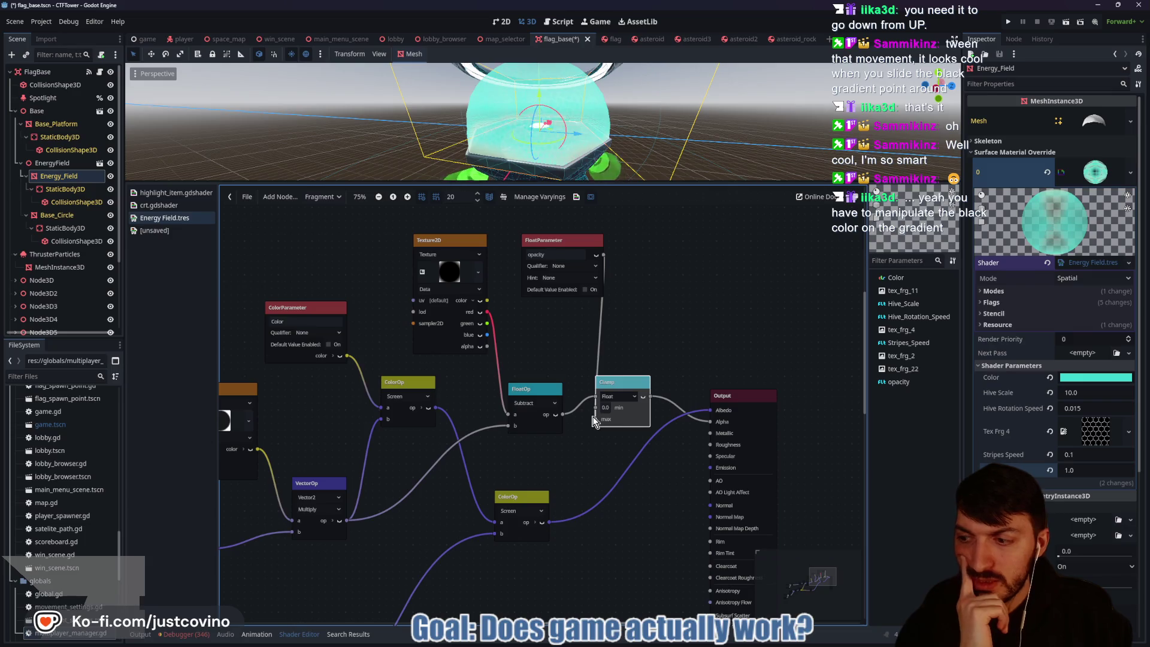
Step: Unhook the opacity wire from Clamp's max and min and drop it, leaving Clamp at 0.0–1.0
mouse_move(594, 422)
mouse_down()
mouse_move(577, 342)
mouse_move(650, 327)
mouse_move(627, 337)
mouse_up()
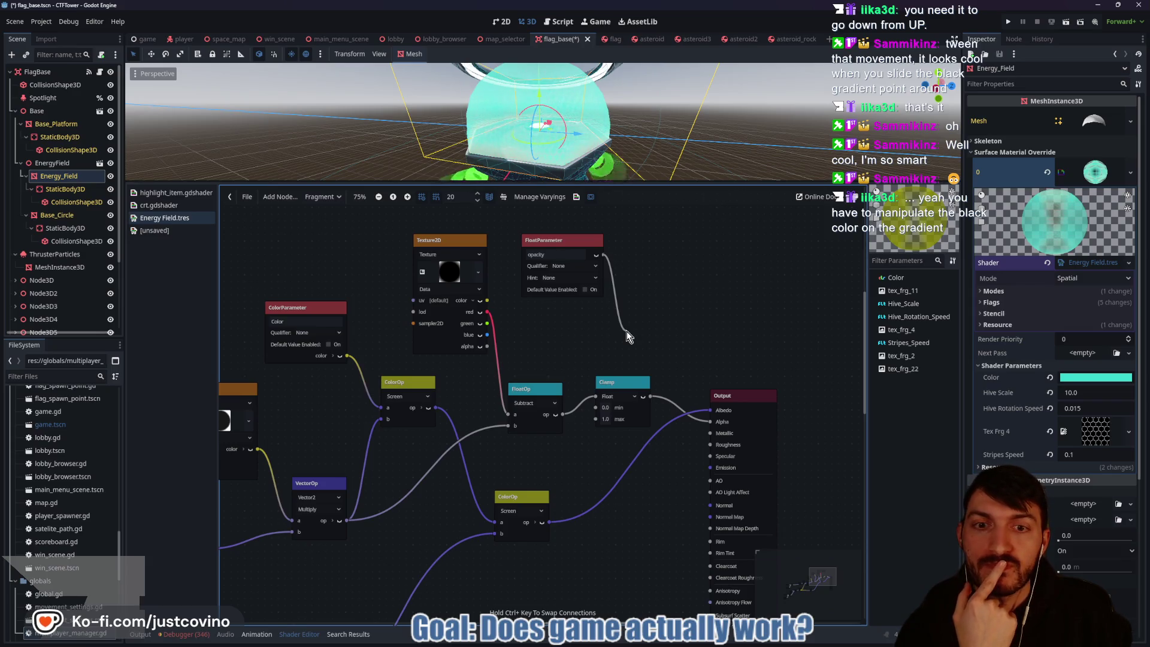
mouse_move(627, 337)
mouse_down()
mouse_move(570, 339)
mouse_move(732, 329)
mouse_move(674, 336)
mouse_up()
mouse_move(752, 276)
mouse_down()
mouse_move(519, 302)
mouse_move(671, 267)
mouse_move(605, 363)
mouse_move(564, 390)
mouse_move(596, 386)
mouse_move(595, 407)
mouse_up()
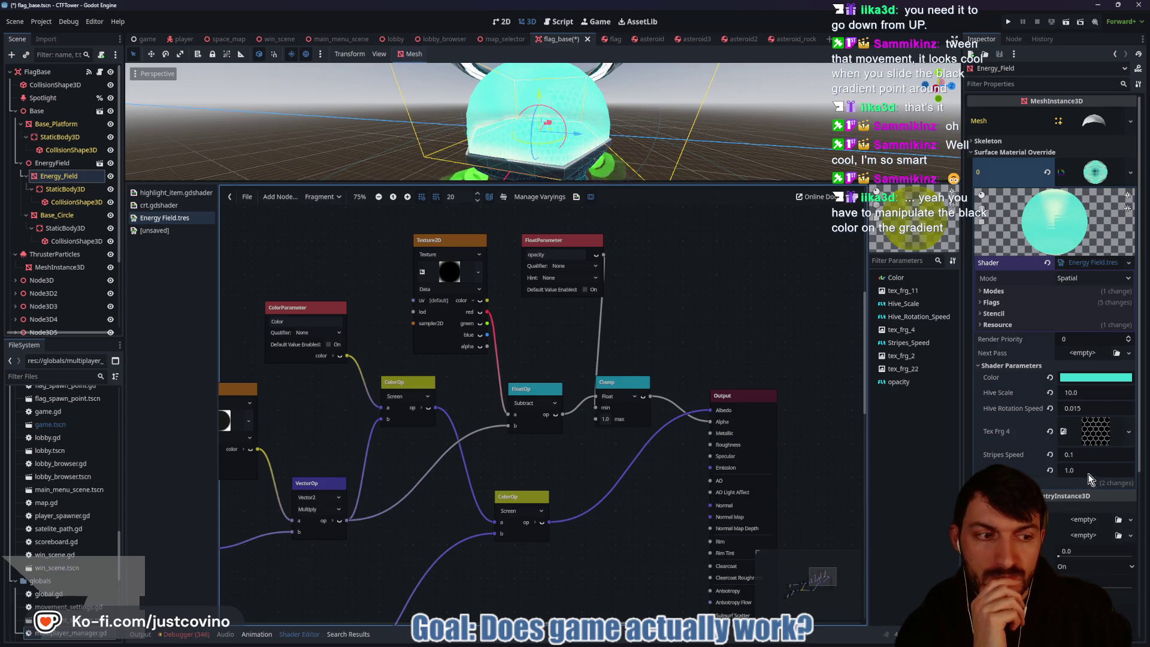
mouse_move(1090, 471)
mouse_down()
mouse_move(1048, 471)
mouse_move(1097, 471)
mouse_up()
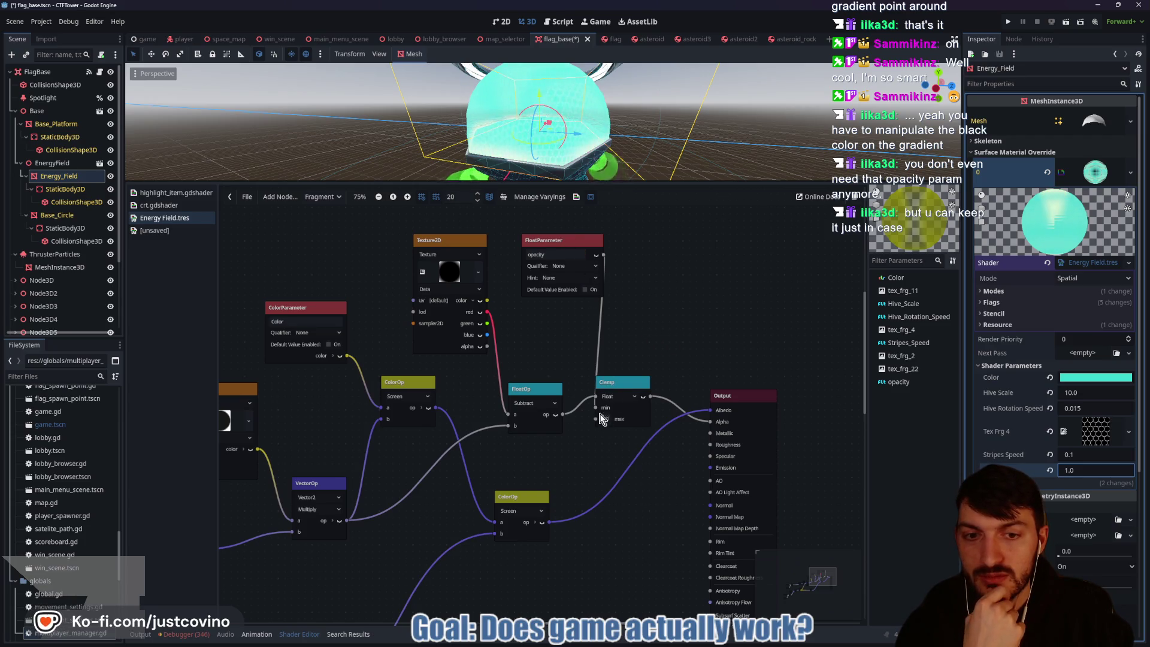
drag(595, 409, 574, 344)
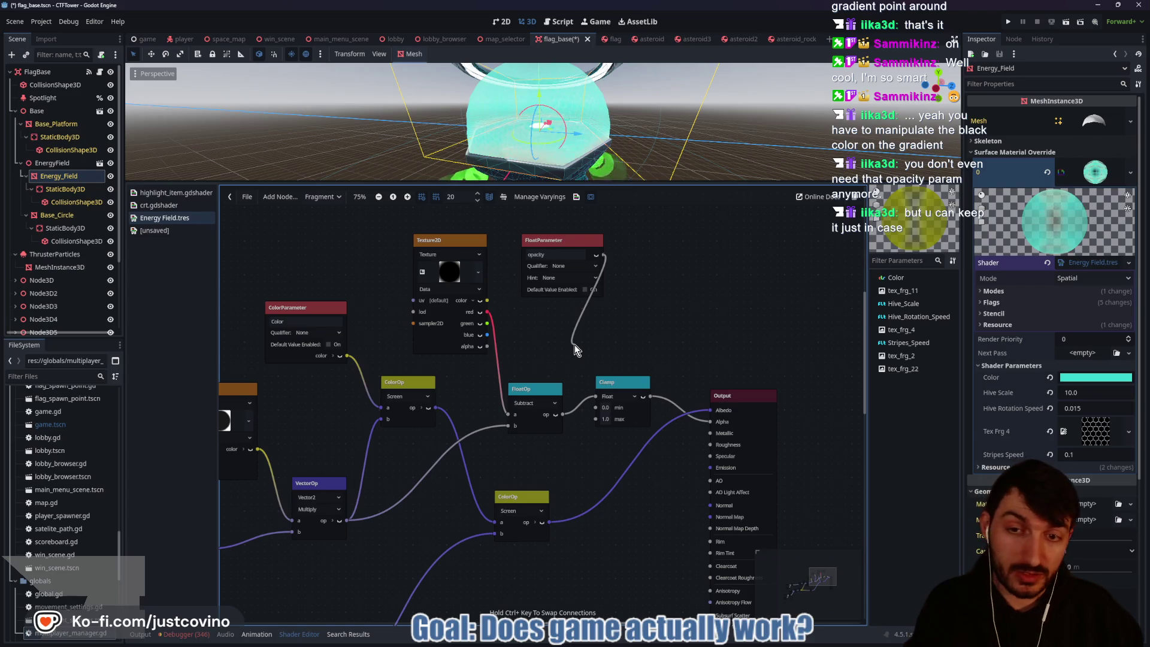
drag(574, 344, 574, 345)
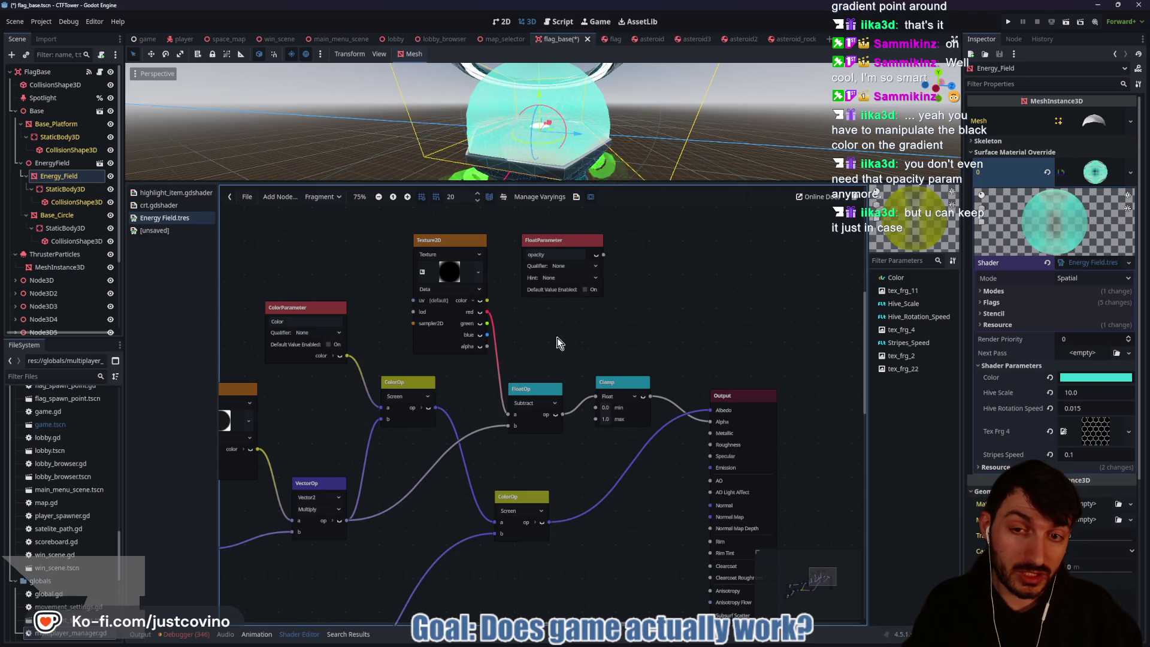
Step: Show the gradient texture settings and shift the opacity node up and right above the graph
click(447, 273)
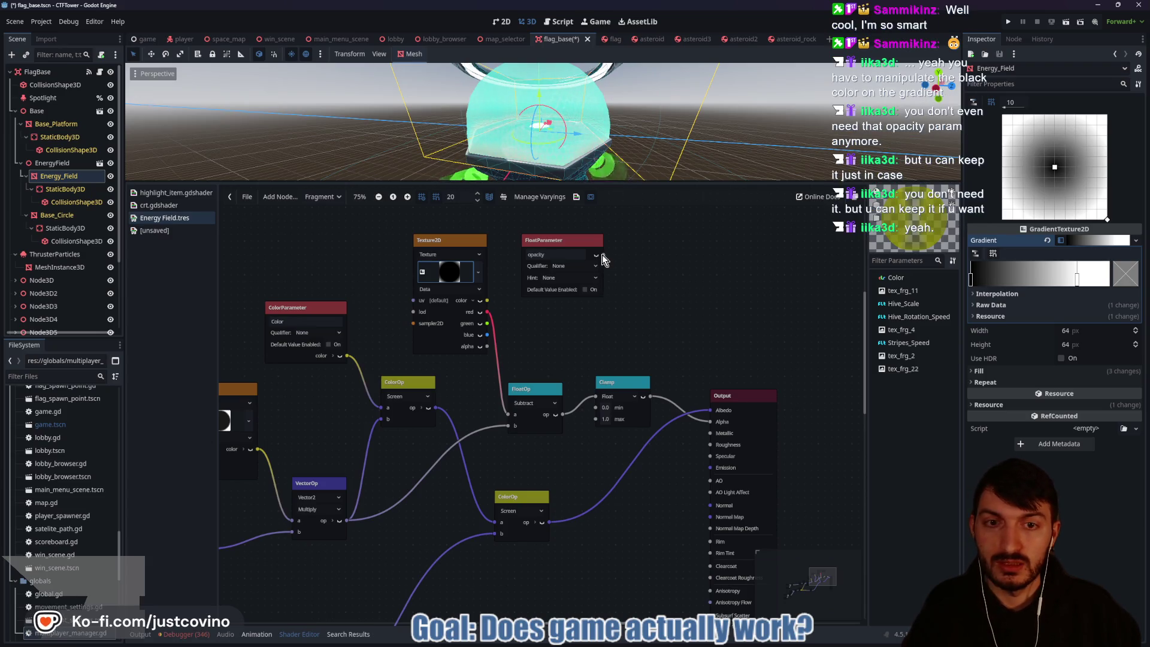
mouse_move(537, 240)
mouse_down()
mouse_move(606, 201)
mouse_move(543, 221)
mouse_move(543, 239)
mouse_move(567, 251)
mouse_up()
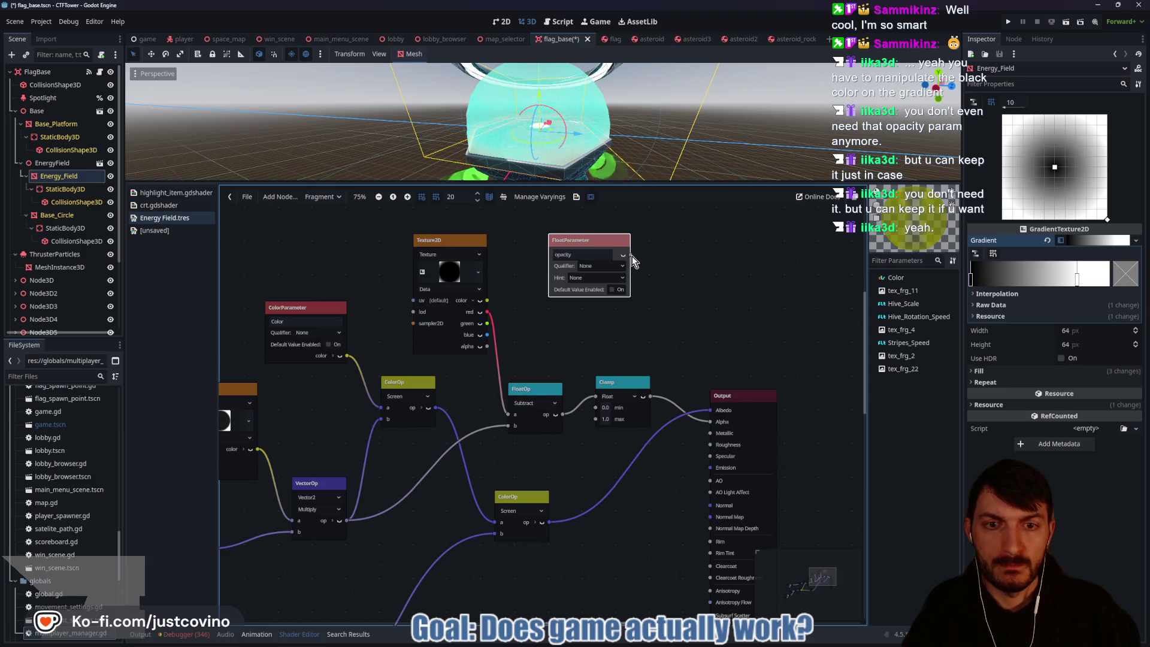
Step: Briefly link opacity to Clamp's max, move the node left, then disconnect and discard the wire
mouse_move(631, 257)
mouse_down()
mouse_move(591, 334)
mouse_move(583, 412)
mouse_move(594, 419)
mouse_up()
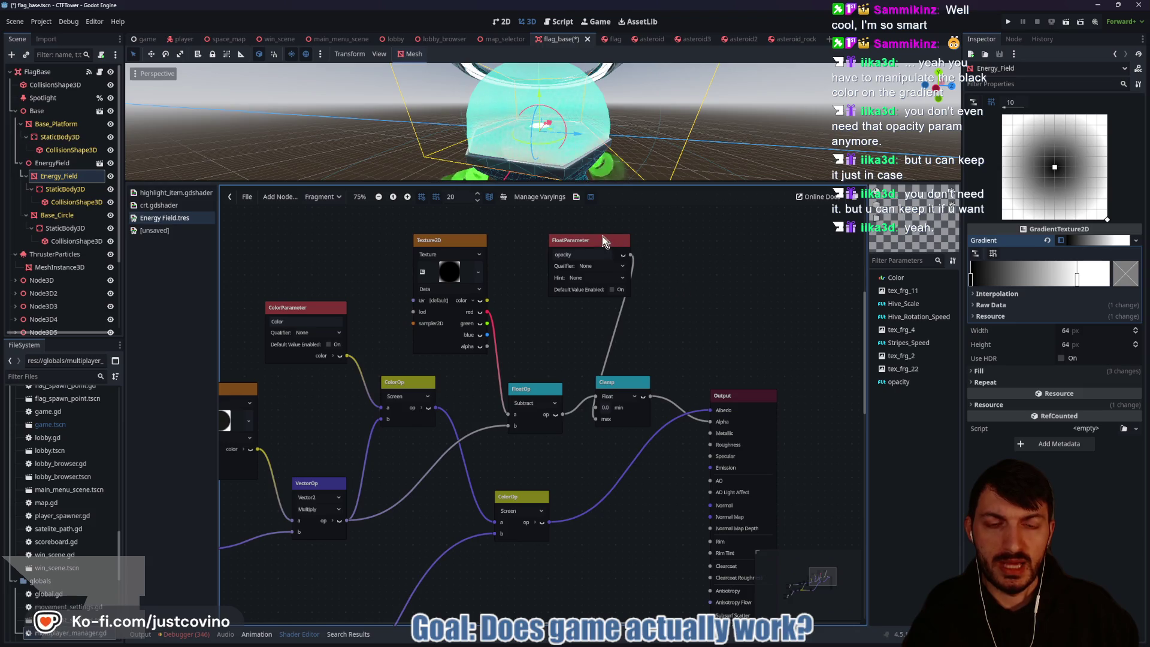
drag(604, 240, 562, 242)
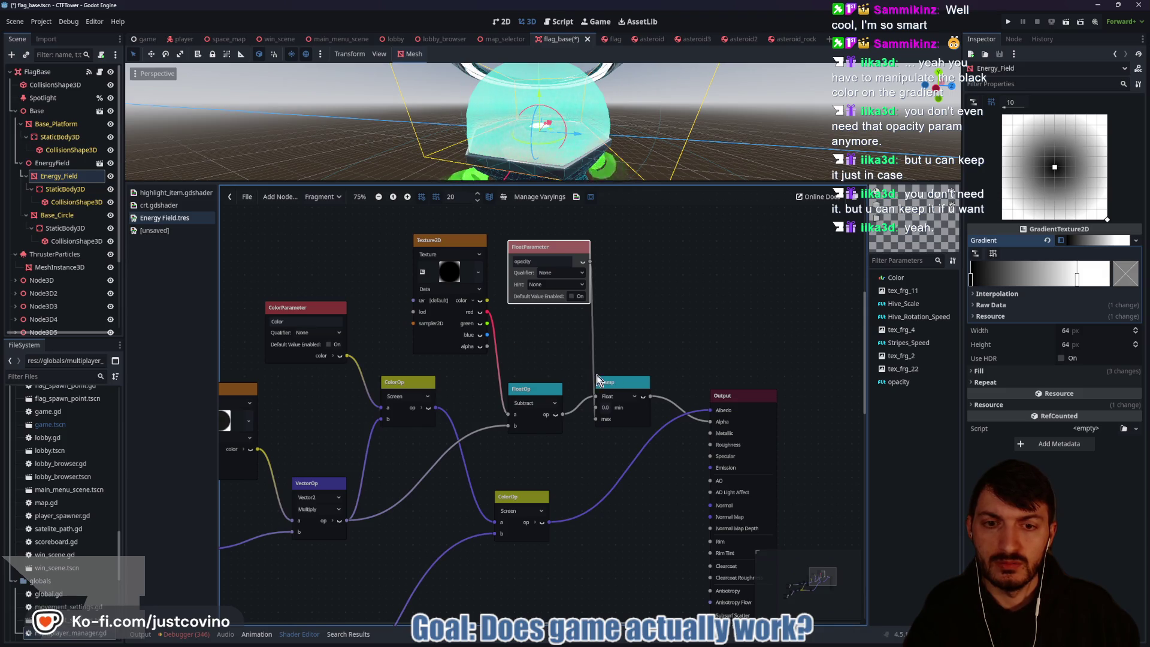
drag(595, 418, 549, 348)
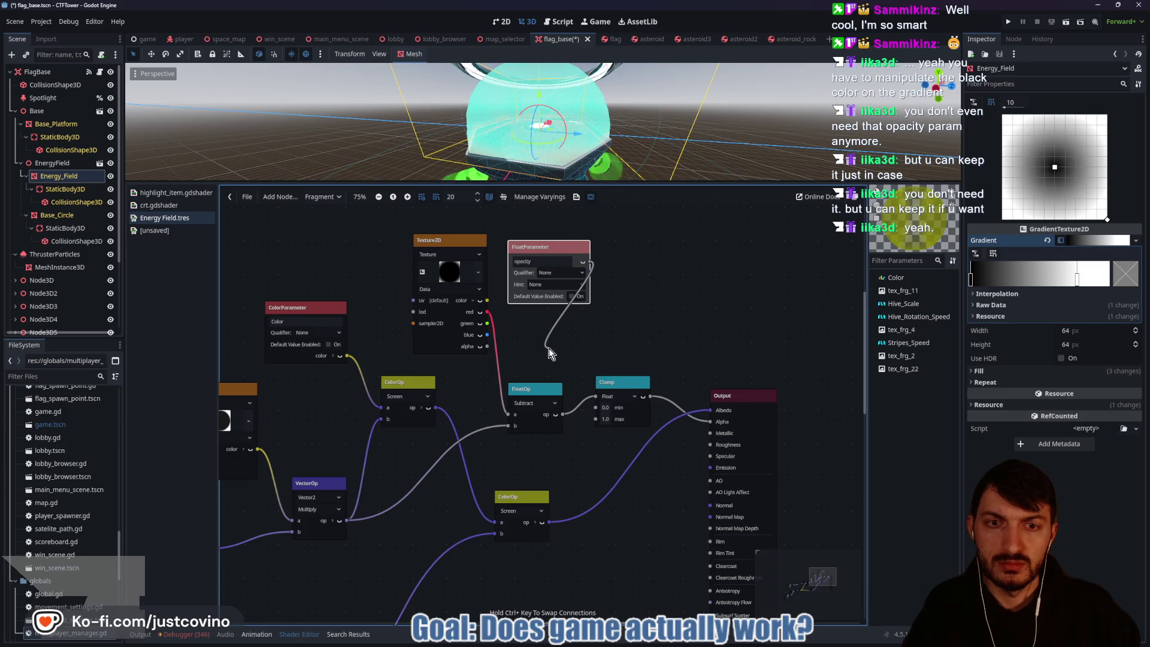
drag(549, 347, 549, 347)
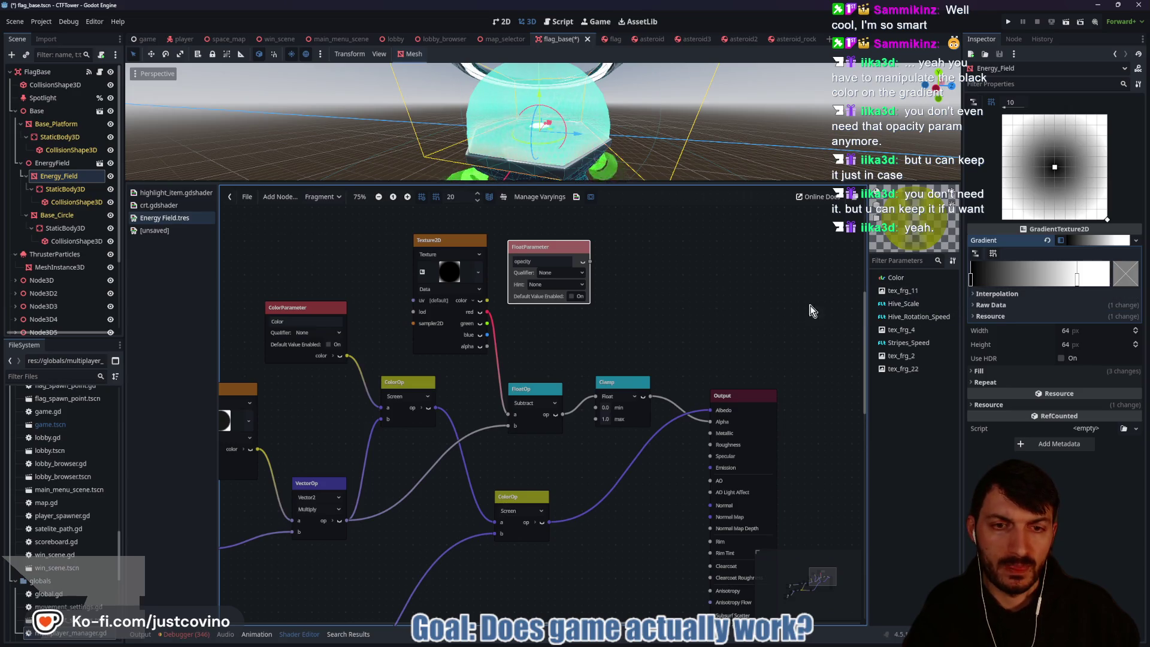
right_click(532, 334)
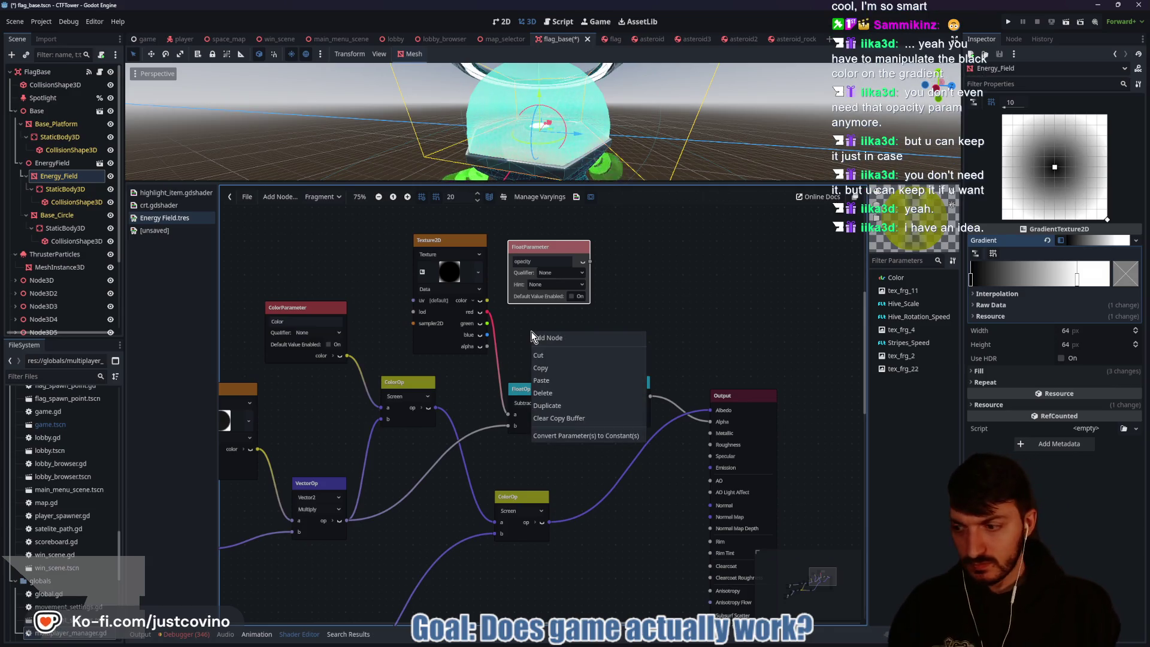
Step: Add a FloatOp node via a 'float' search and set its operation to Multiply
click(575, 338)
text(sub)
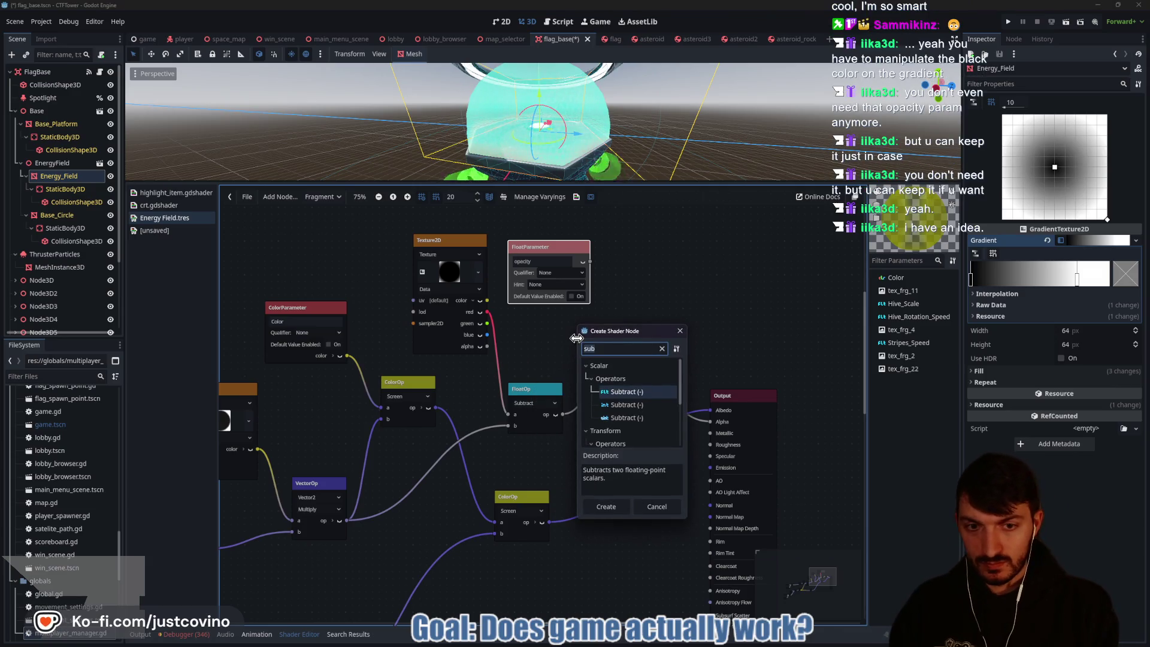
key(BackSpace)
key(BackSpace)
key(BackSpace)
text(float)
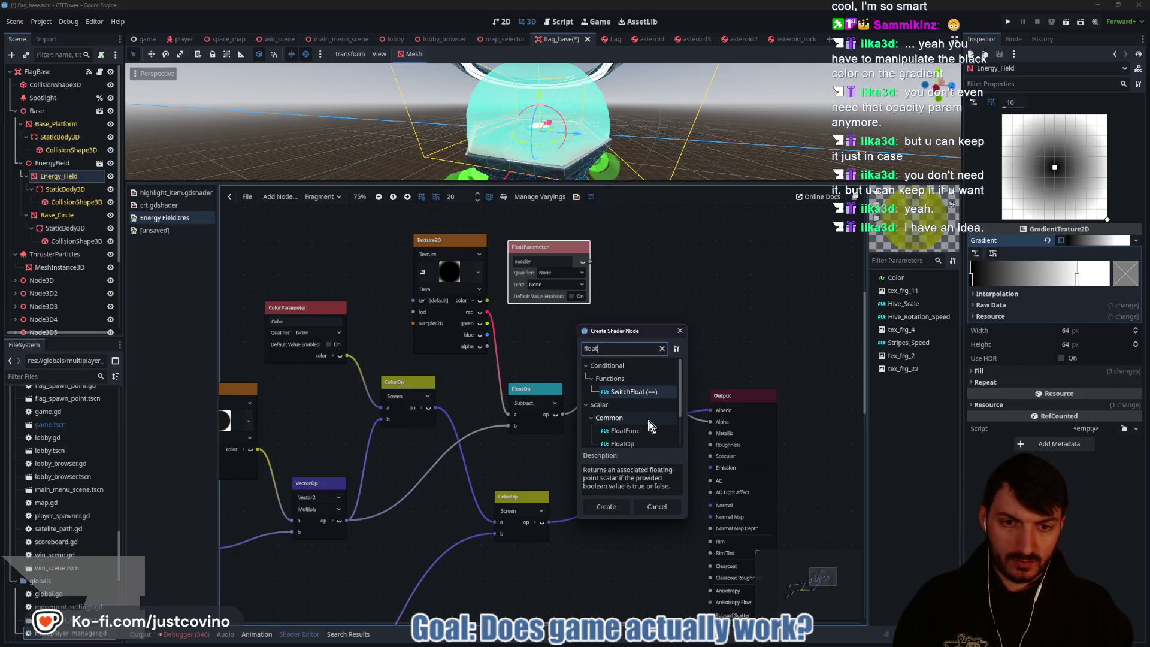
click(623, 432)
click(606, 507)
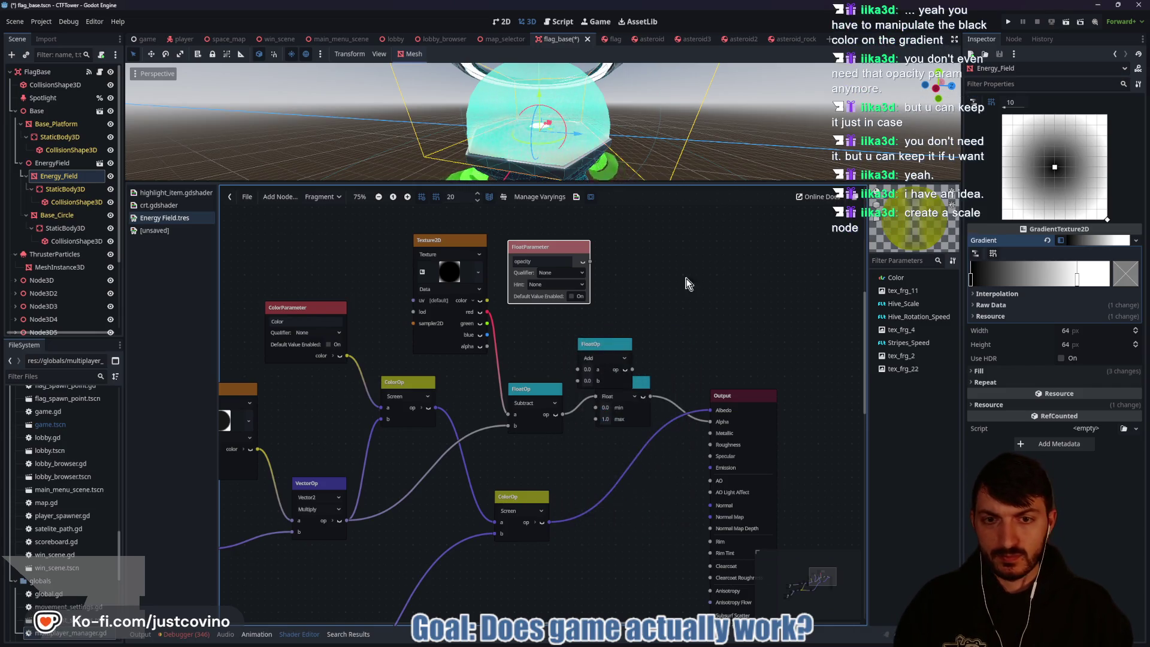
mouse_move(603, 344)
mouse_down()
mouse_move(653, 267)
mouse_move(589, 234)
mouse_move(630, 292)
mouse_up()
click(656, 281)
key(Escape)
click(656, 281)
click(662, 313)
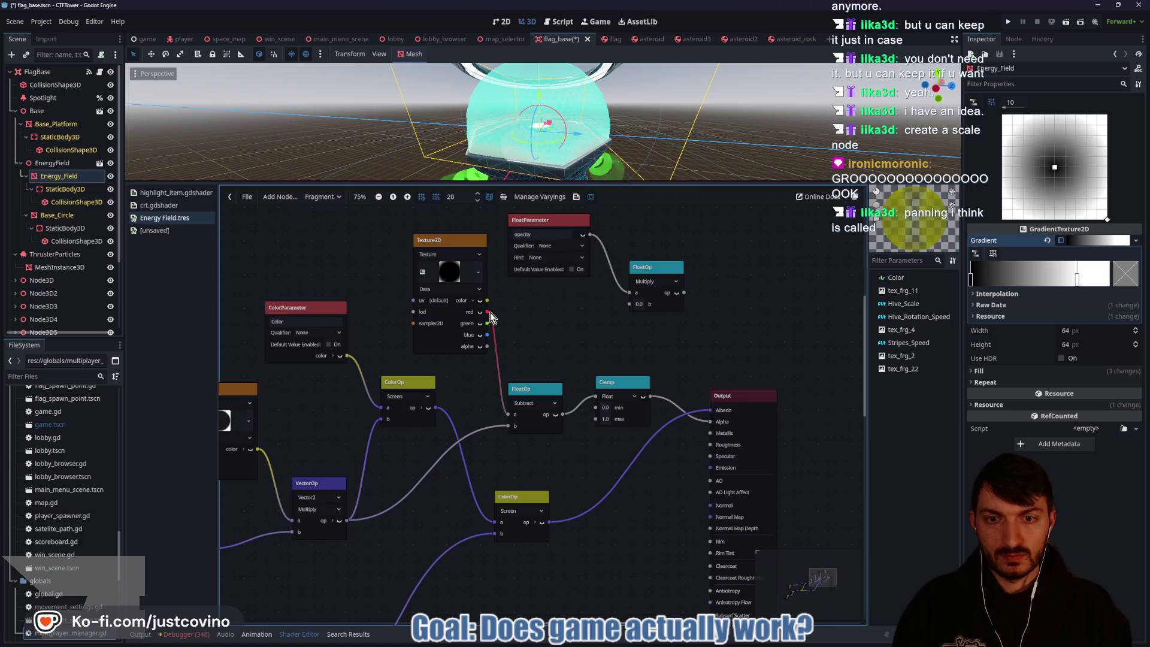
Step: Feed the texture's red channel into Multiply, test opacity at 0.11, and arrange the nodes
mouse_move(501, 321)
mouse_down()
mouse_move(630, 304)
mouse_move(574, 332)
mouse_move(510, 414)
mouse_up()
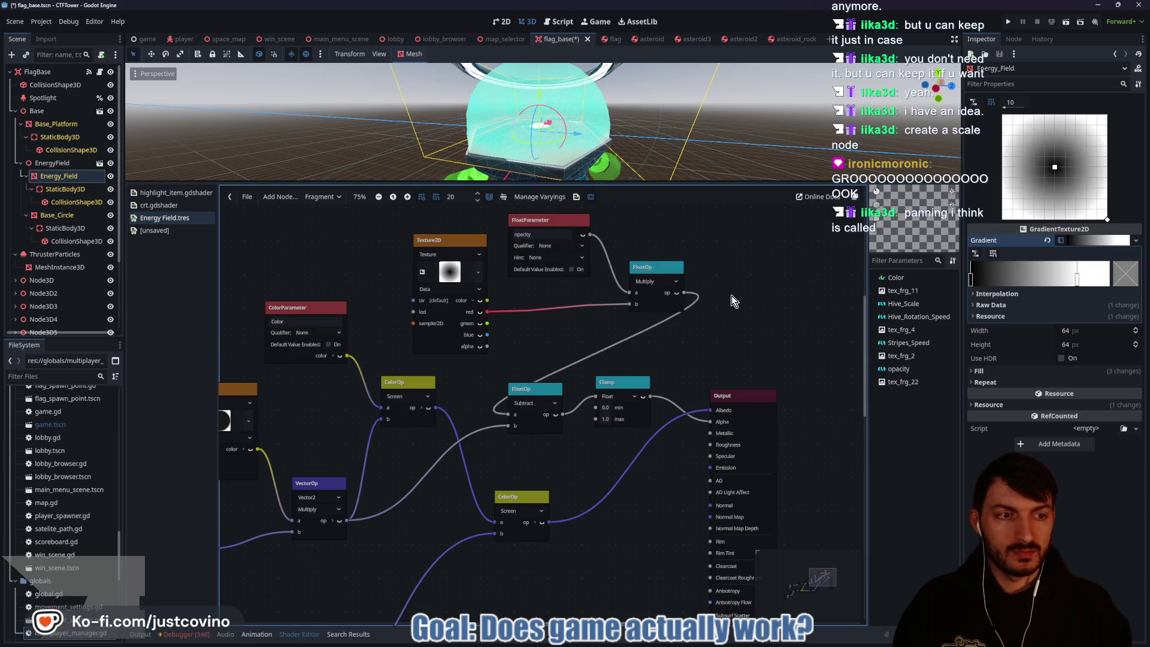
drag(658, 267, 564, 293)
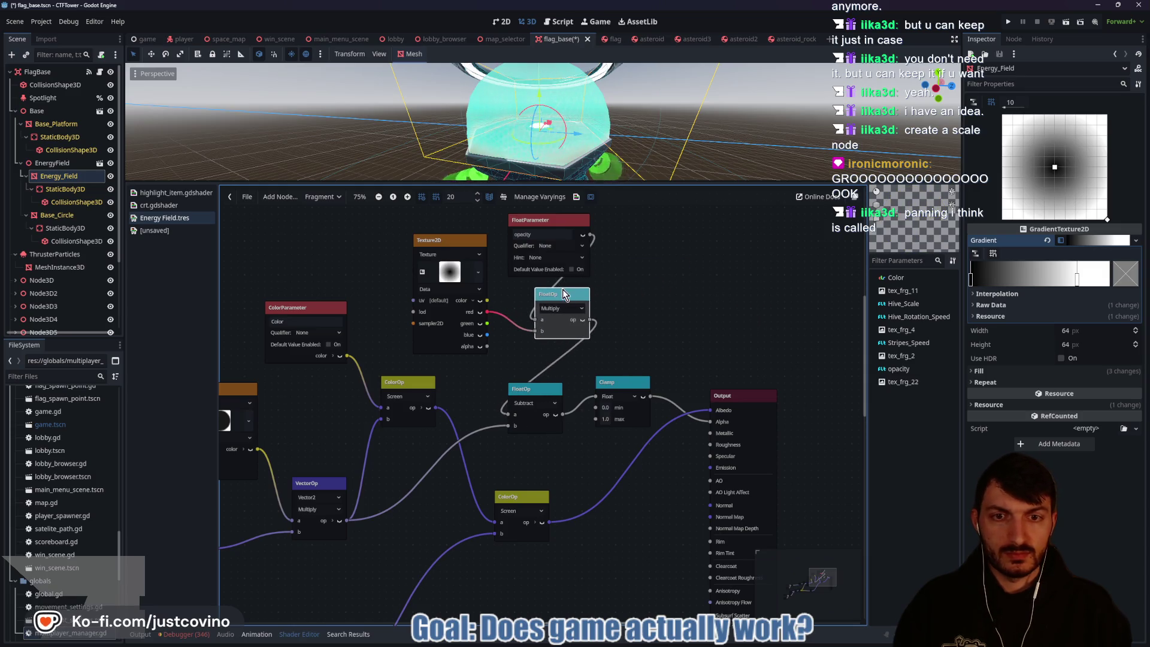
click(71, 178)
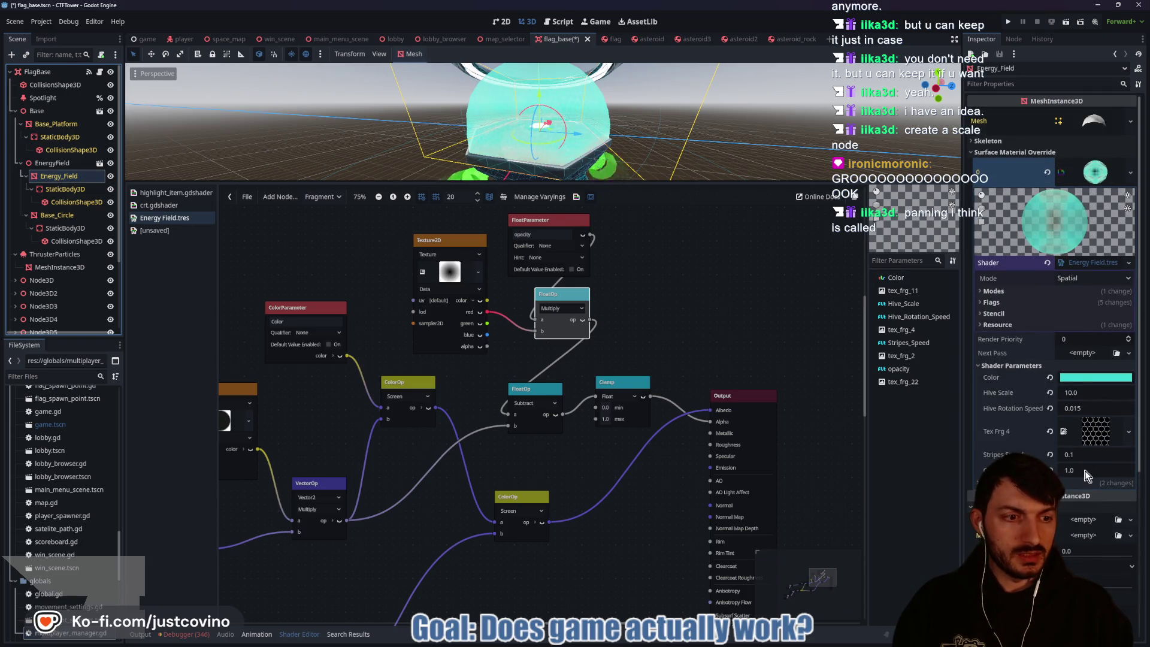
mouse_move(1086, 475)
mouse_down()
mouse_move(1031, 470)
mouse_move(1094, 475)
mouse_up()
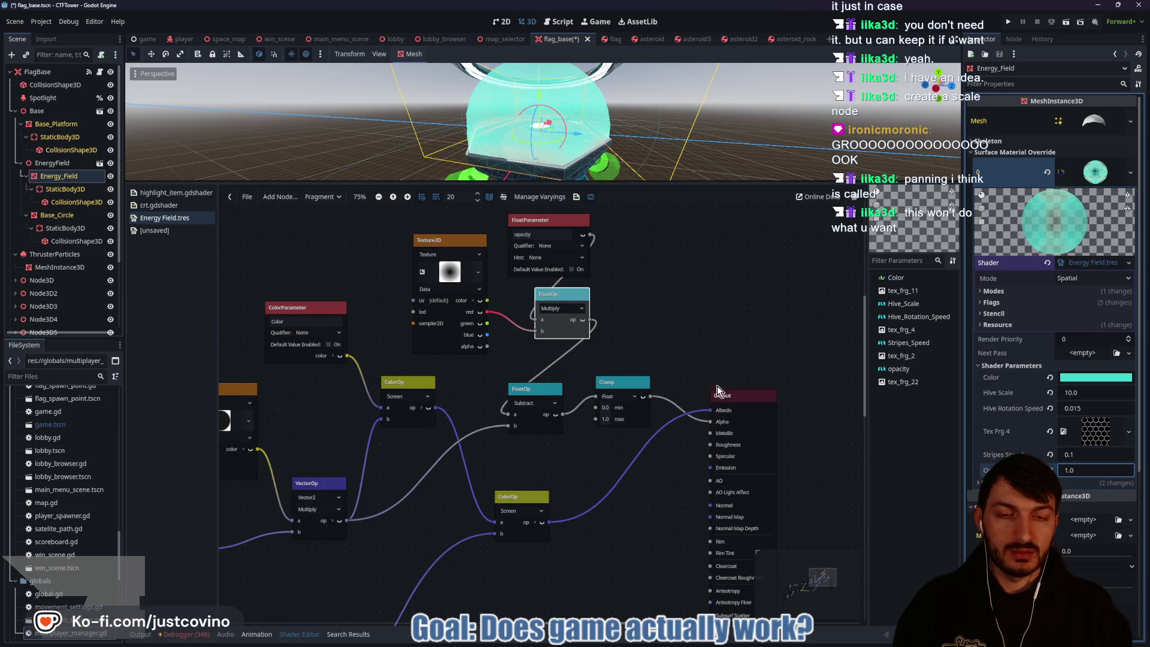
drag(449, 243, 422, 236)
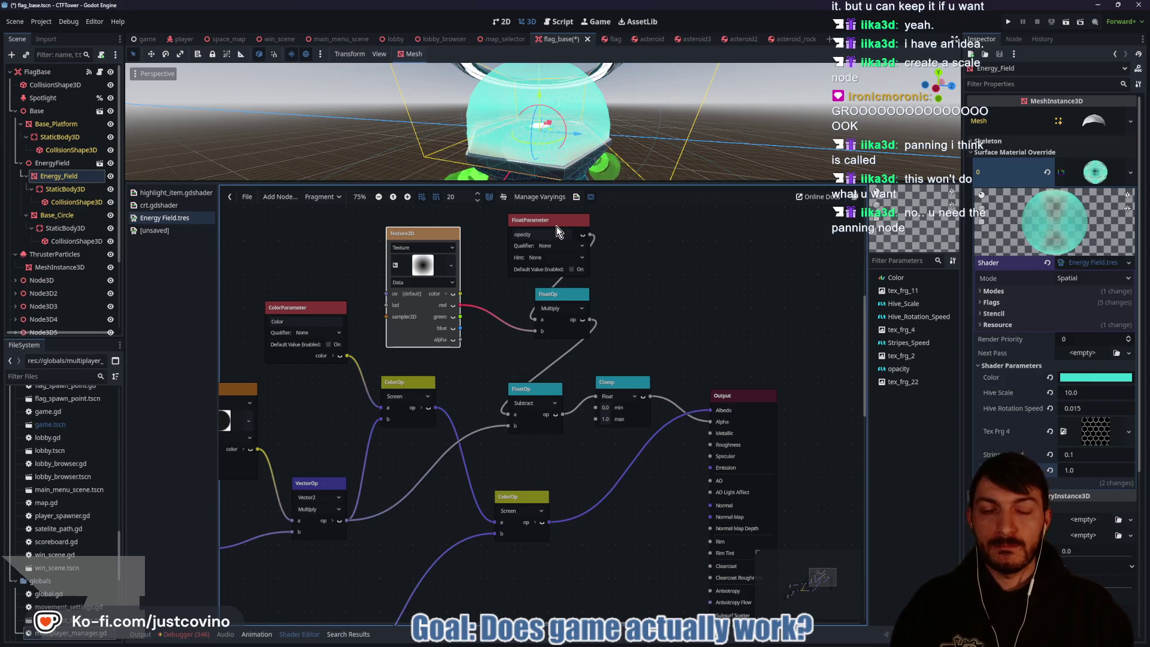
click(559, 295)
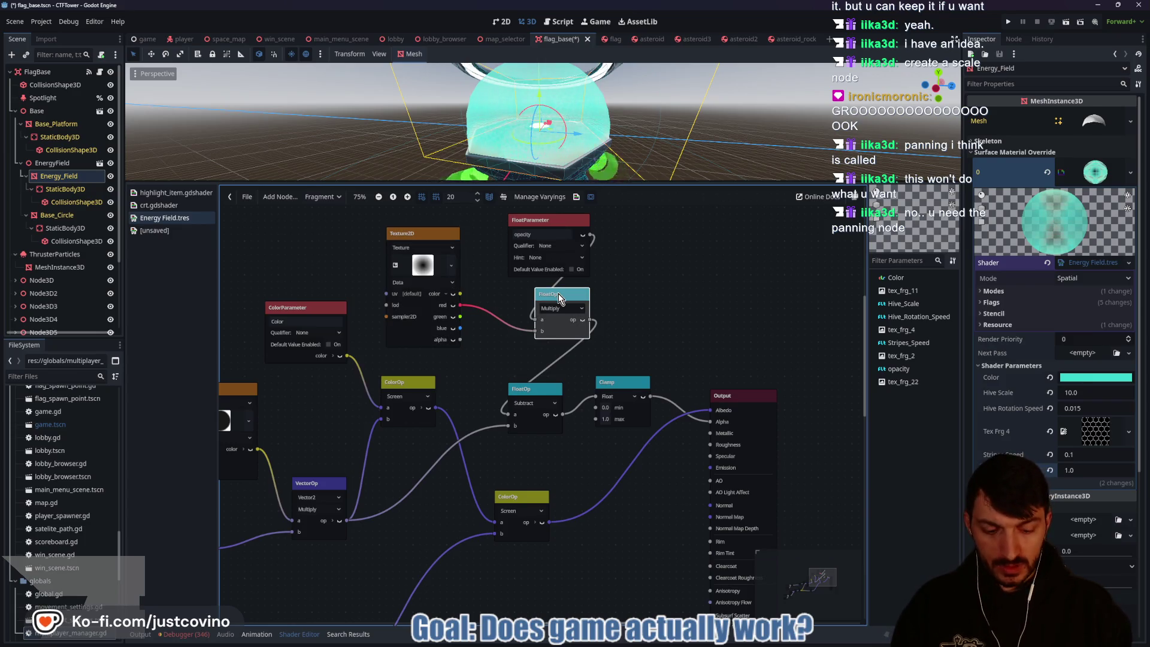
Step: Delete the Multiply node and add a Panning UV function node from the texture's red output
key(Delete)
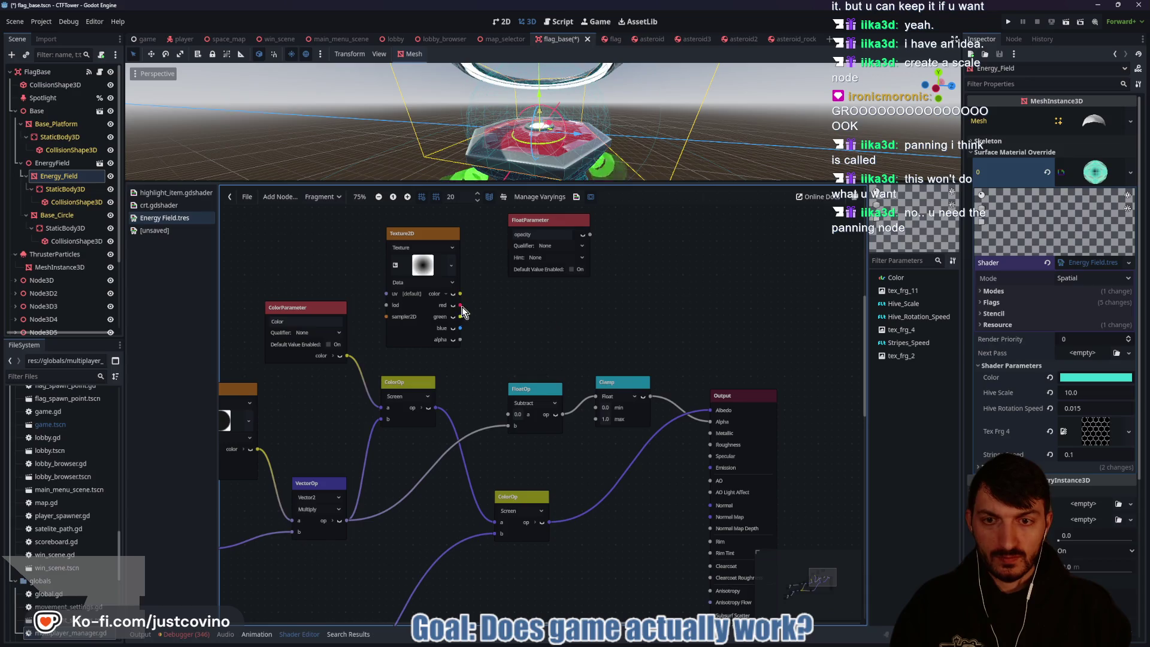
drag(462, 306, 531, 323)
text(float)
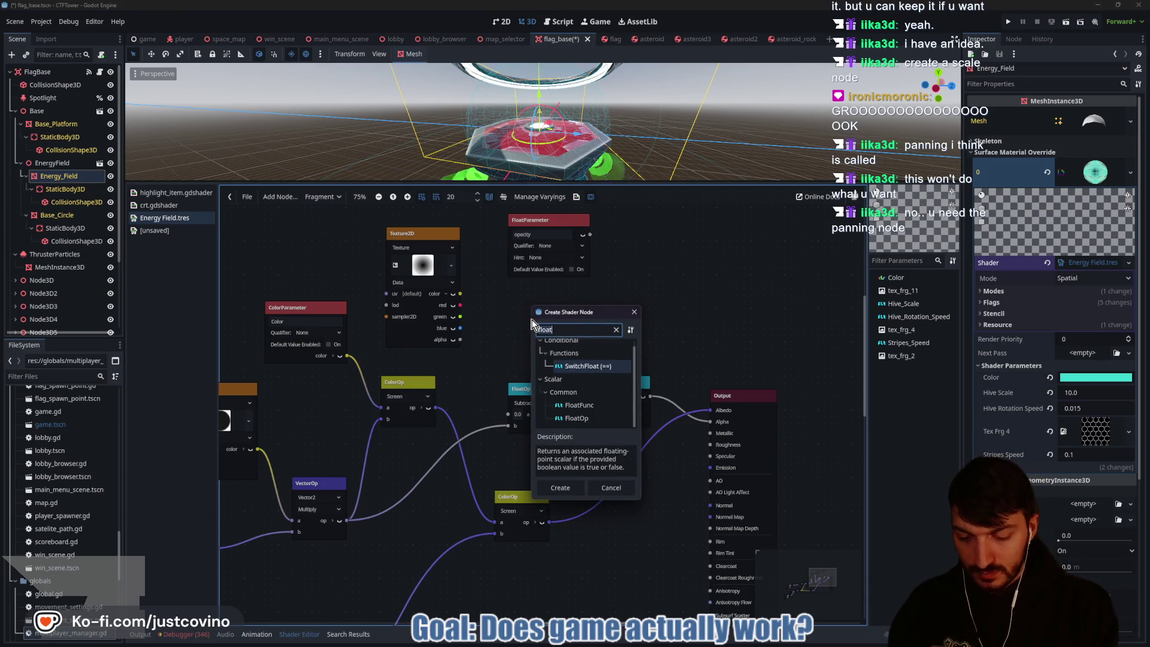
key(ctrl+a)
text(panning)
key(Return)
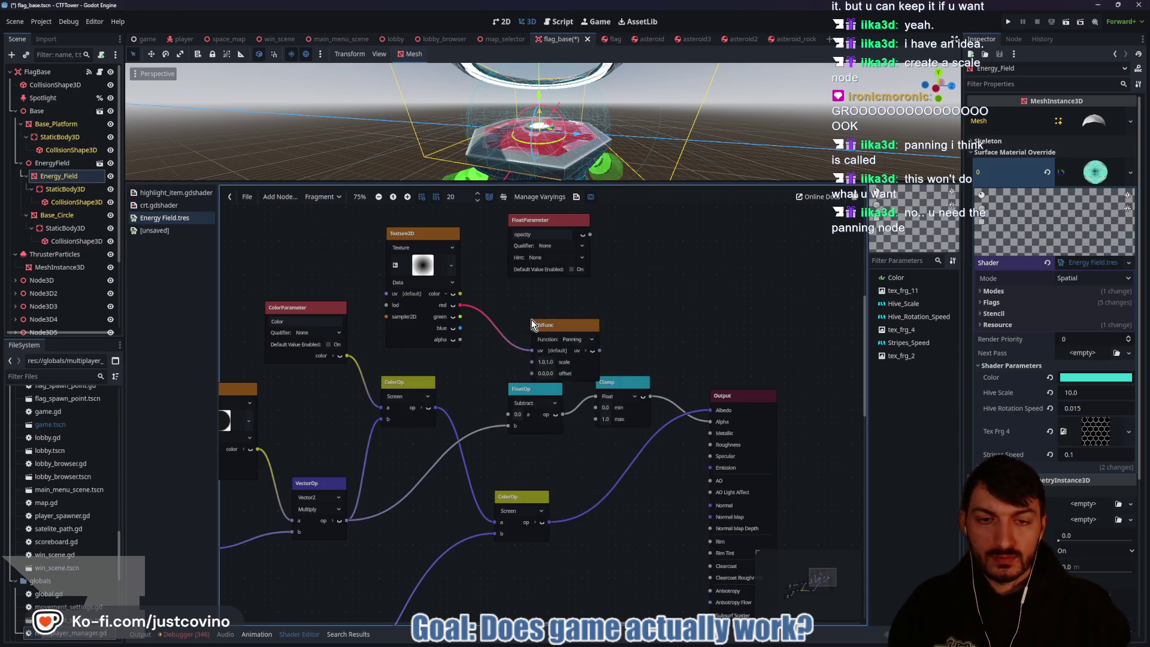
Step: Connect the opacity parameter to the UVFunc's scale and position the nodes
drag(562, 329, 520, 305)
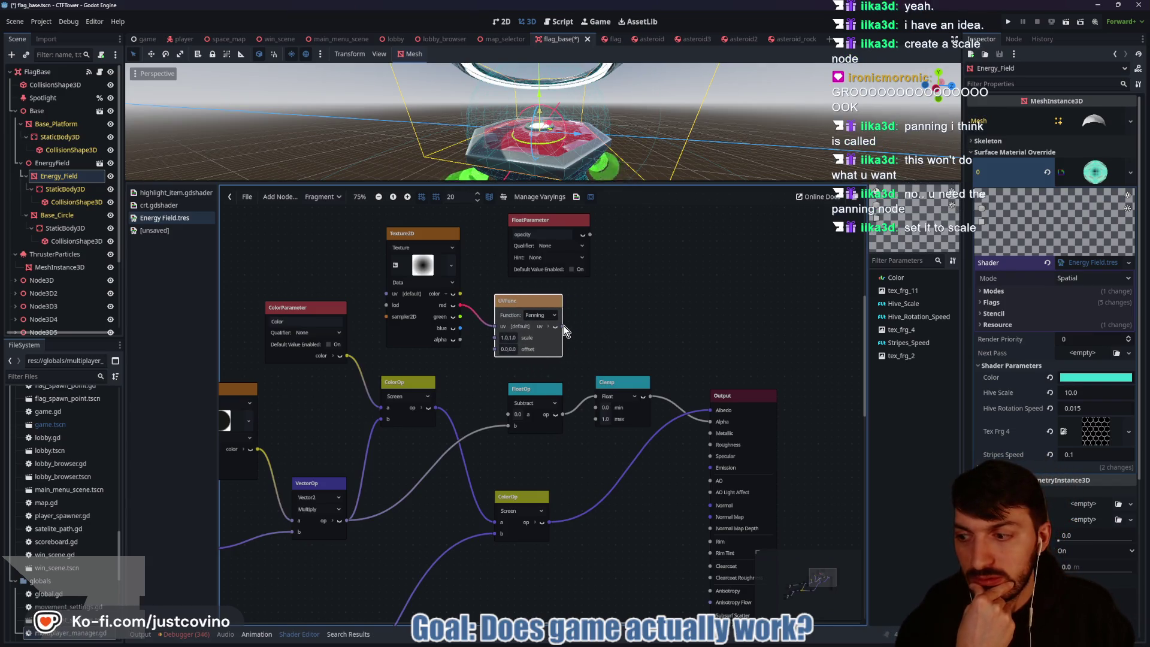
drag(528, 300, 595, 300)
drag(590, 235, 562, 338)
drag(536, 220, 521, 233)
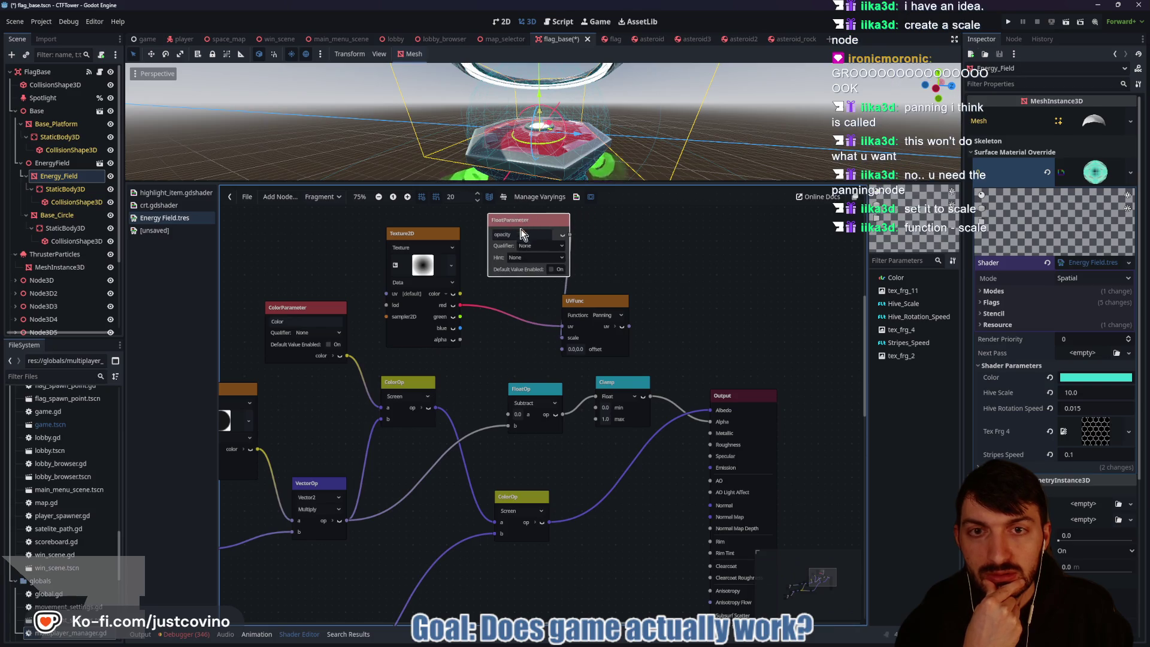
drag(624, 330, 508, 415)
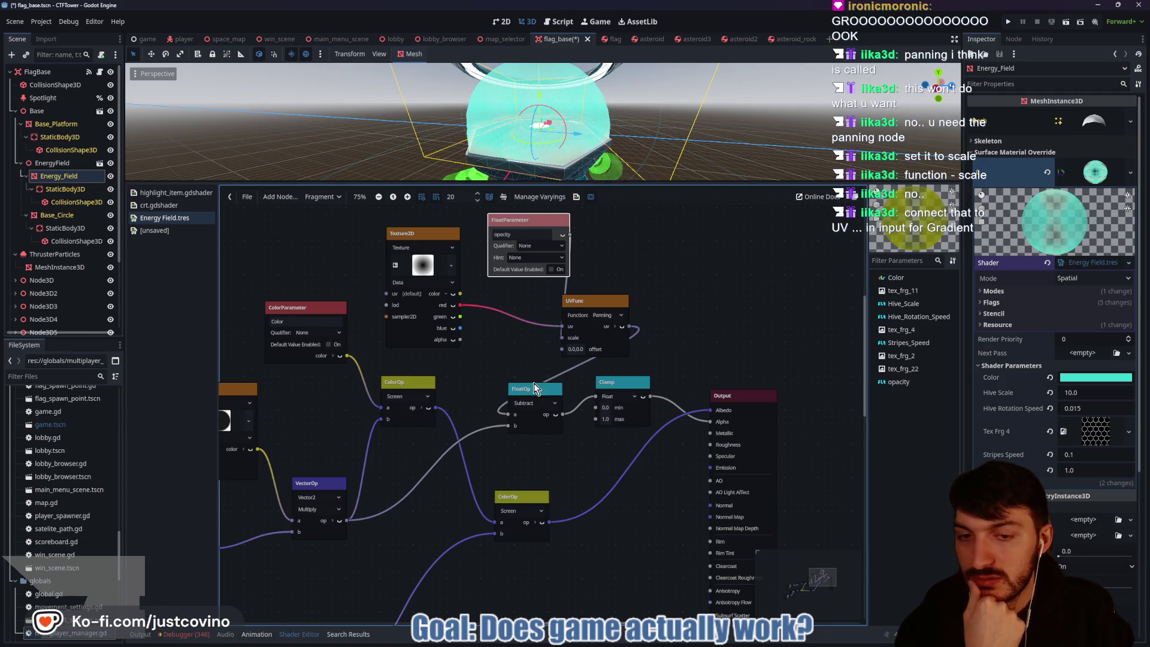
drag(508, 415, 505, 380)
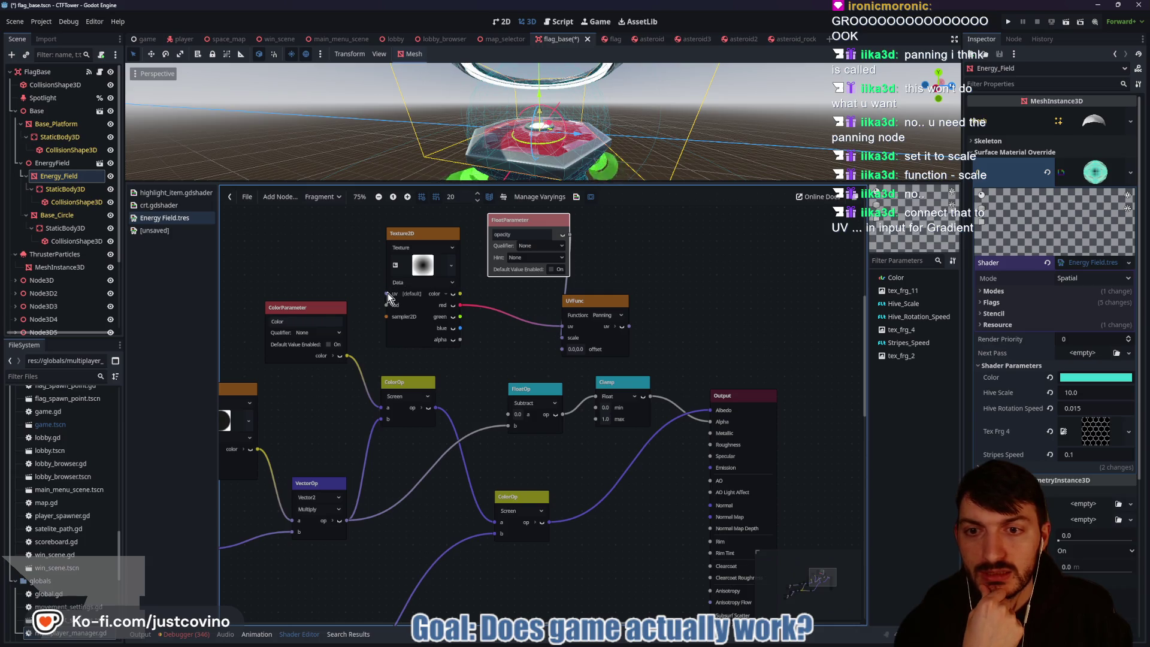
mouse_move(588, 303)
mouse_down()
mouse_move(634, 289)
mouse_move(605, 318)
mouse_move(578, 308)
mouse_move(636, 295)
mouse_up()
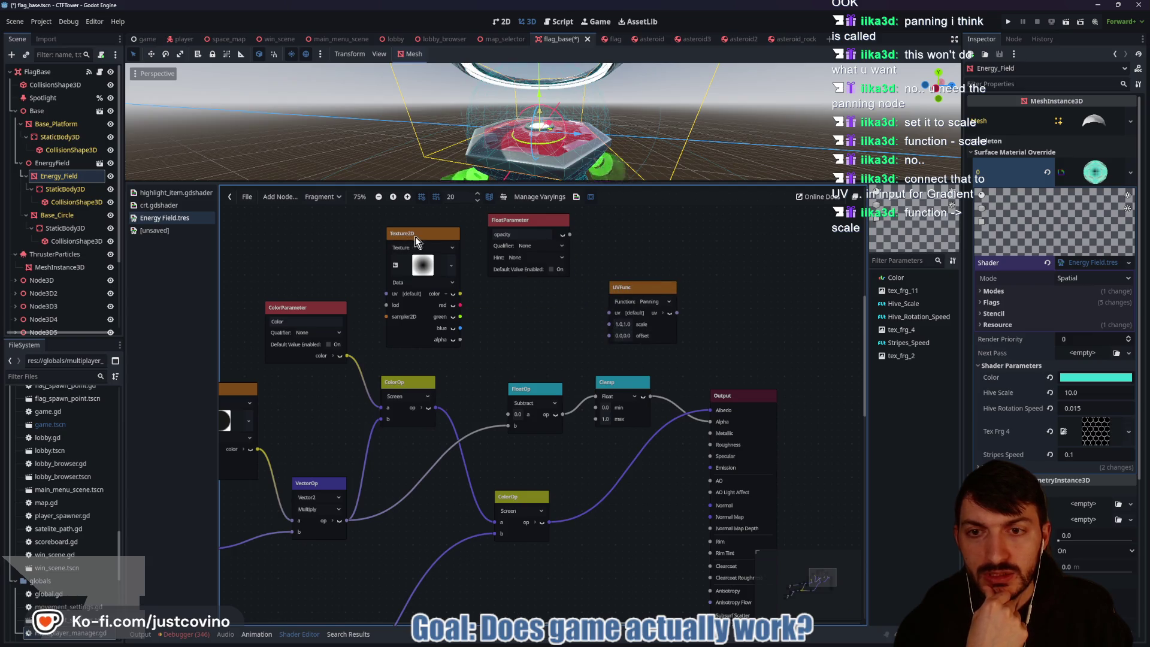
Step: Rearrange the nodes and reconnect the texture's red output to Subtract's a input
drag(425, 234, 446, 235)
mouse_move(658, 288)
mouse_down()
mouse_move(324, 224)
mouse_move(384, 286)
mouse_move(406, 294)
mouse_up()
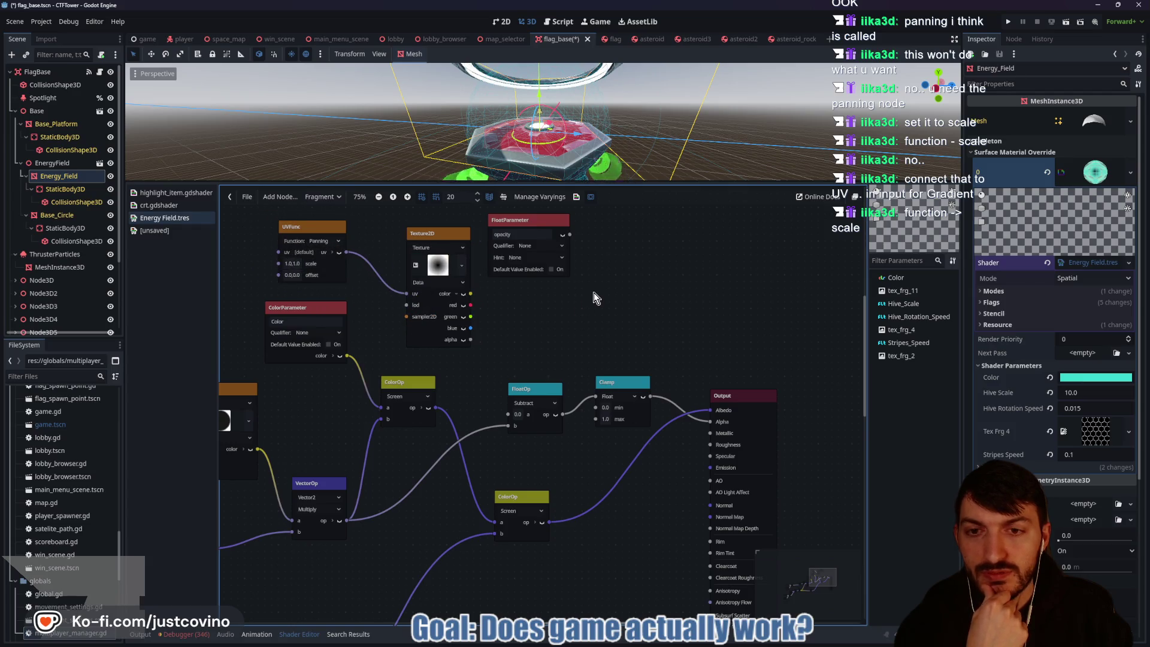
drag(565, 300, 643, 312)
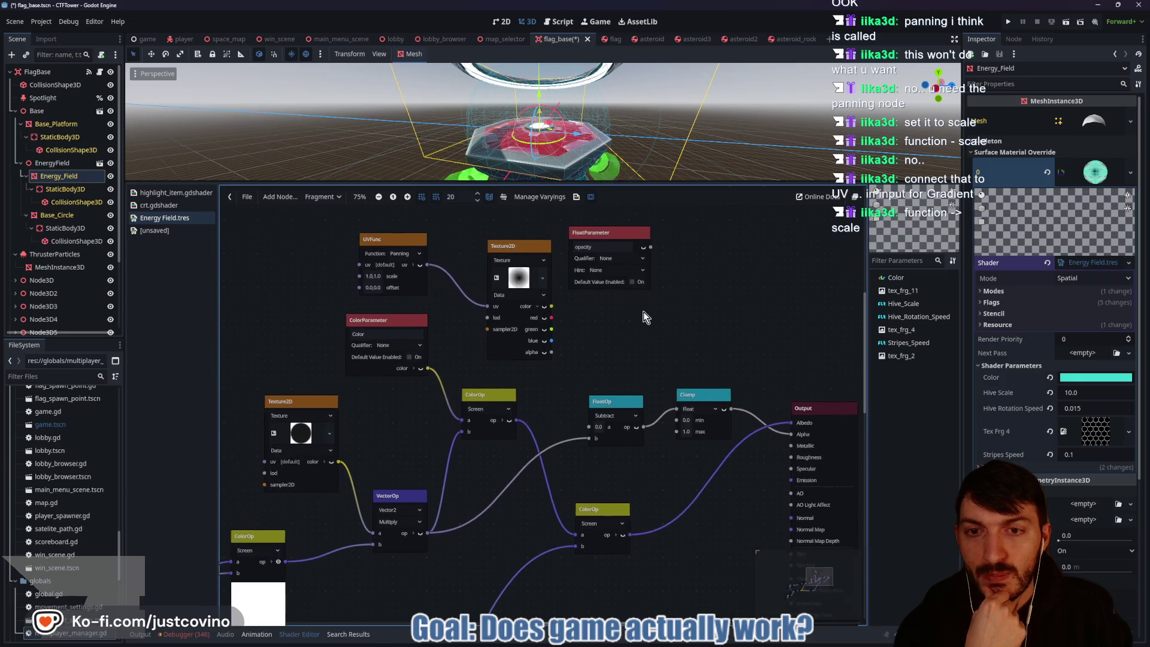
mouse_move(553, 318)
mouse_down()
mouse_move(573, 408)
mouse_move(592, 427)
mouse_up()
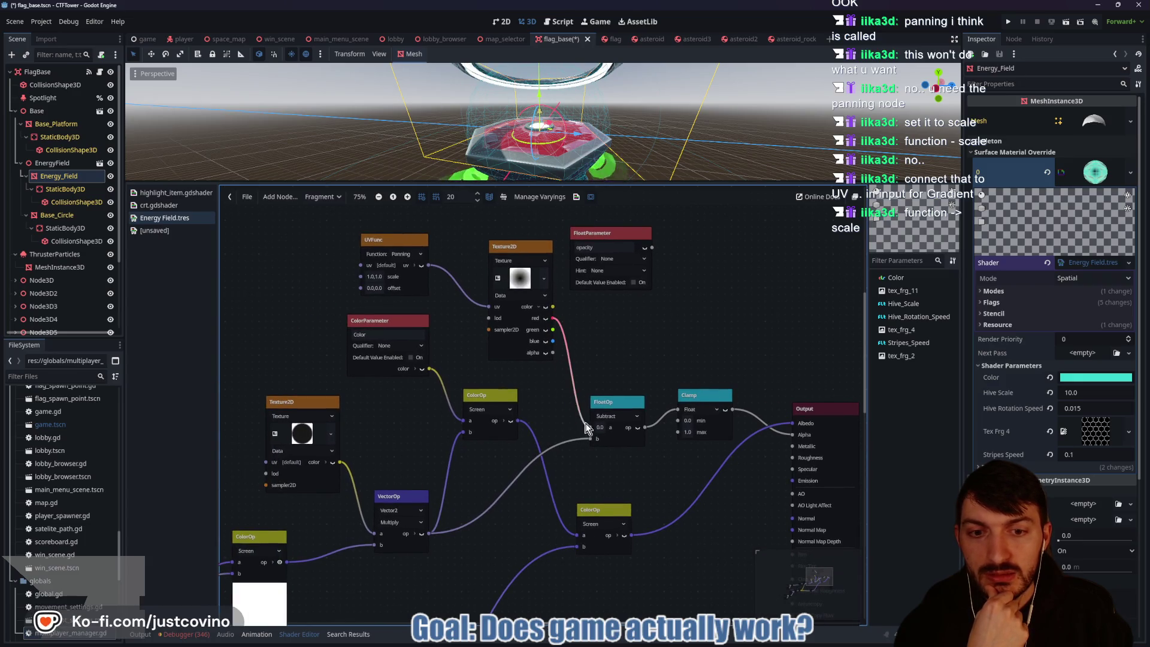
mouse_move(592, 240)
mouse_down()
mouse_move(260, 227)
mouse_move(360, 276)
mouse_up()
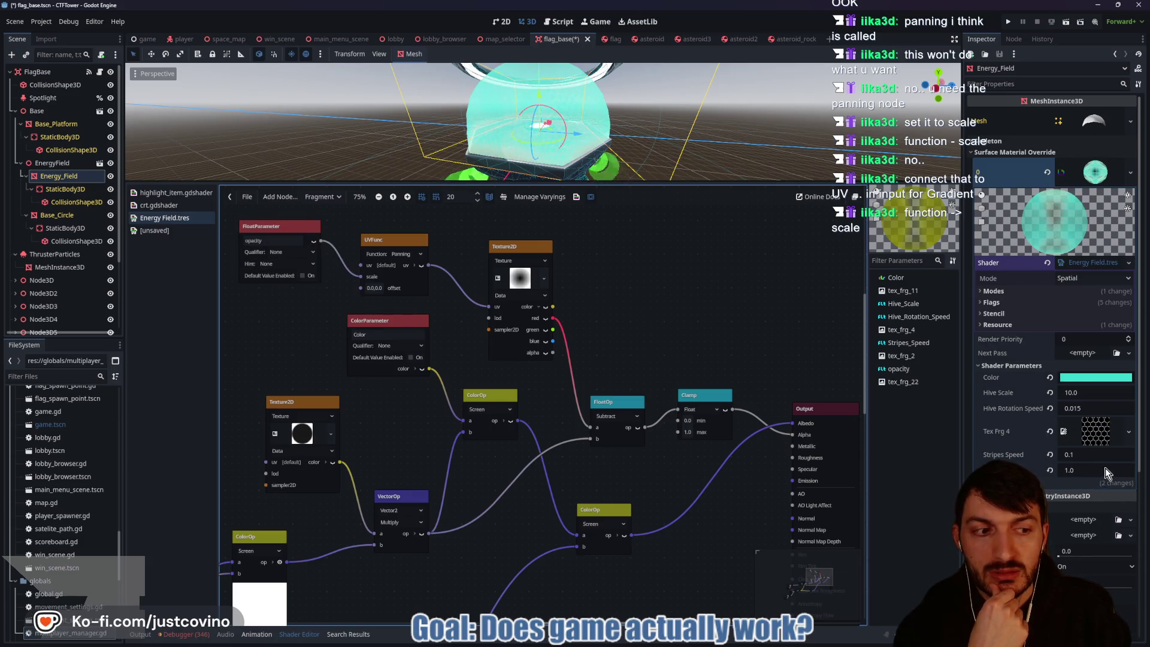
Step: Preview opacity at about -0.265 and 3.17, then set it back to 1.0
drag(1106, 469, 1094, 468)
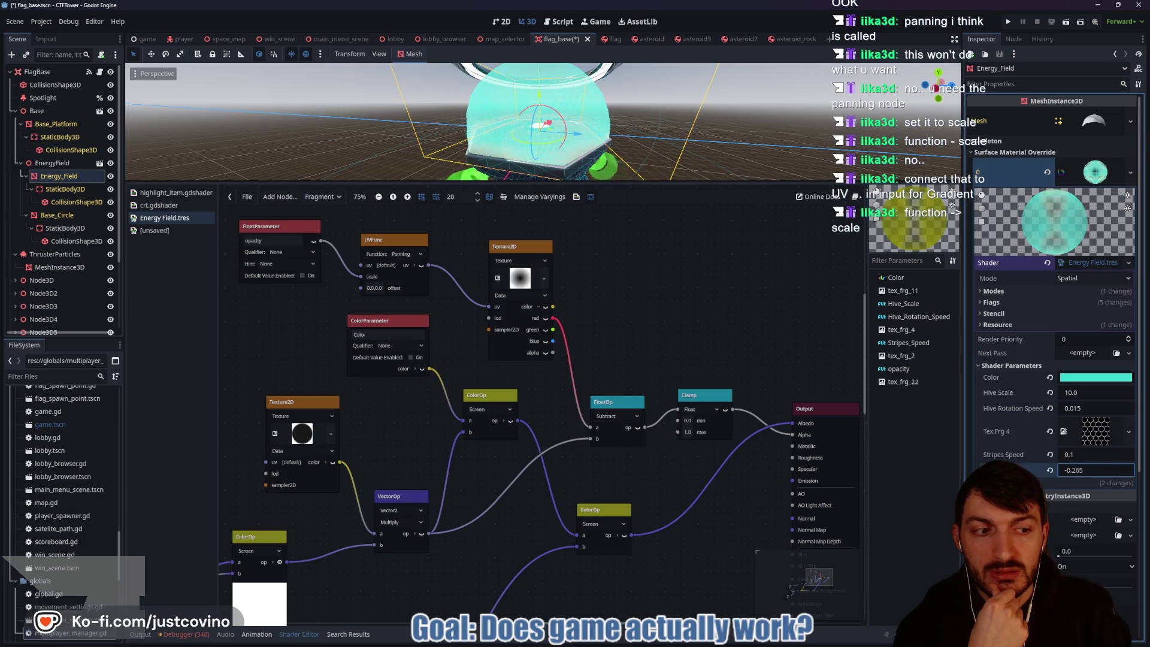
drag(1093, 469, 1109, 470)
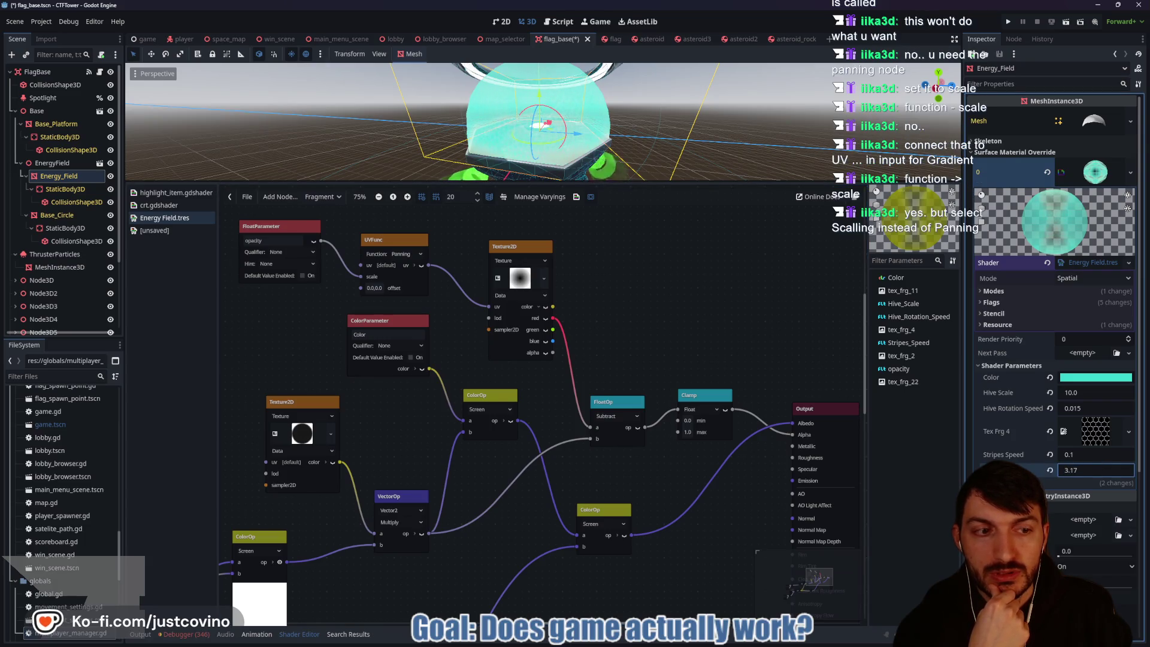
click(1106, 470)
text(1)
key(Return)
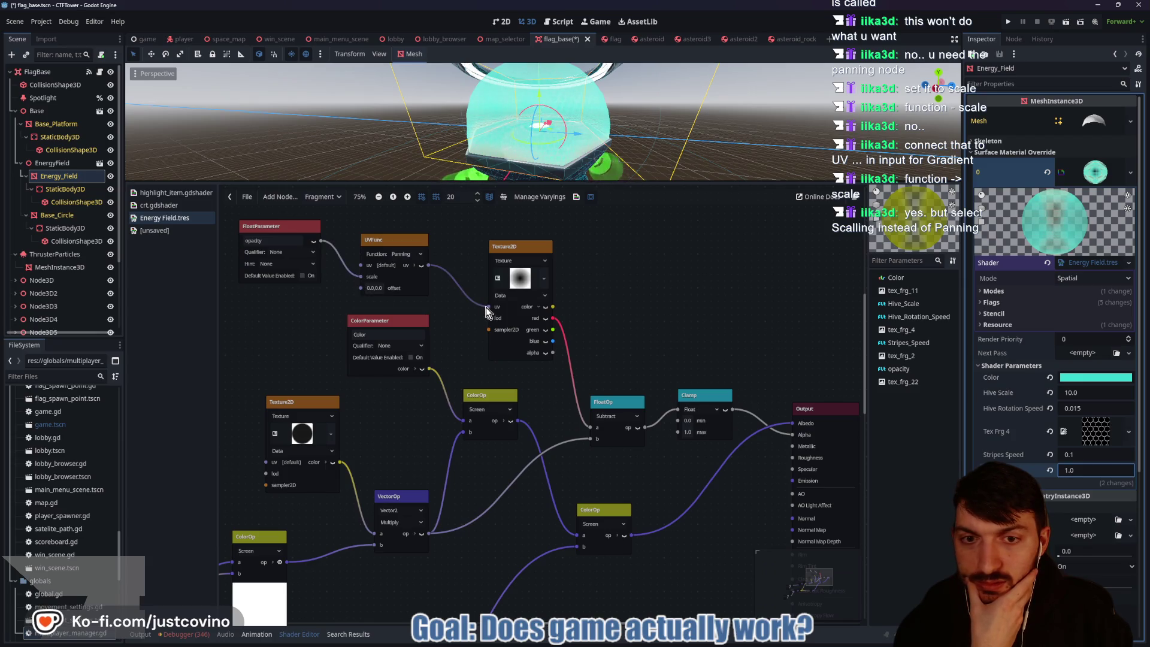
Step: Switch the UV function to Scaling and test opacity at -0.55 before restoring 1.0
click(417, 255)
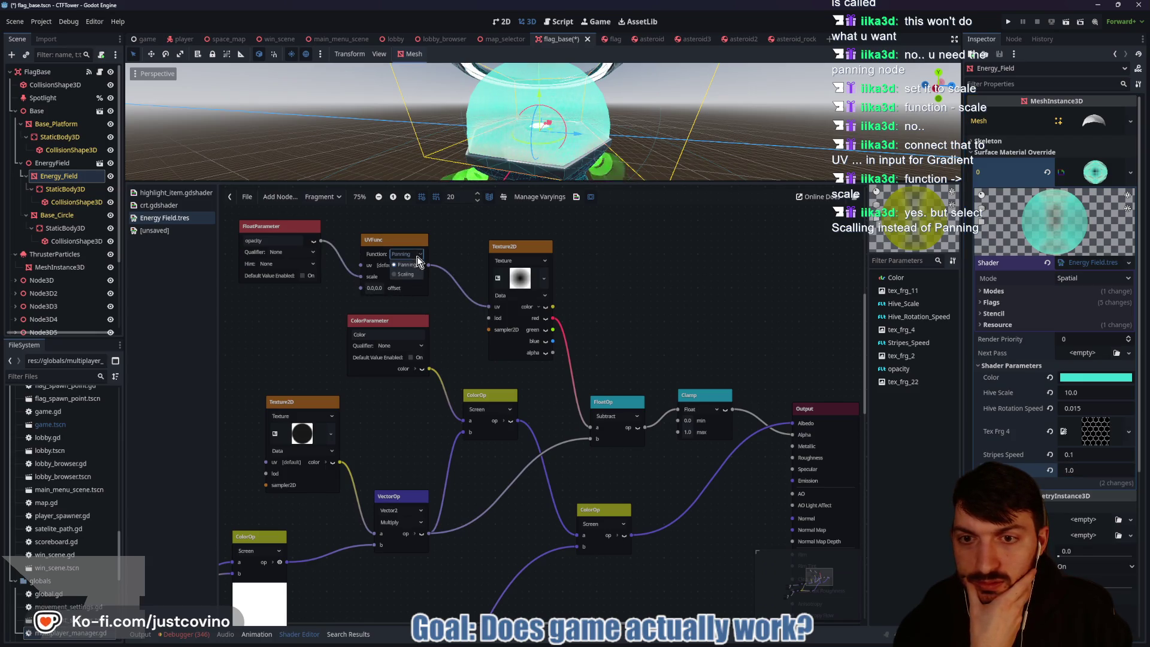
click(453, 294)
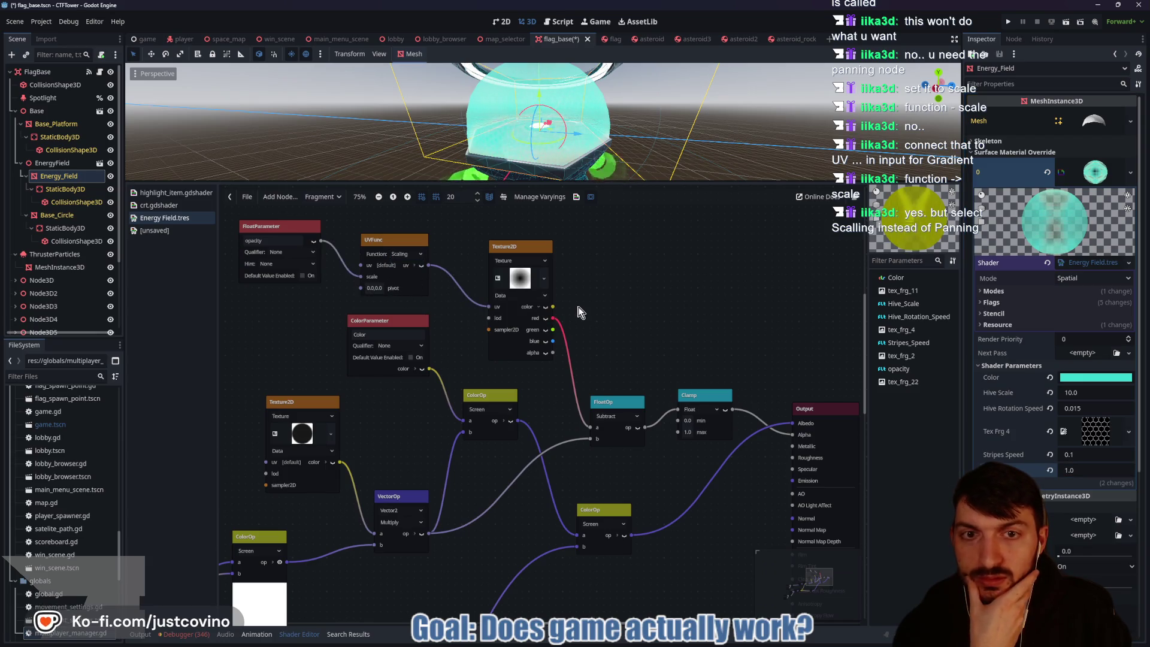
click(1097, 470)
text(-0.55)
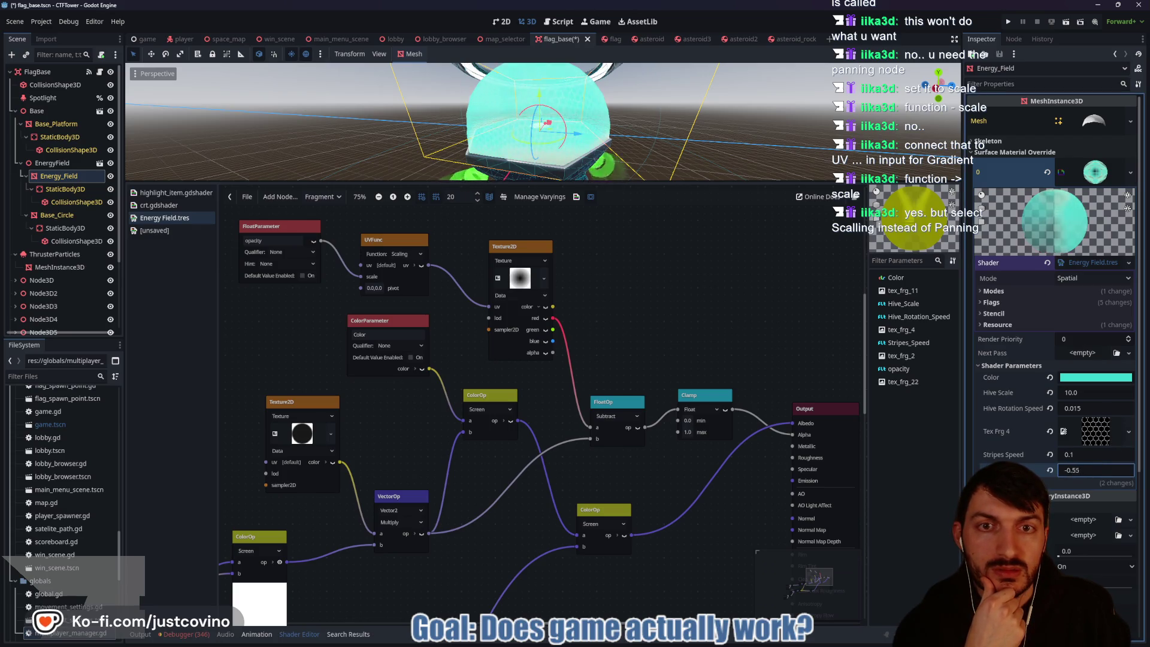
drag(1098, 470, 994, 469)
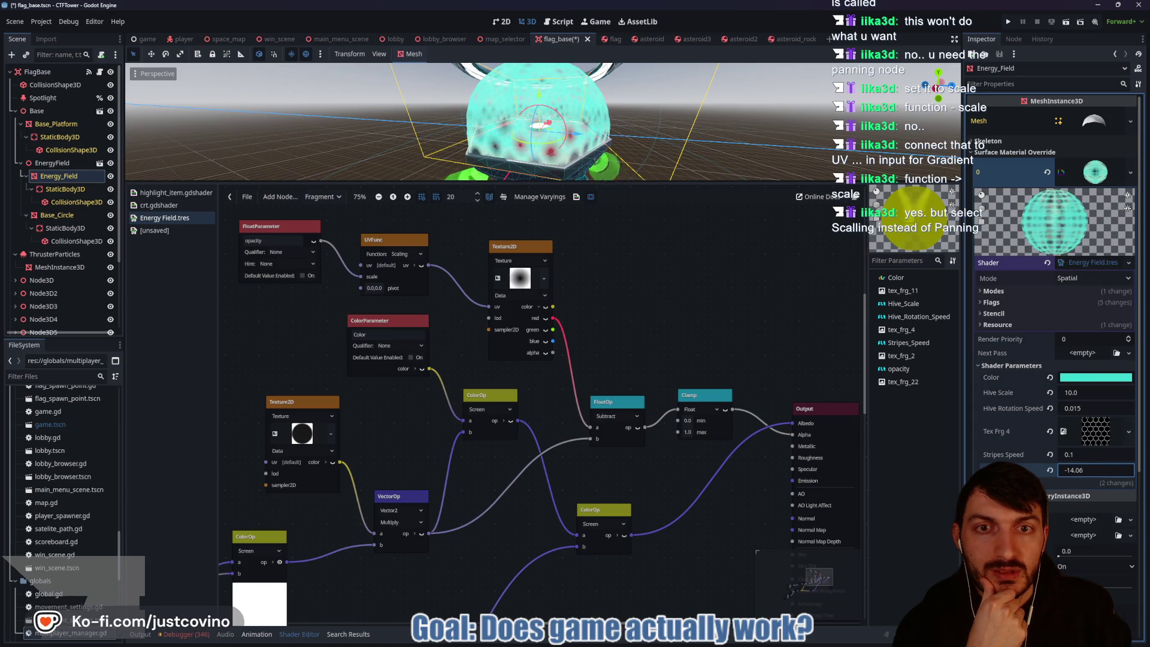
click(1100, 470)
text(1)
key(Return)
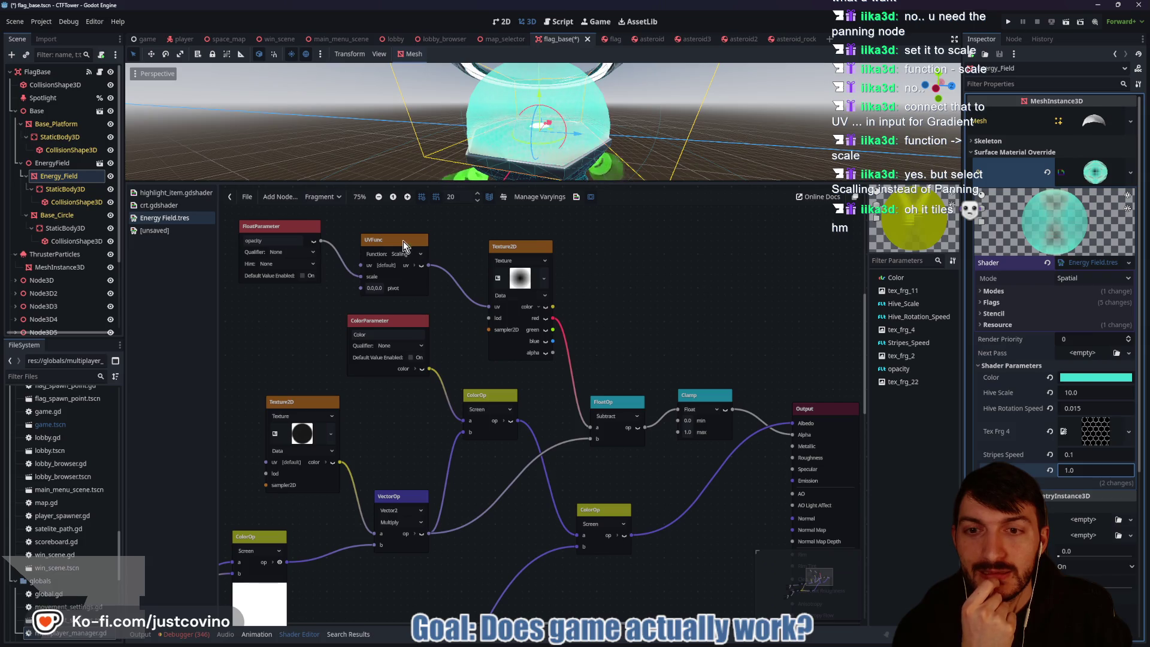
Step: Delete the Clamp node and connect the Subtract result directly to Alpha
drag(401, 238, 427, 233)
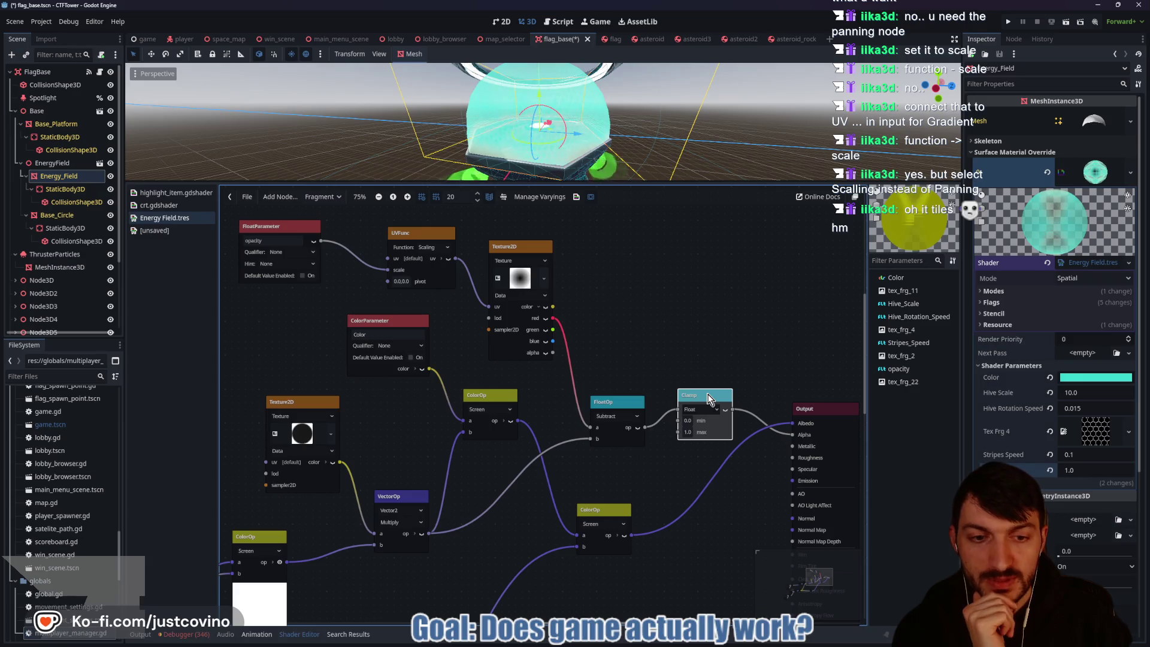
drag(709, 400, 706, 344)
key(Delete)
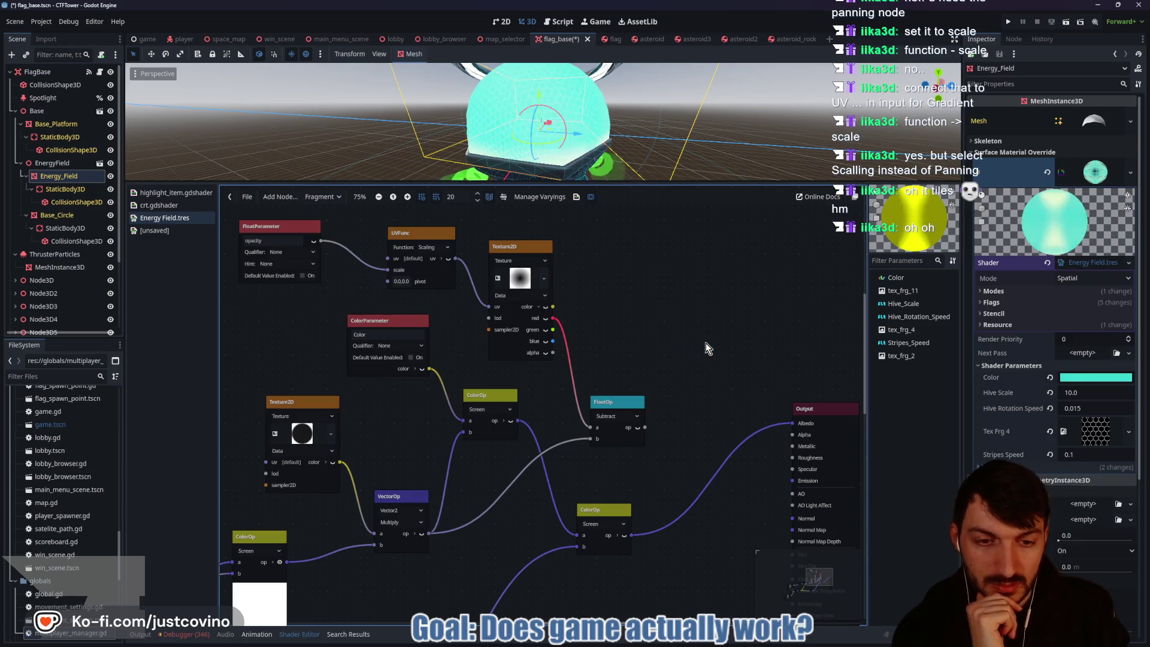
mouse_move(645, 426)
mouse_down()
mouse_move(797, 445)
mouse_move(793, 436)
mouse_up()
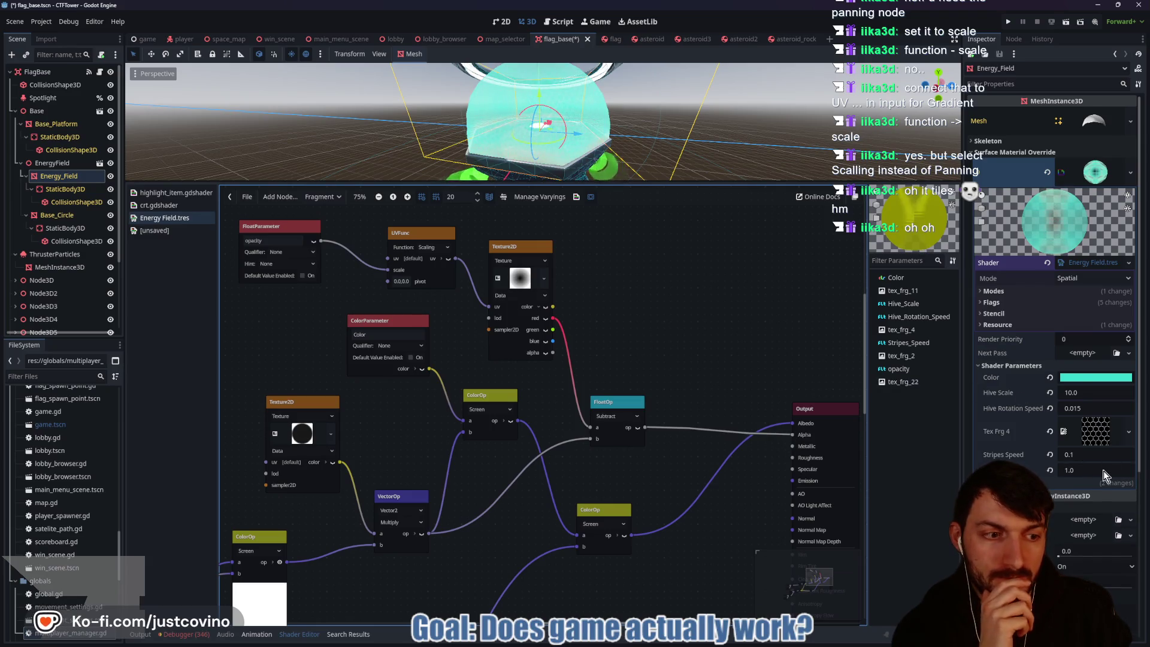
mouse_move(1105, 470)
mouse_down()
mouse_move(1078, 470)
mouse_move(1116, 476)
mouse_up()
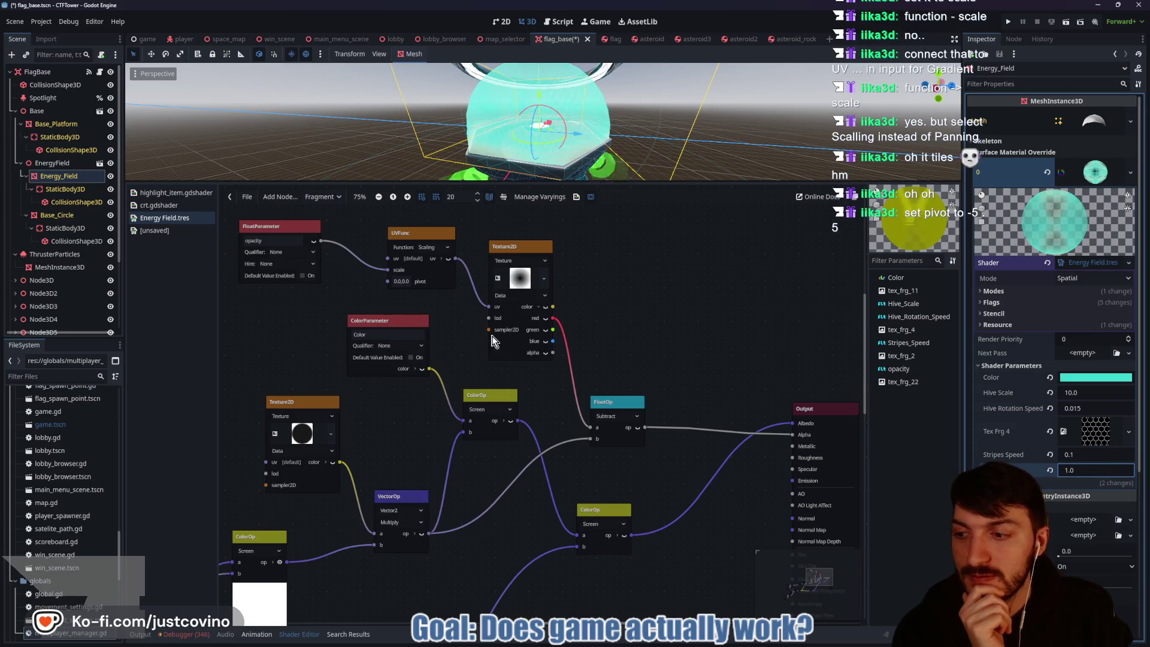
Step: Set the UV function's pivot to -5.0, 5.0
click(405, 284)
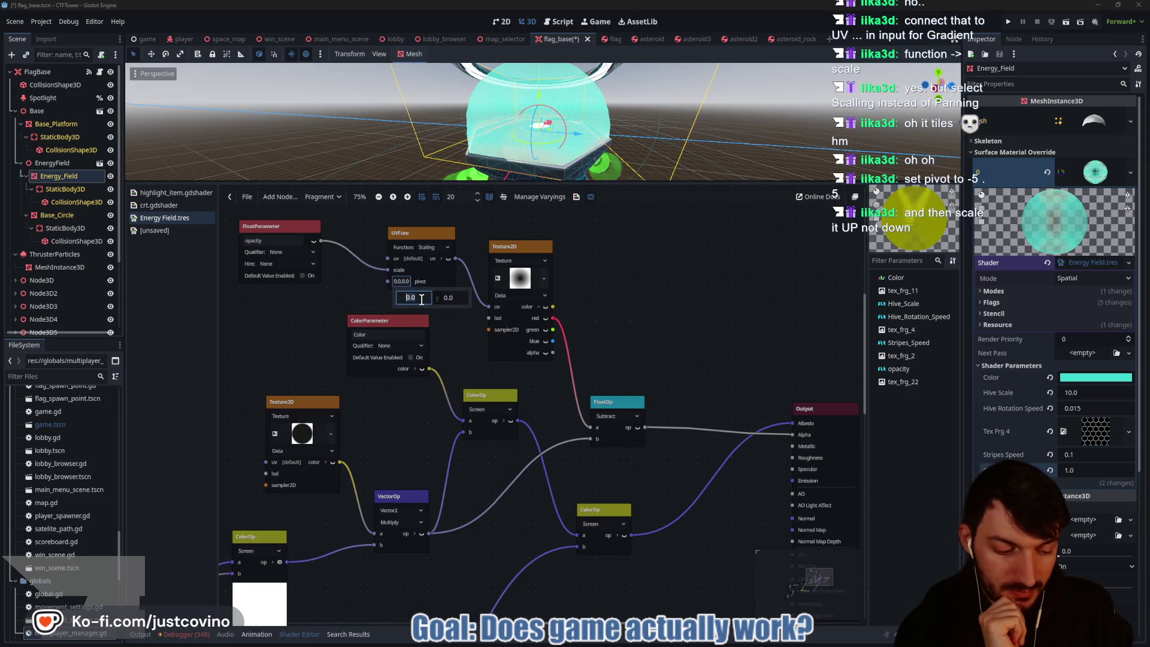
text(-5)
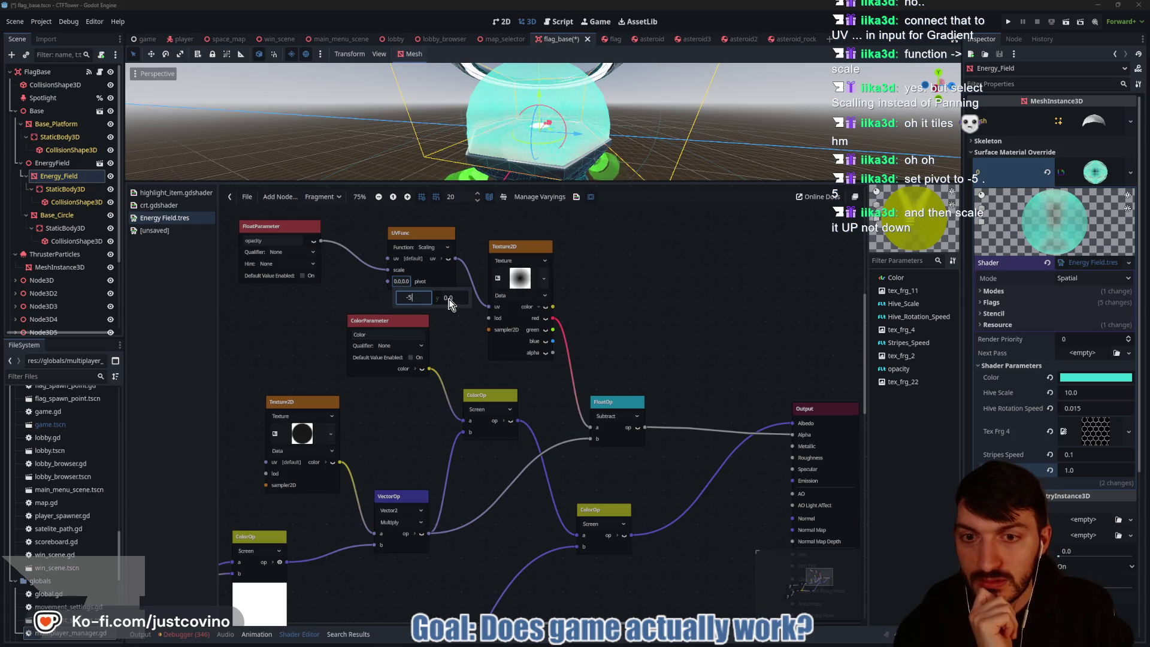
click(455, 299)
text(5)
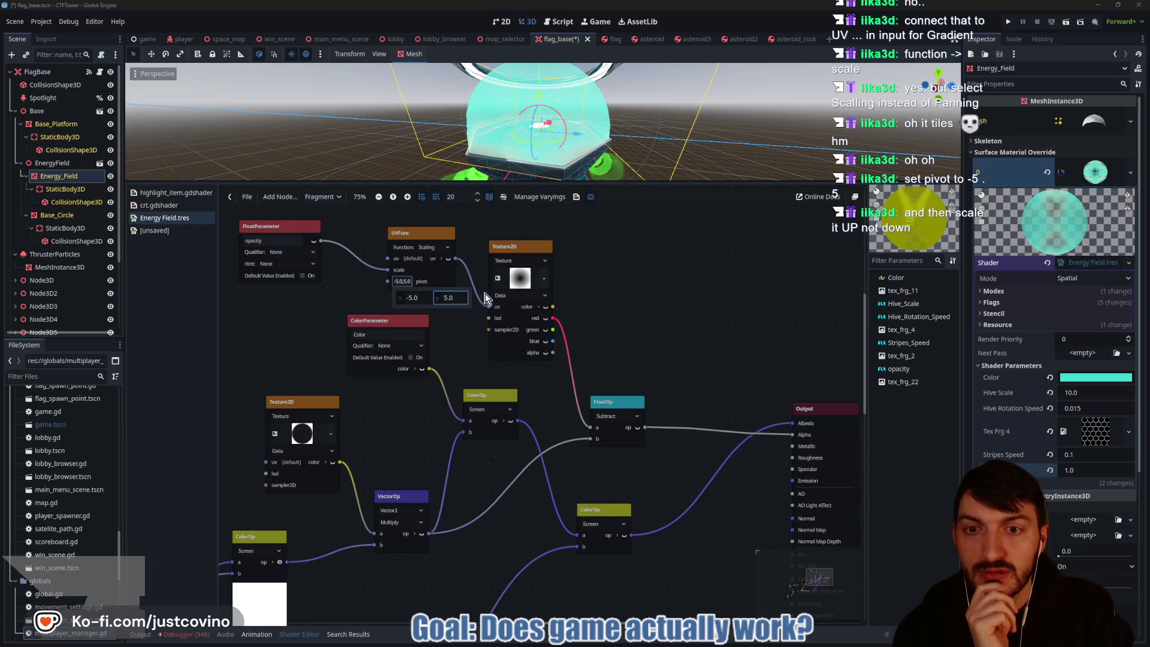
key(Return)
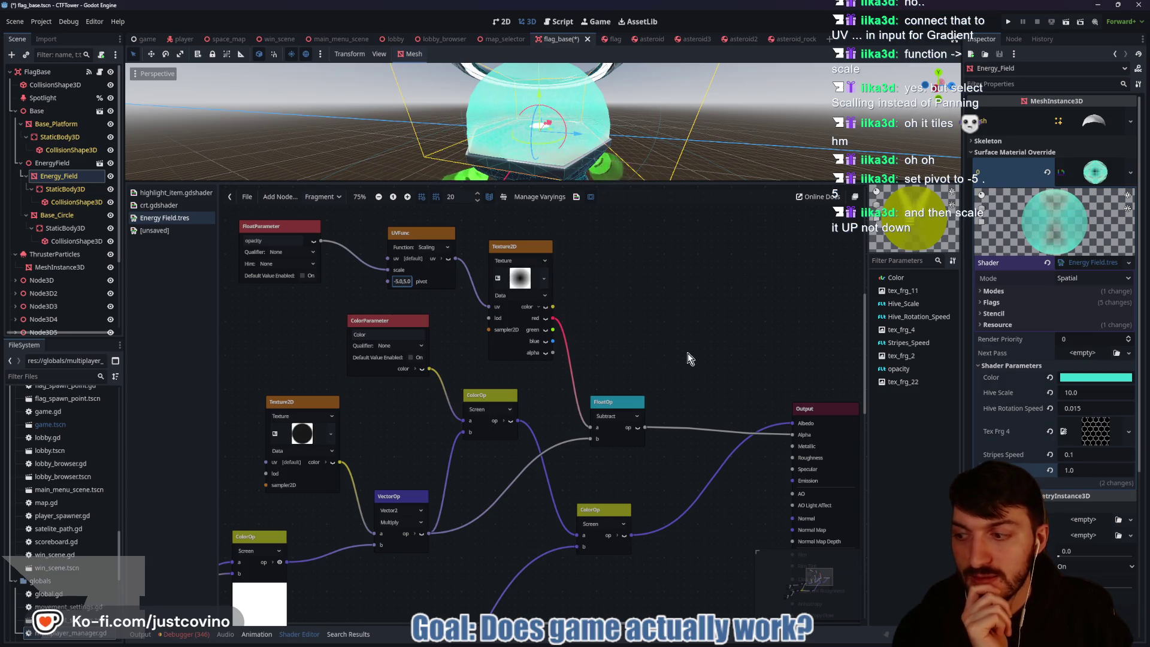
Step: Test opacity at 1.945, 6.795, 1.675, 0.51 and 0.3, then return it to 1.0
click(1072, 472)
text(1.945)
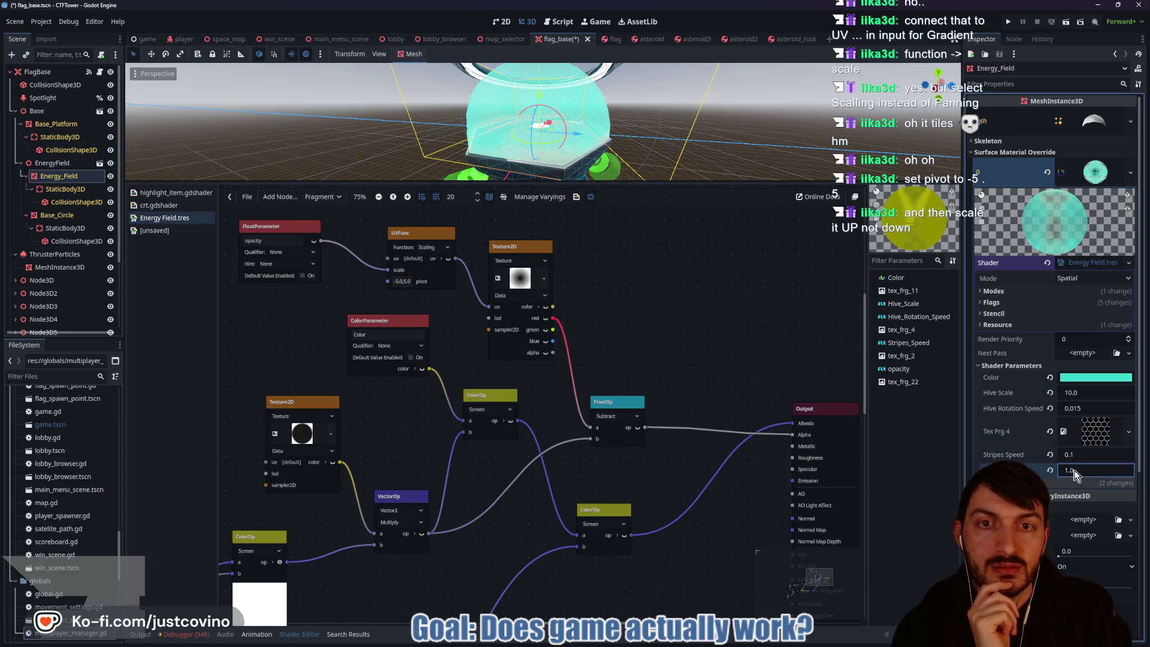
key(BackSpace)
key(BackSpace)
key(BackSpace)
text(6.795)
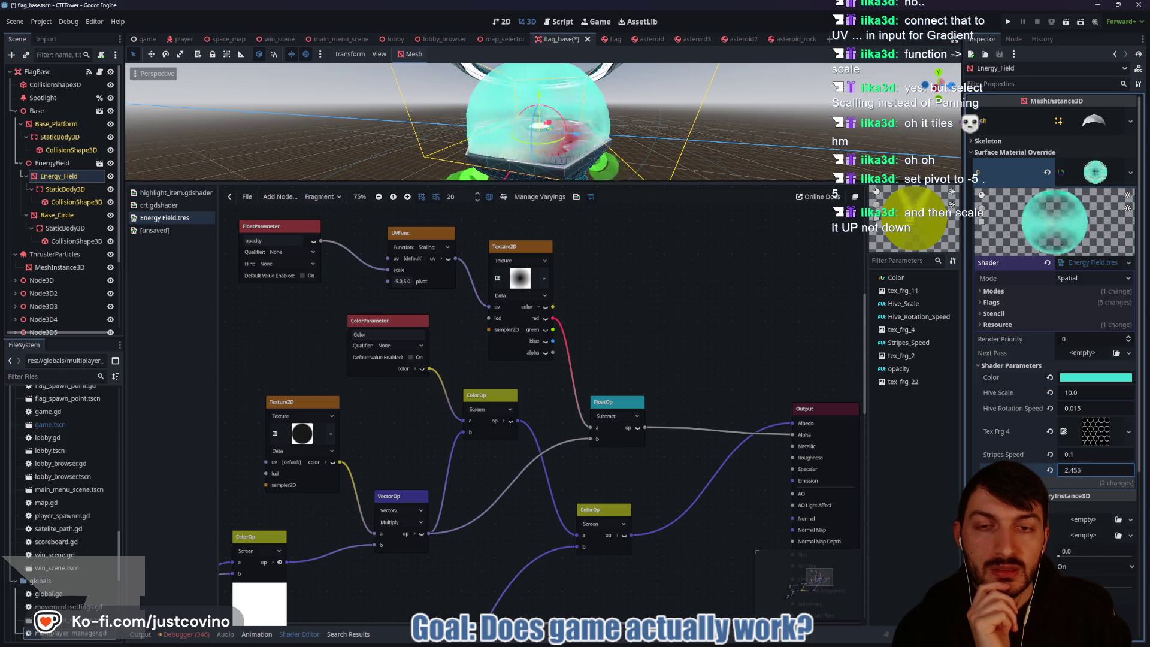
key(BackSpace)
key(BackSpace)
key(BackSpace)
text(1.675)
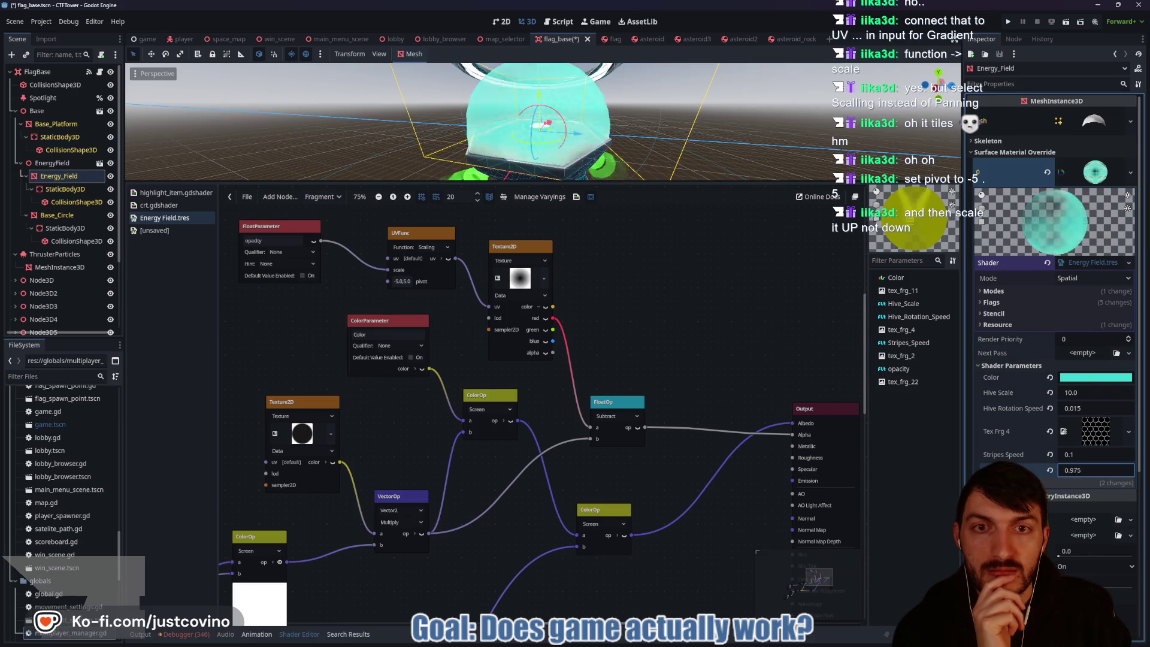
key(BackSpace)
key(BackSpace)
key(BackSpace)
text(0.51)
key(BackSpace)
key(BackSpace)
key(BackSpace)
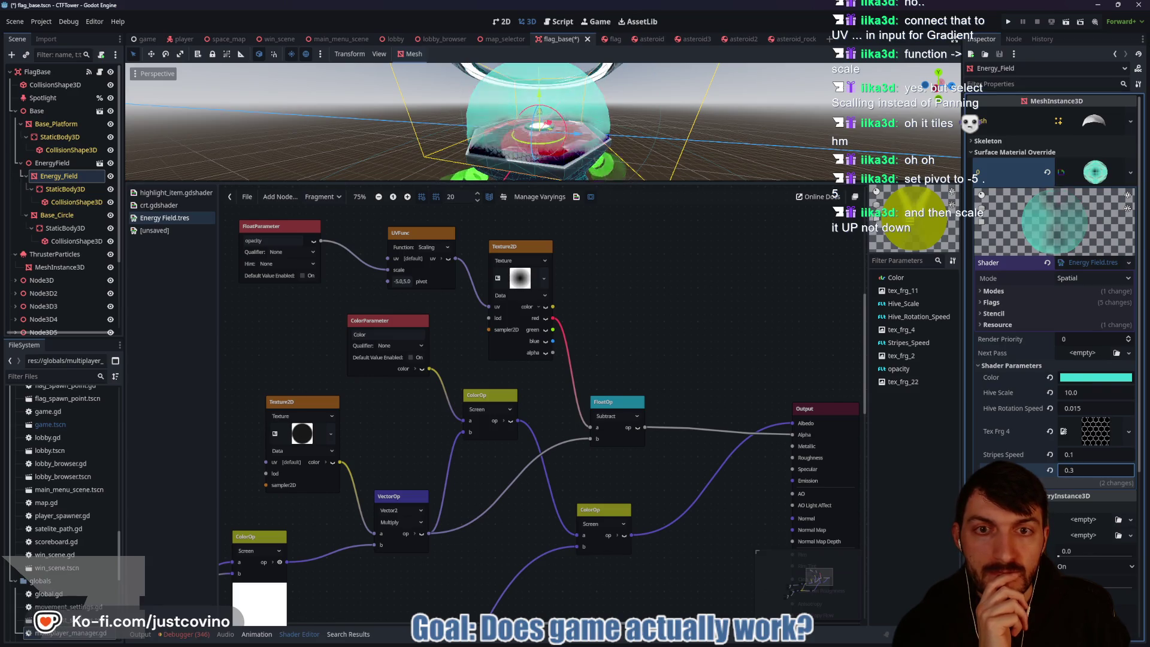
text(0.3)
key(BackSpace)
key(BackSpace)
key(BackSpace)
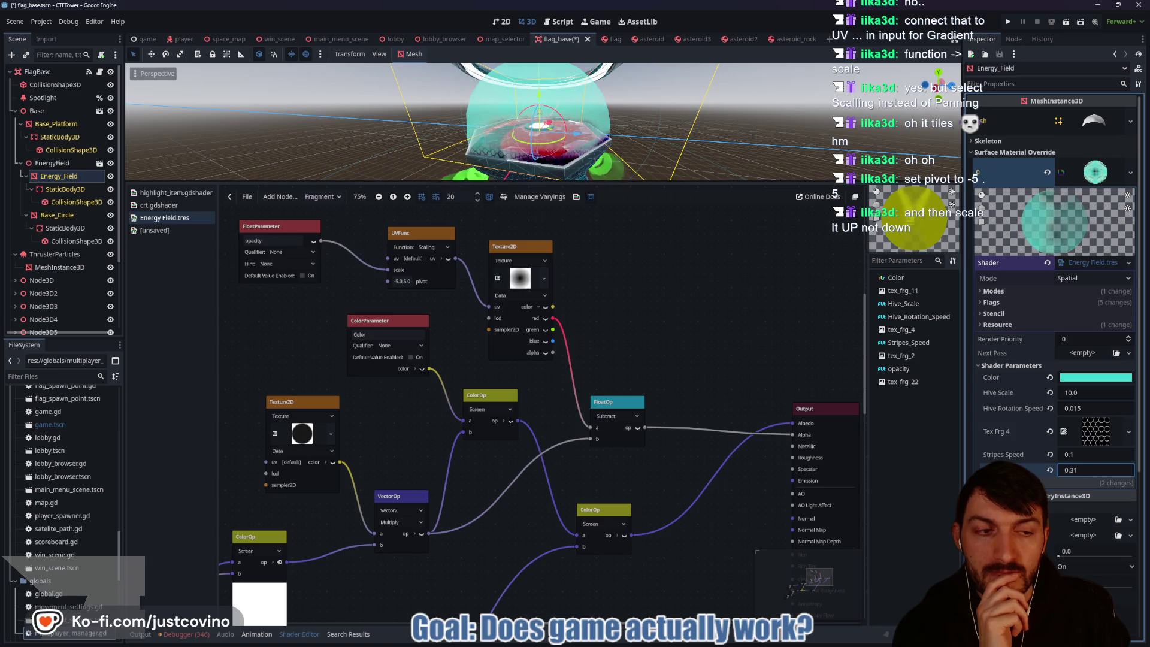
text(1.0)
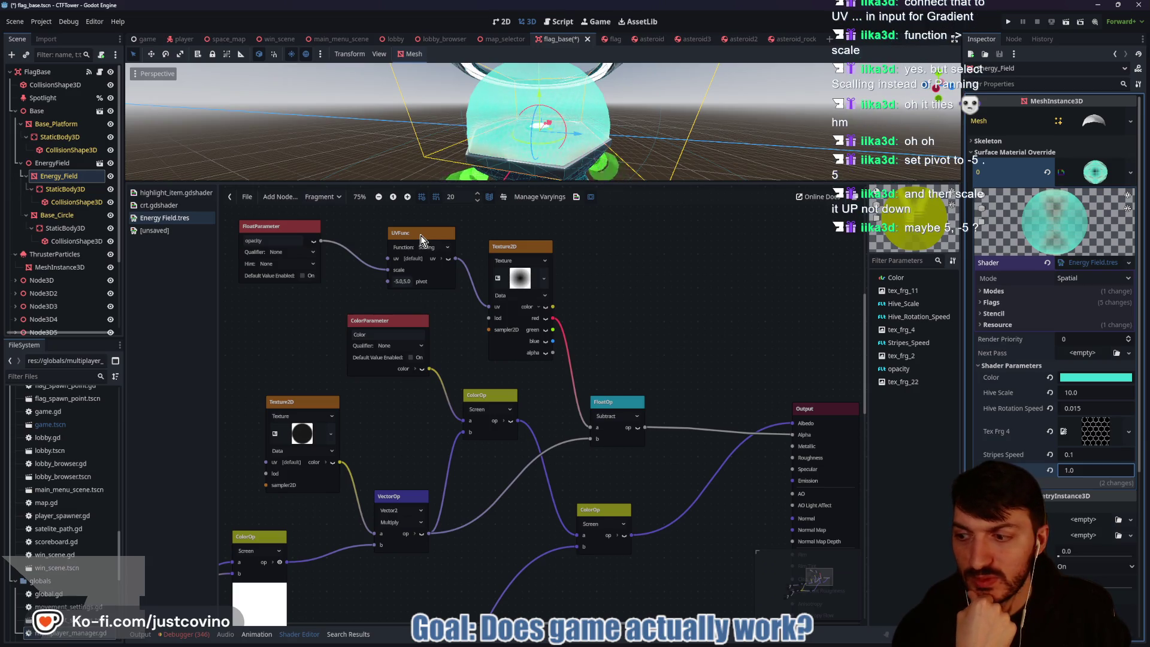
Step: Change the pivot to 5.0, -5.0 and scrub opacity to preview the dome
click(405, 283)
text(5)
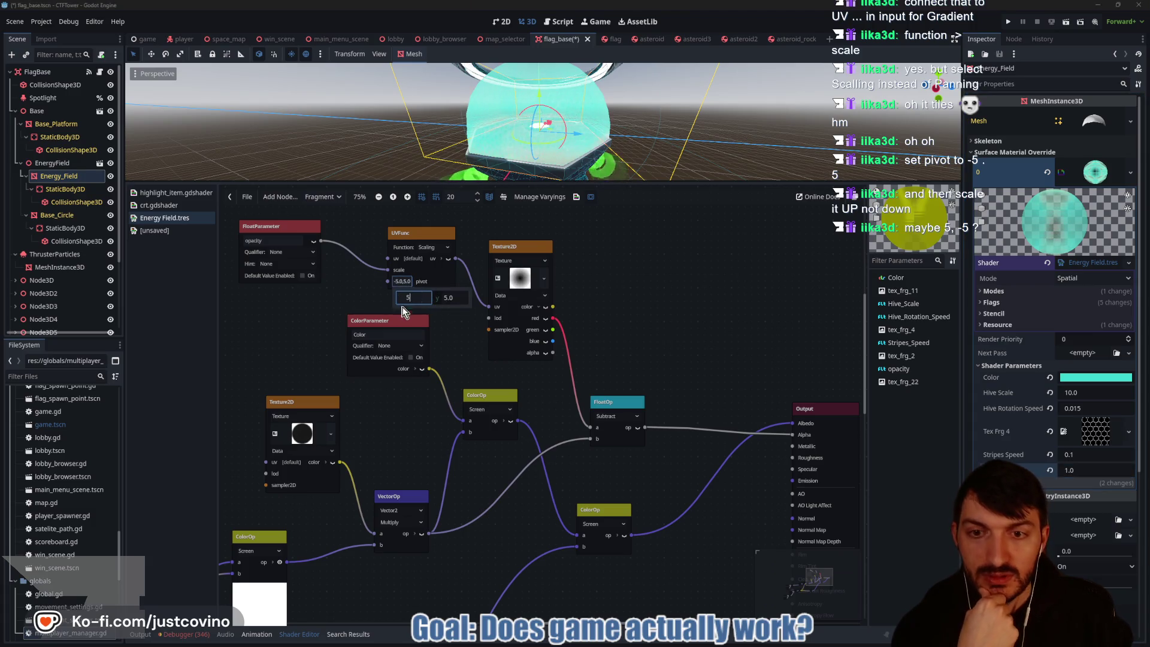
click(459, 298)
text(-5)
key(Return)
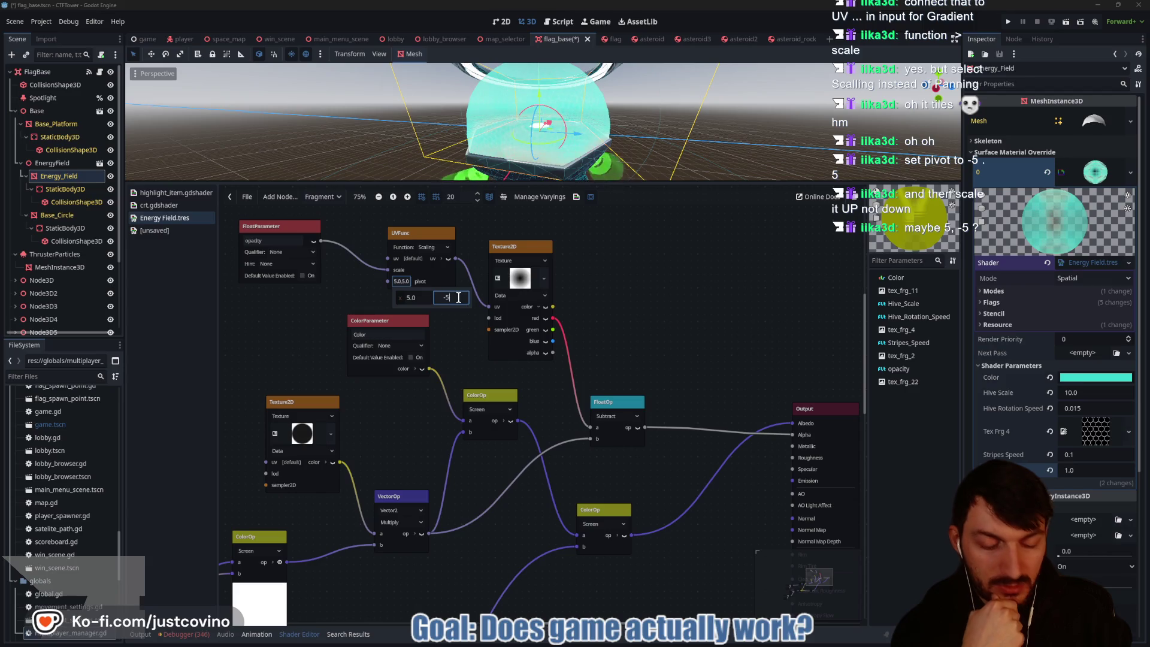
click(638, 288)
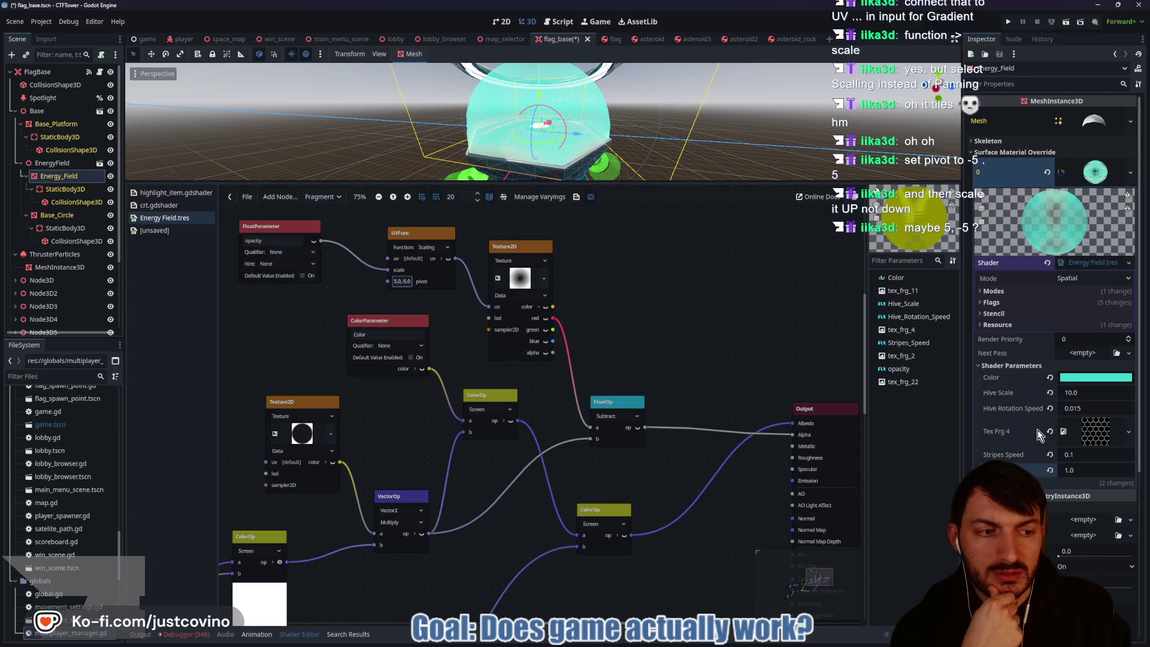
mouse_move(1107, 477)
mouse_down()
mouse_move(1076, 477)
mouse_move(1108, 478)
mouse_up()
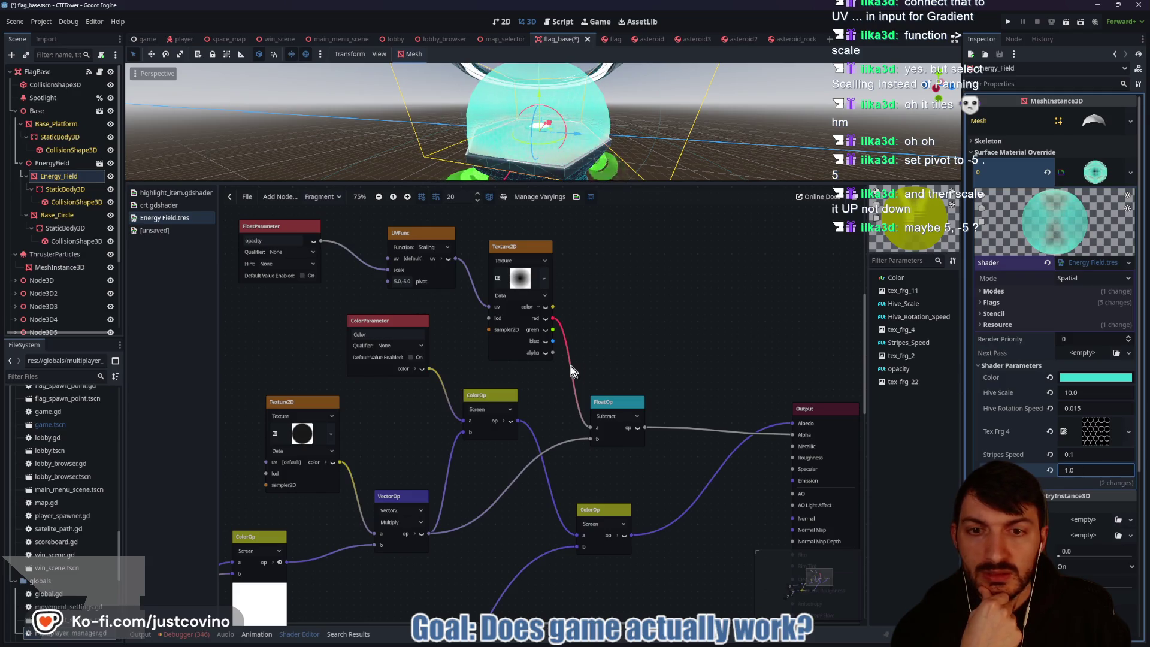
click(415, 238)
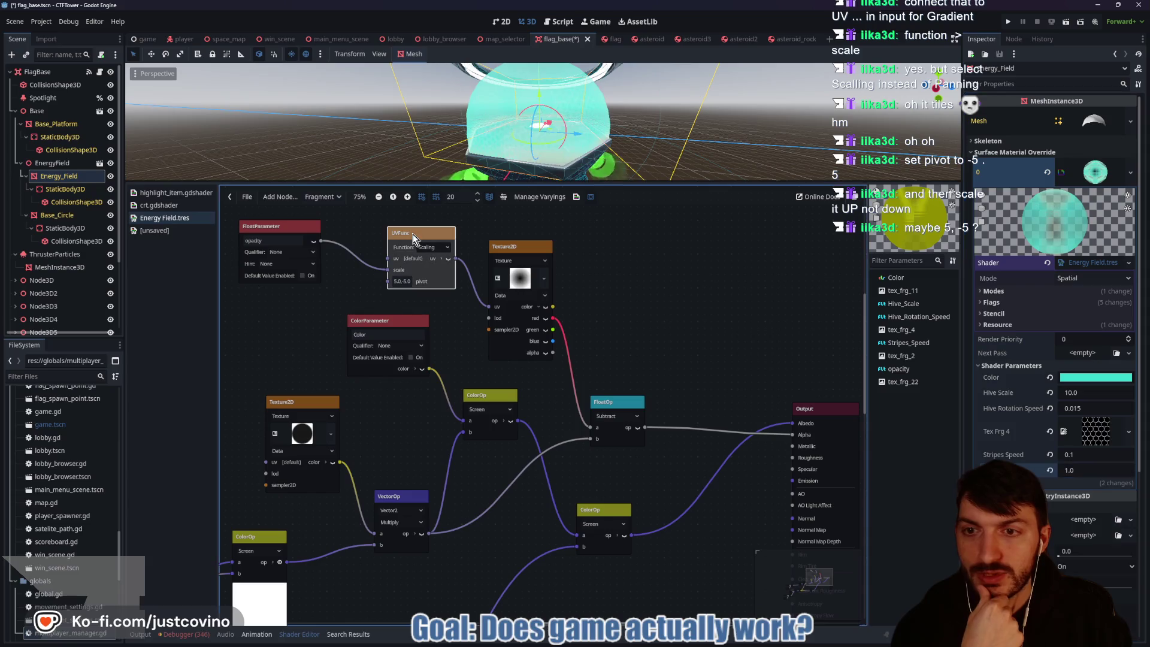
Step: Delete the UV function node and rearrange the opacity and Subtract nodes
key(Delete)
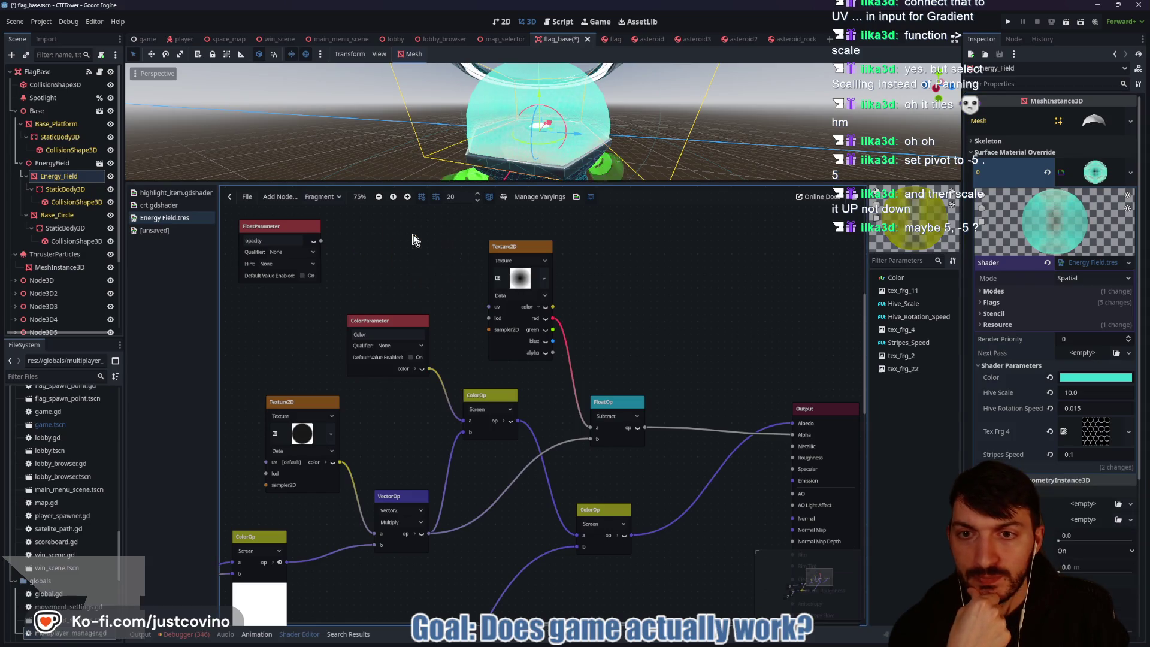
mouse_move(297, 236)
mouse_down()
mouse_move(694, 264)
mouse_move(674, 260)
mouse_up()
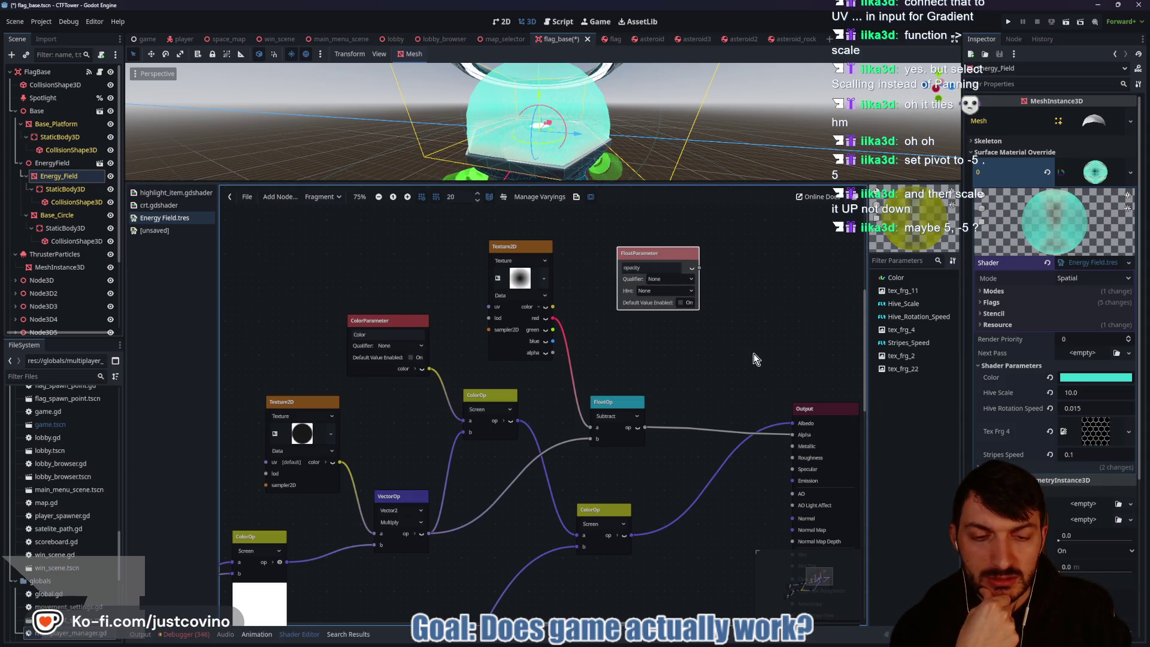
drag(754, 354, 634, 380)
drag(496, 421, 536, 414)
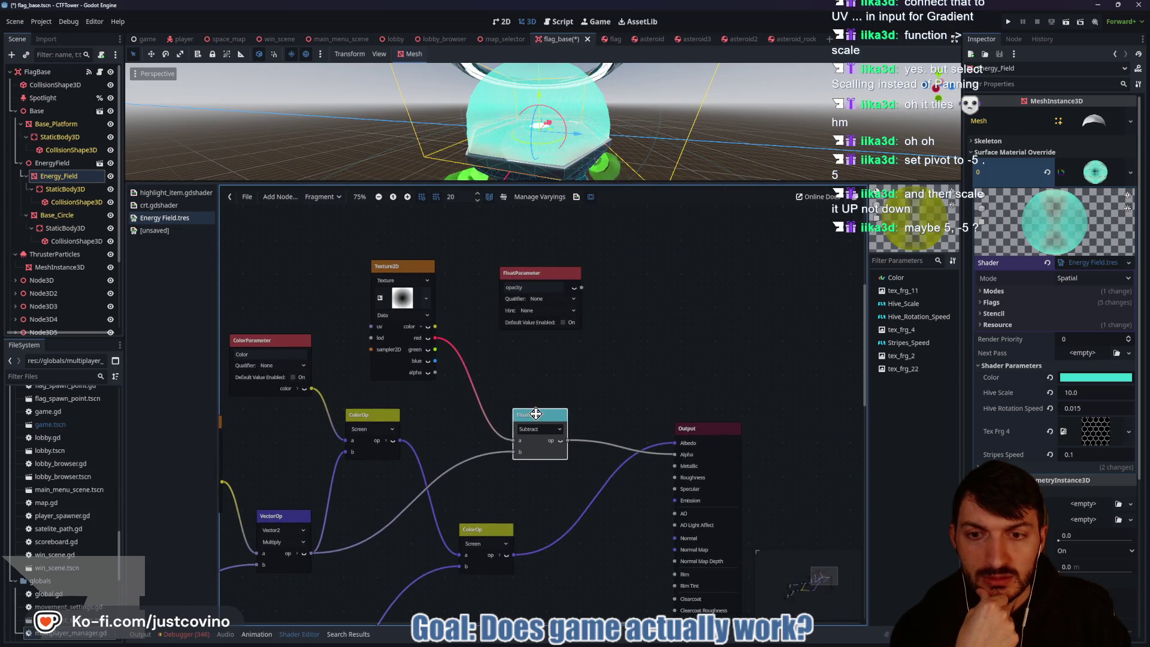
drag(527, 270, 506, 263)
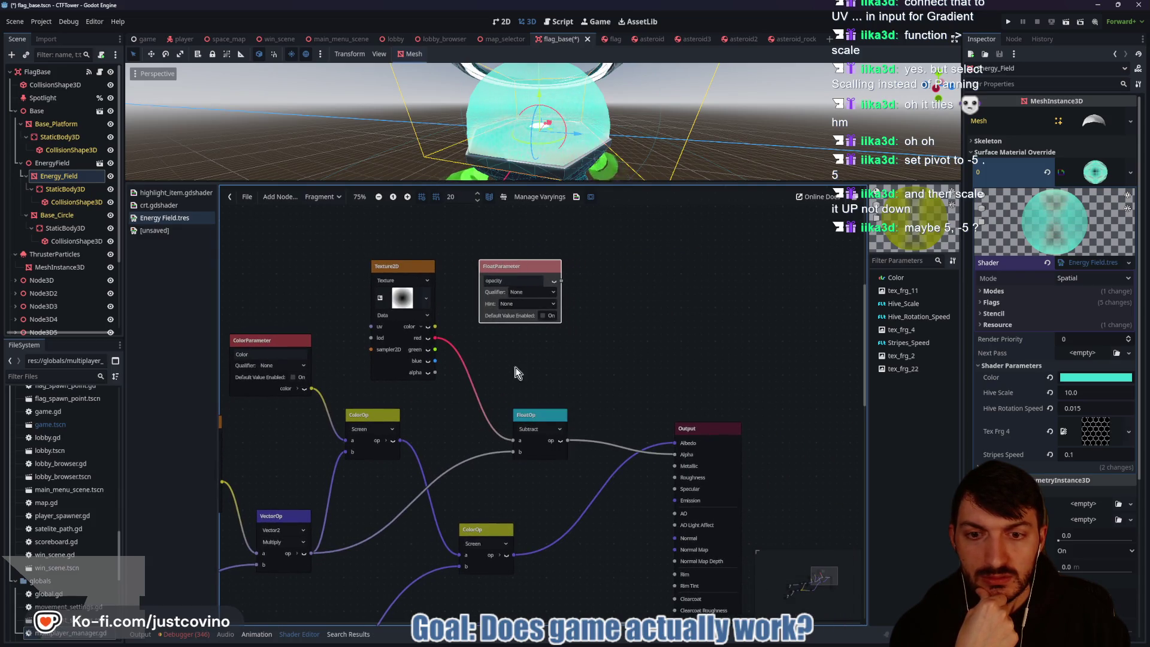
Step: Move the gradient's black stop inward to enlarge its dark centre
click(381, 295)
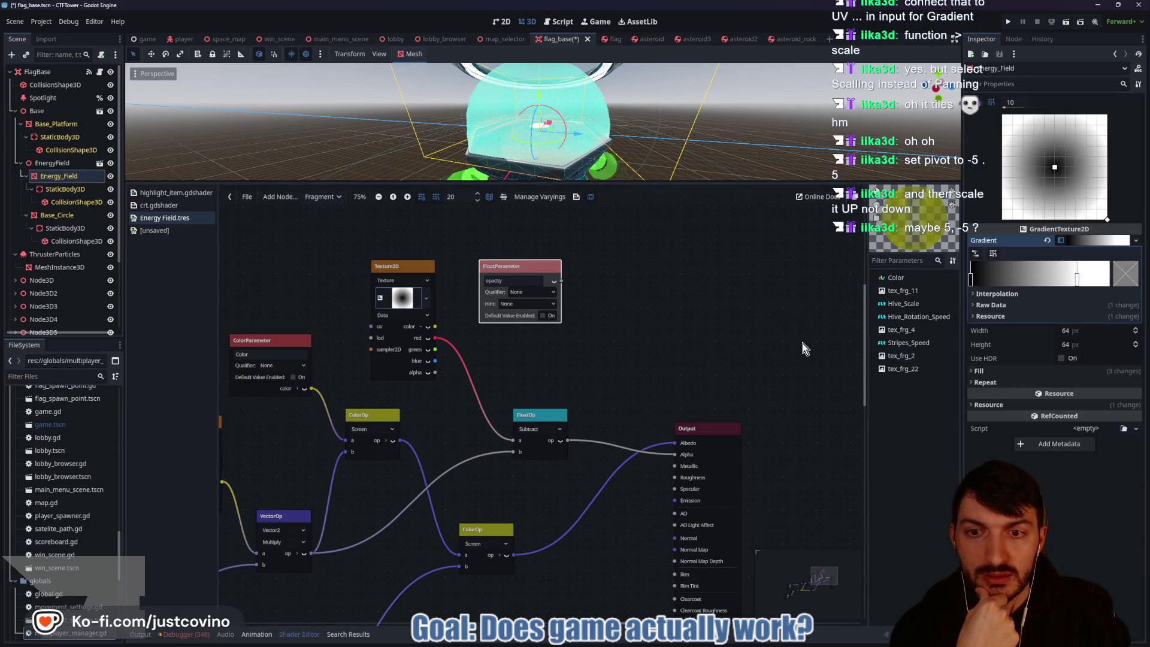
mouse_move(971, 282)
mouse_down()
mouse_move(1064, 286)
mouse_move(971, 285)
mouse_up()
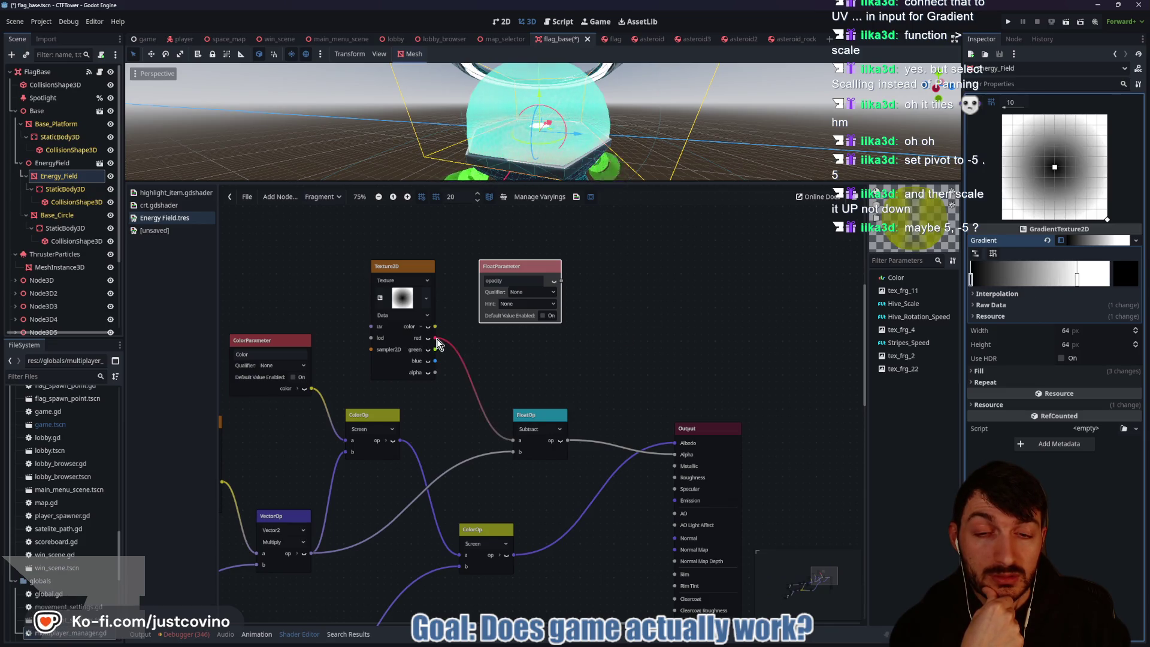
mouse_move(434, 339)
mouse_down()
mouse_move(447, 365)
mouse_move(449, 336)
mouse_move(514, 440)
mouse_up()
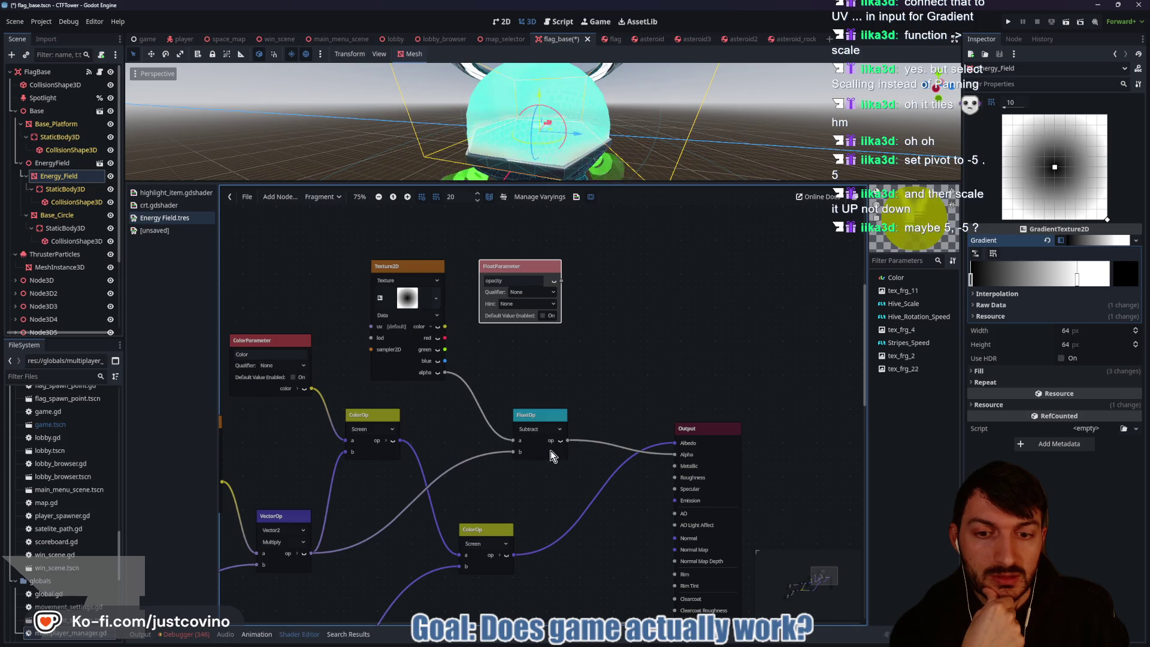
mouse_move(972, 279)
mouse_down()
mouse_move(1016, 286)
mouse_move(987, 289)
mouse_up()
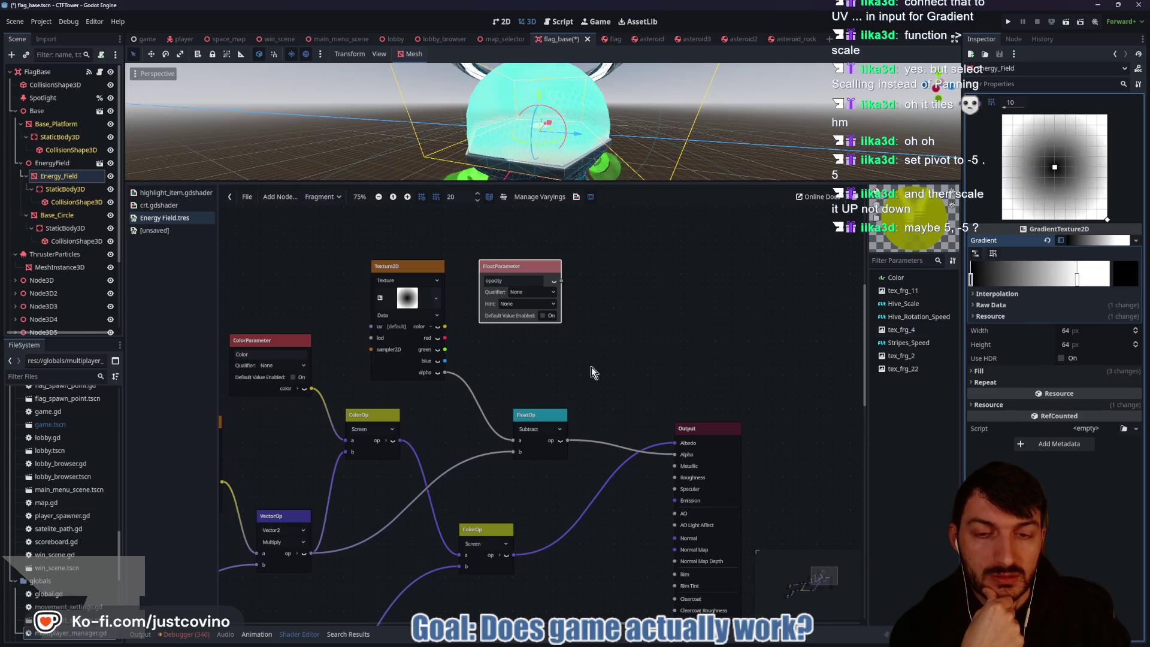
mouse_move(518, 443)
mouse_down()
mouse_move(473, 395)
mouse_move(453, 335)
mouse_move(465, 346)
mouse_move(446, 327)
mouse_move(513, 441)
mouse_up()
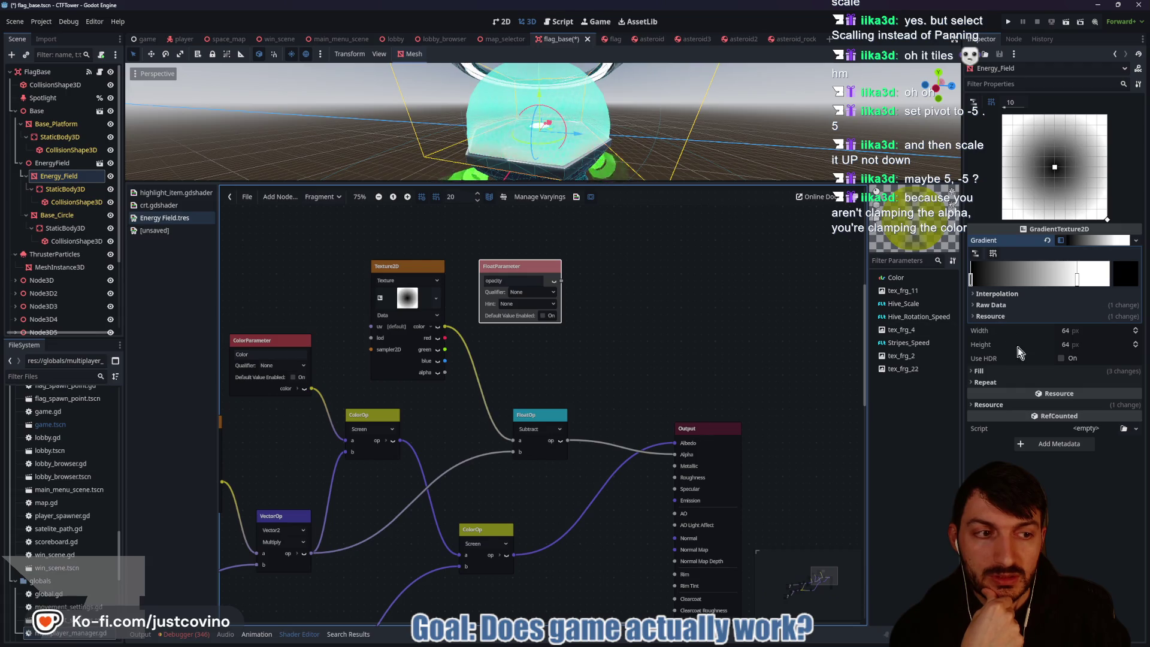
mouse_move(972, 279)
mouse_down()
mouse_move(1072, 282)
mouse_move(972, 281)
mouse_up()
mouse_move(450, 334)
mouse_down()
mouse_move(513, 442)
mouse_move(483, 411)
mouse_up()
click(558, 326)
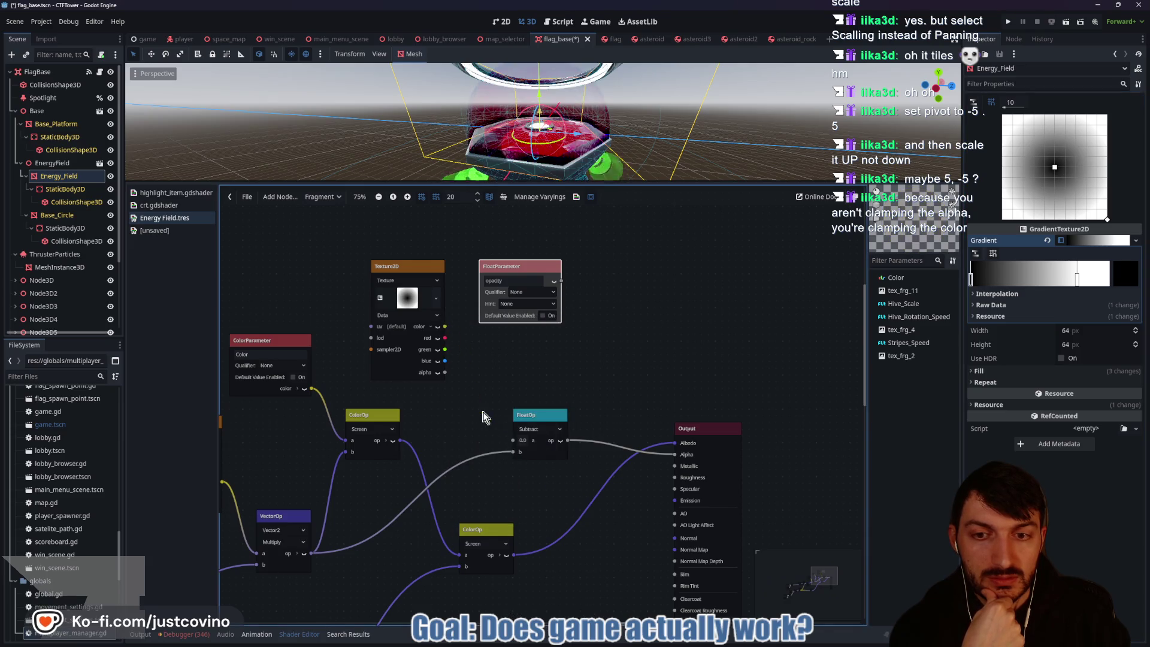
Step: Feed the texture's red channel into Subtract's a input and begin a node search from Subtract's output
mouse_move(445, 338)
mouse_down()
mouse_move(480, 418)
mouse_move(512, 443)
mouse_up()
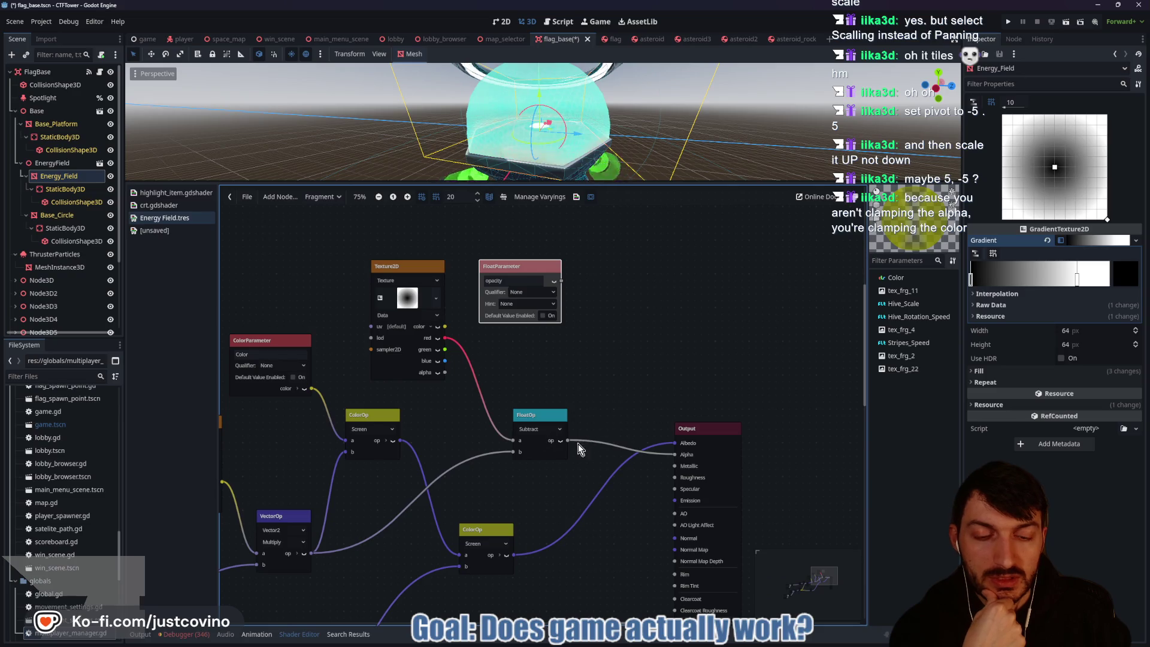
drag(591, 417, 596, 414)
text(uvpan)
key(ctrl+a)
Step: Add a float Clamp (0.0–1.0) after the Subtract node
text(cla)
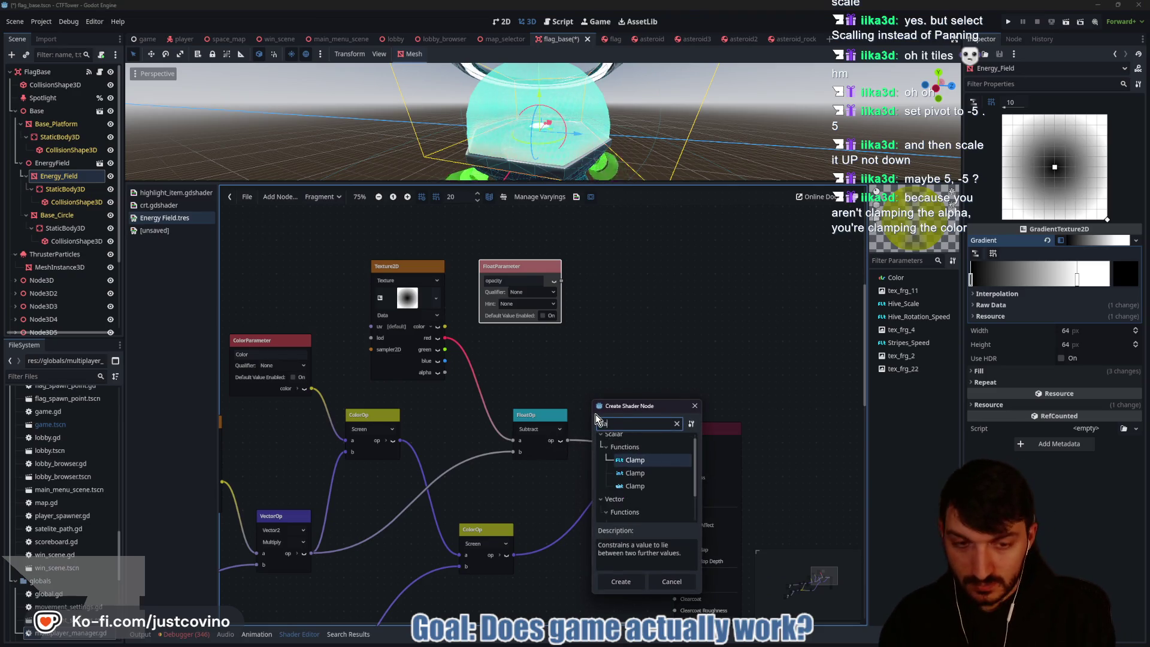
key(Return)
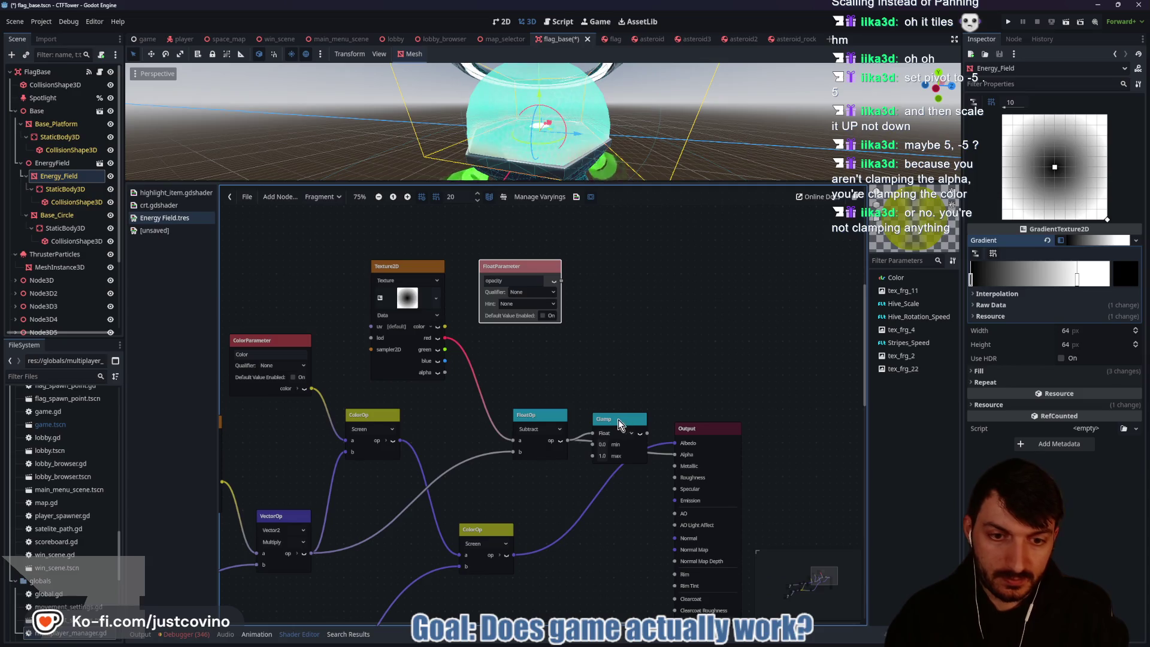
drag(618, 419, 613, 427)
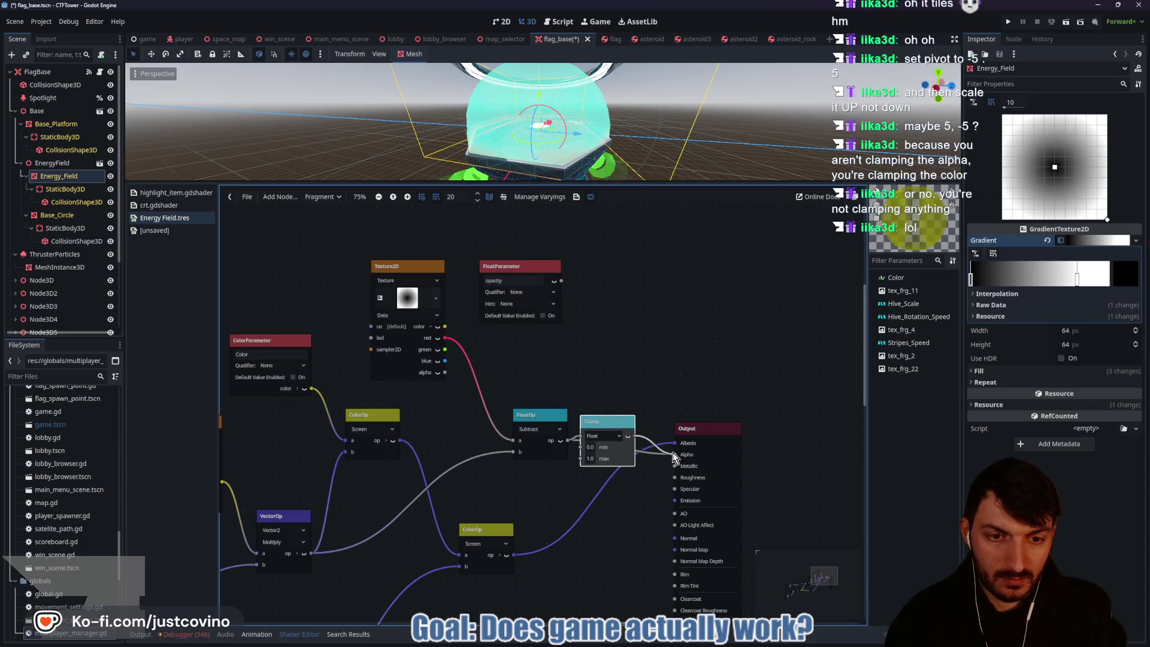
click(650, 470)
Step: Move the Subtract, Clamp, Texture2D and opacity nodes into a tidier layout
mouse_move(522, 384)
mouse_down()
mouse_move(635, 464)
mouse_move(587, 426)
mouse_up()
click(633, 383)
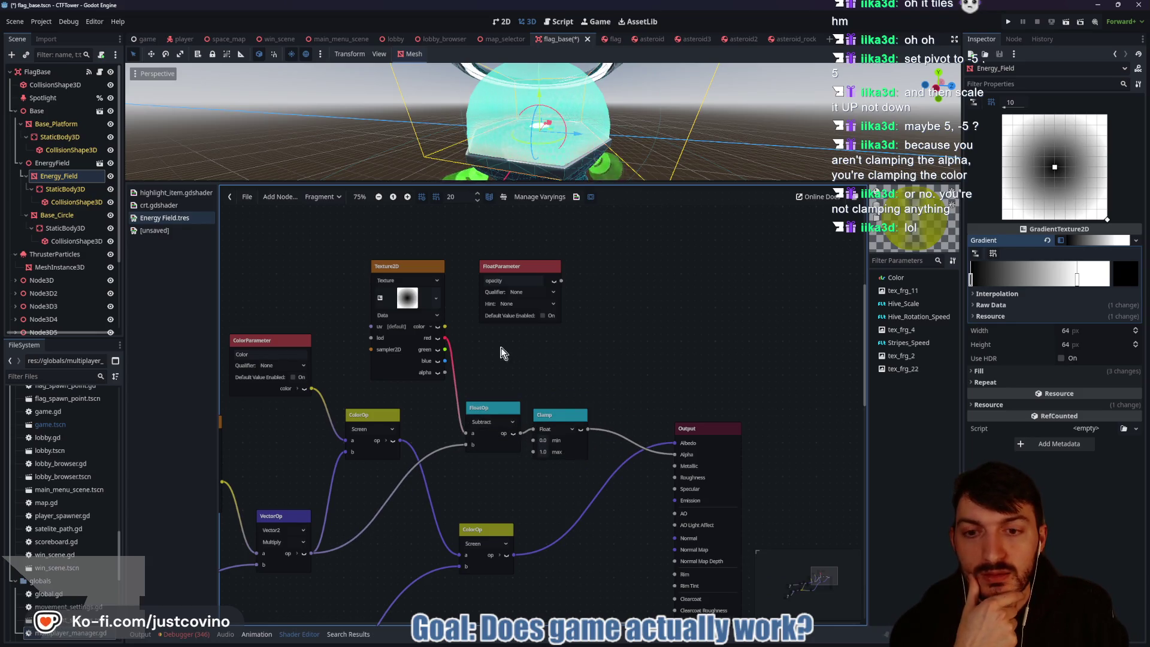
drag(506, 360, 583, 349)
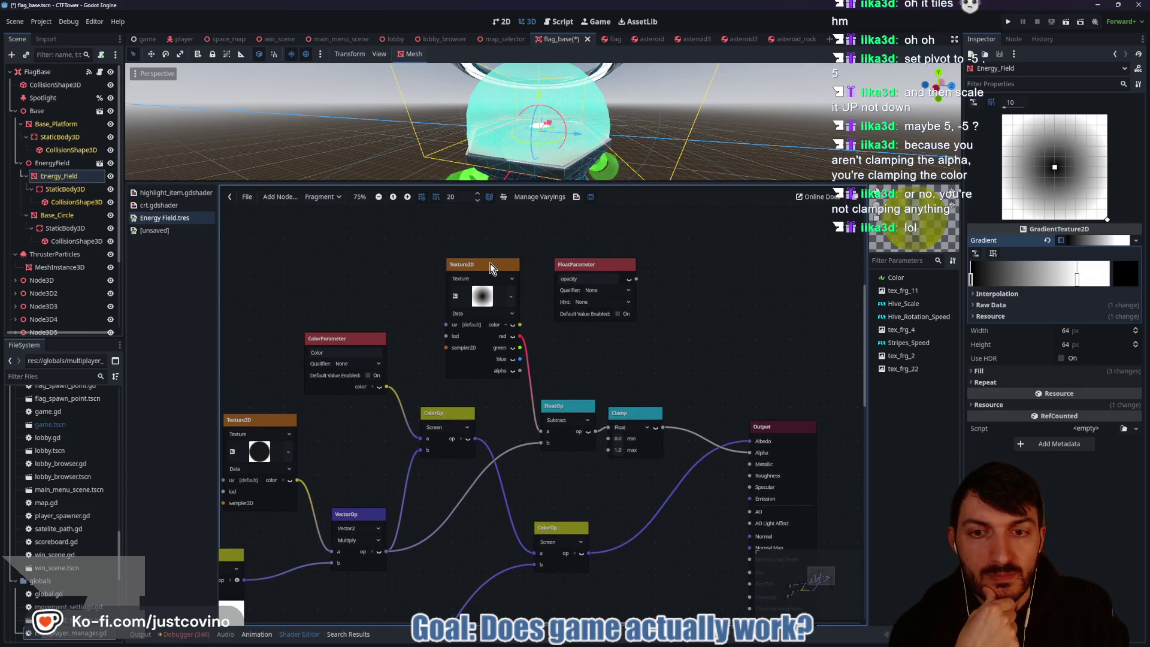
drag(490, 268, 466, 247)
drag(597, 265, 575, 244)
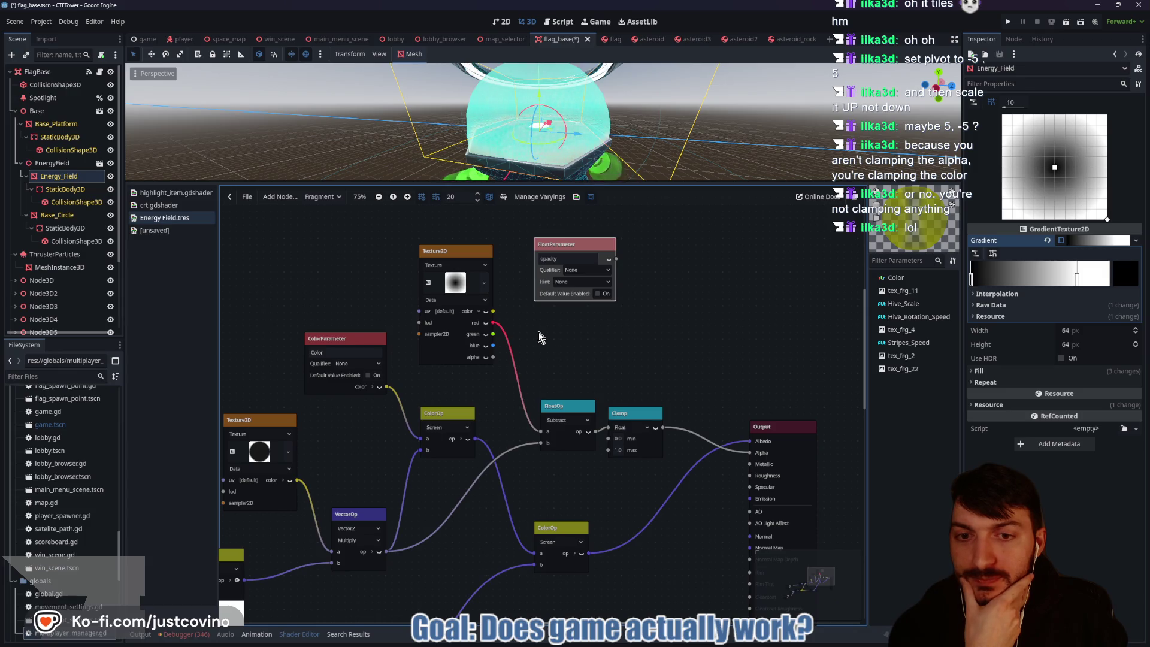
right_click(541, 331)
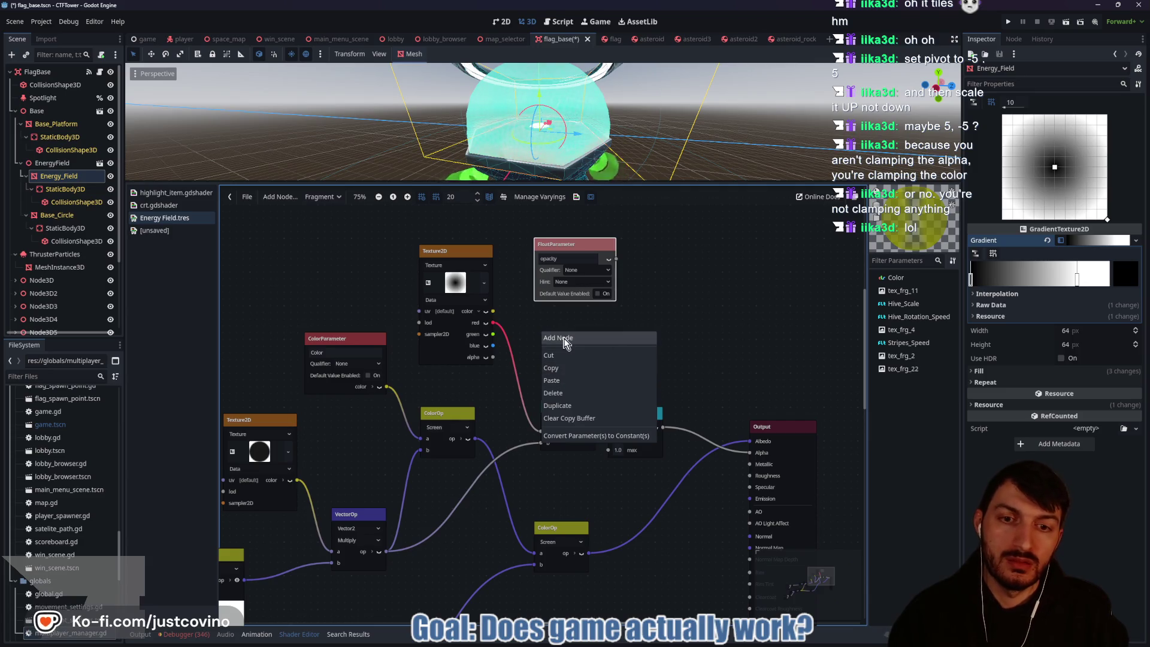
Step: Add a Vector3 Divide operation node using the vecop search
click(558, 338)
text(clamp)
key(ctrl+a)
text(vec)
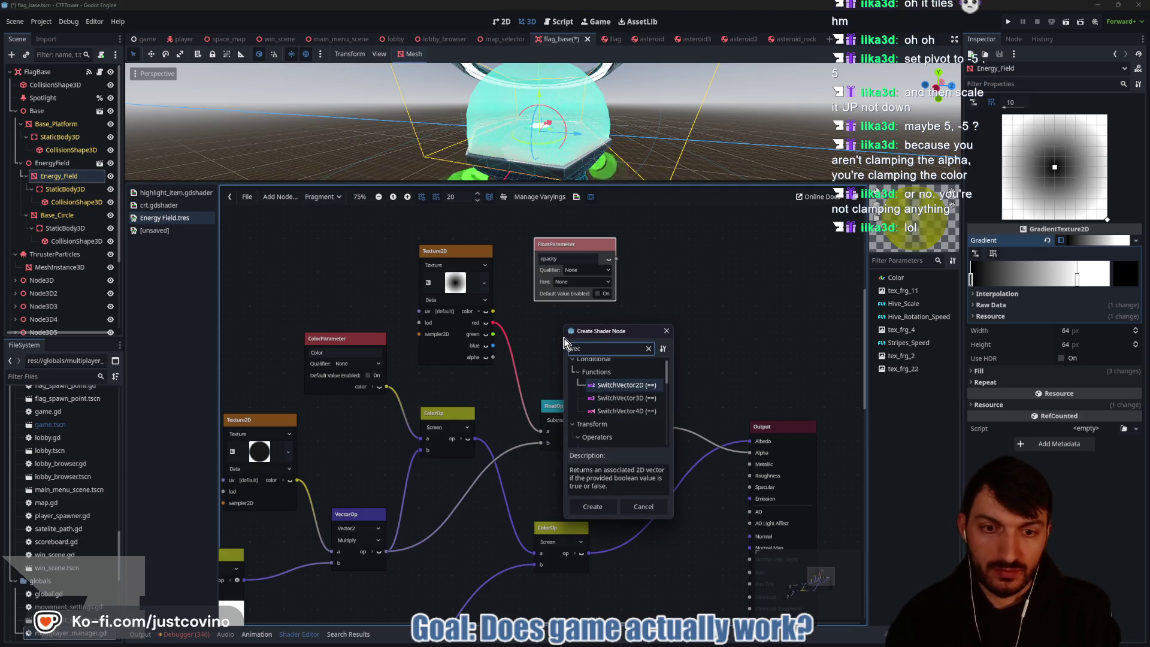
text(op)
key(BackSpace)
text(t)
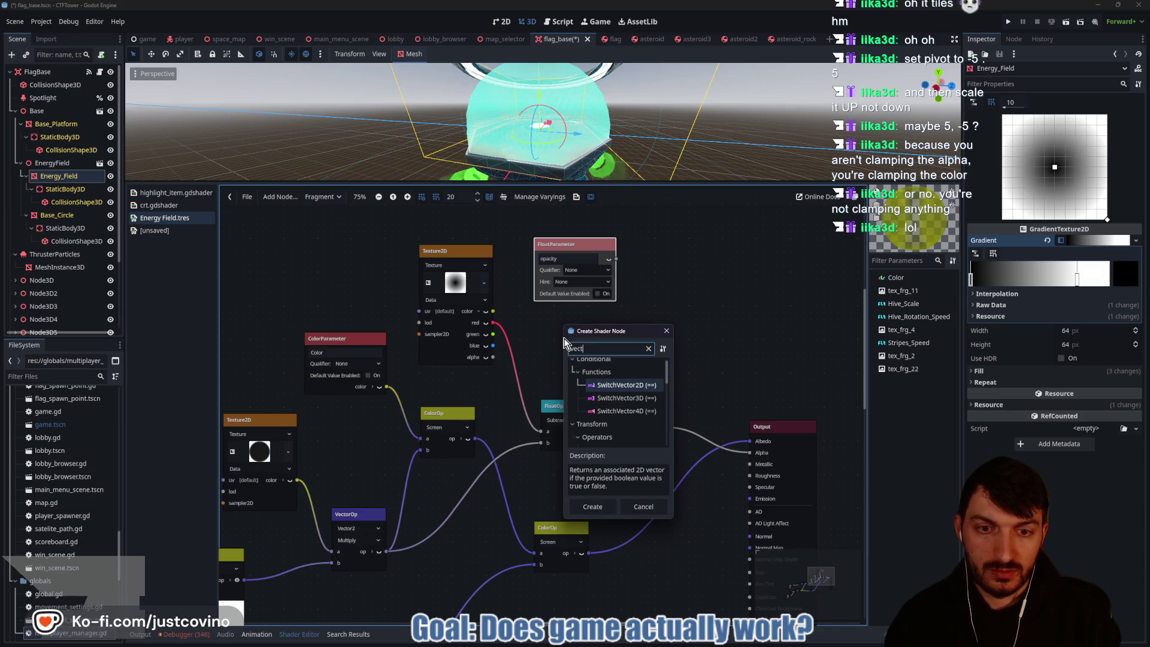
text(or2)
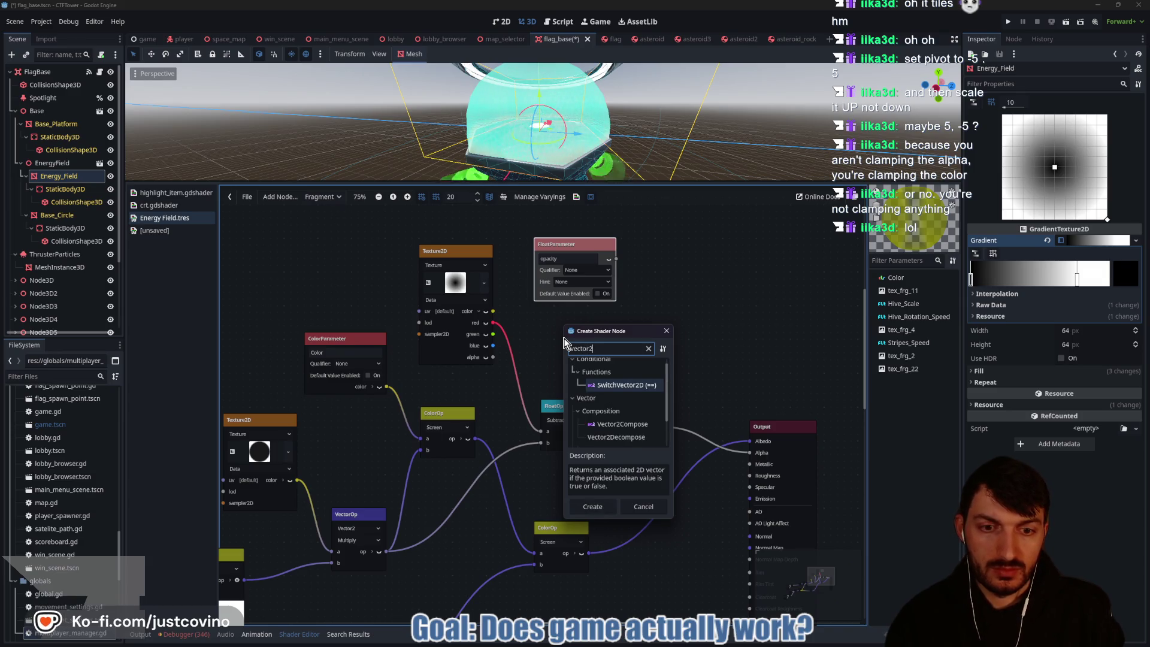
scroll(633, 390, down, 2)
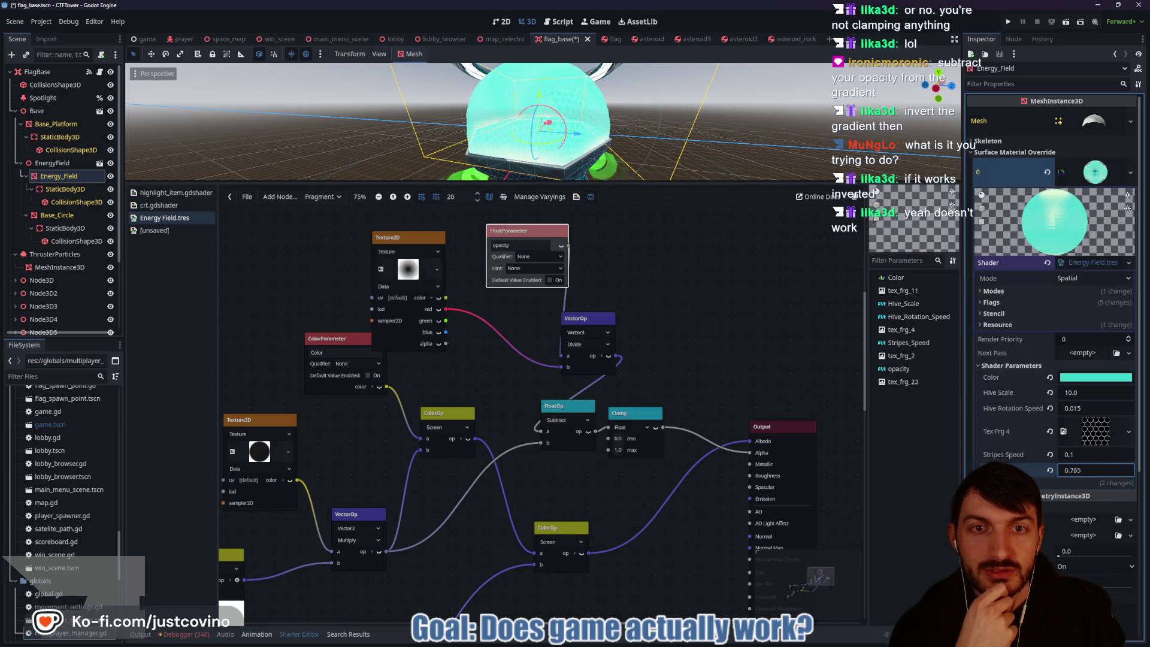
Step: Set the Clamp minimum to -5.0 and test opacity values between 0.04 and -0.01
drag(1095, 470, 1077, 470)
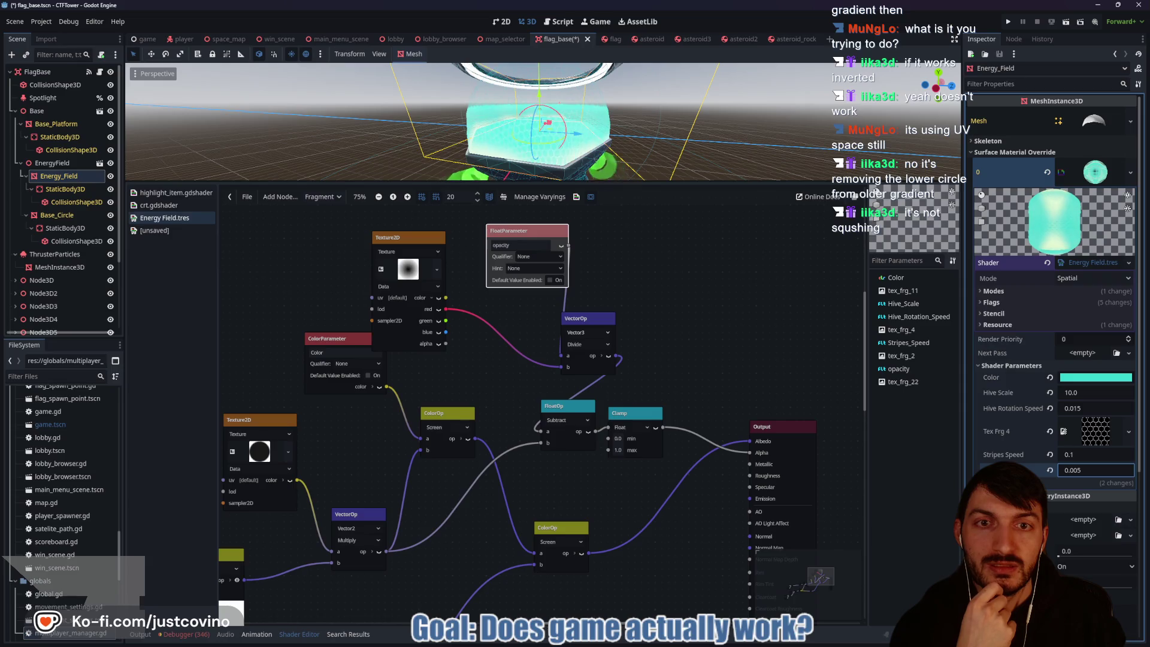
drag(1077, 469, 1085, 470)
text(0.2)
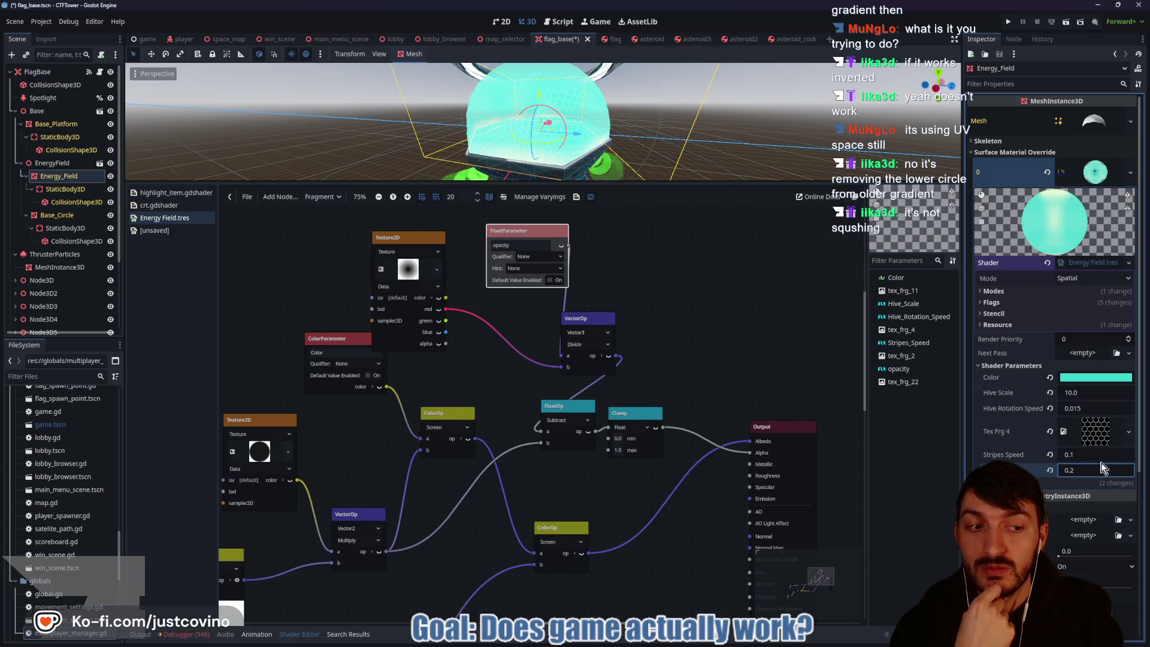
click(620, 440)
text(-5)
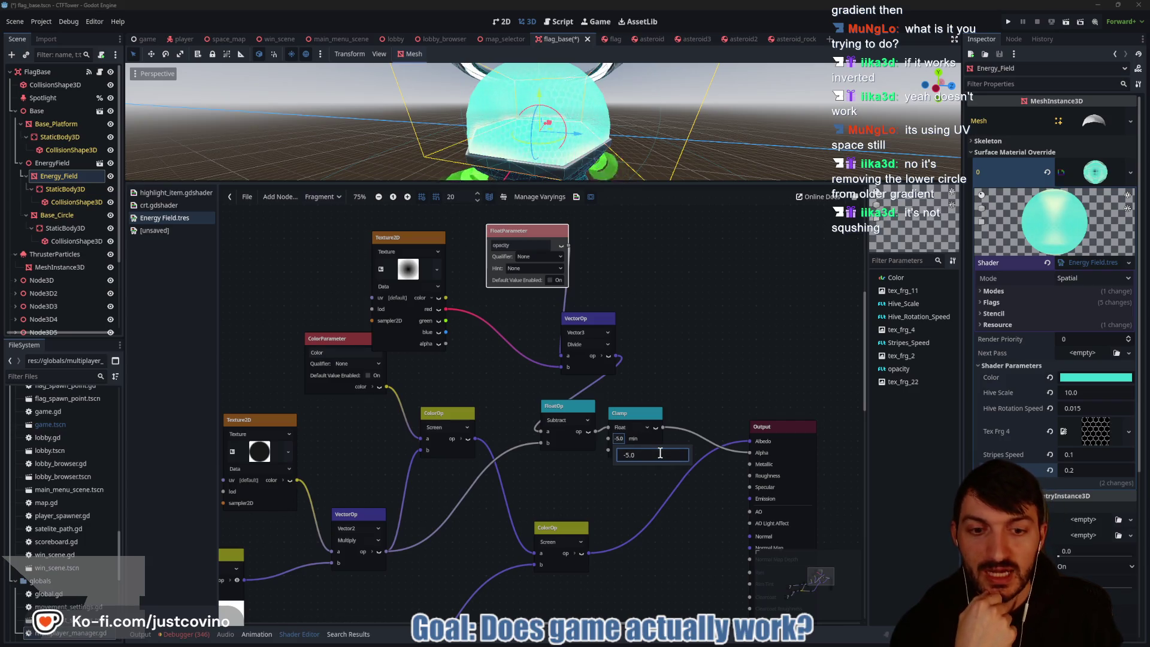
key(Return)
mouse_move(1113, 475)
mouse_down()
mouse_move(1066, 475)
mouse_move(1090, 475)
mouse_up()
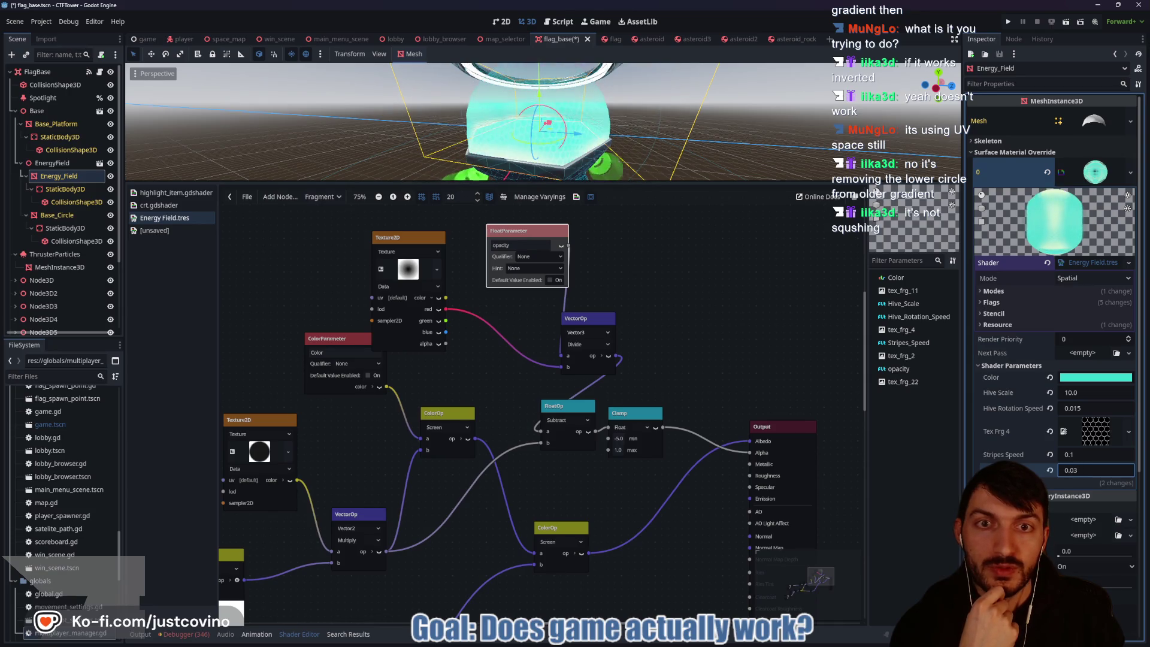
Step: Reset the Clamp minimum to 0.0
click(619, 438)
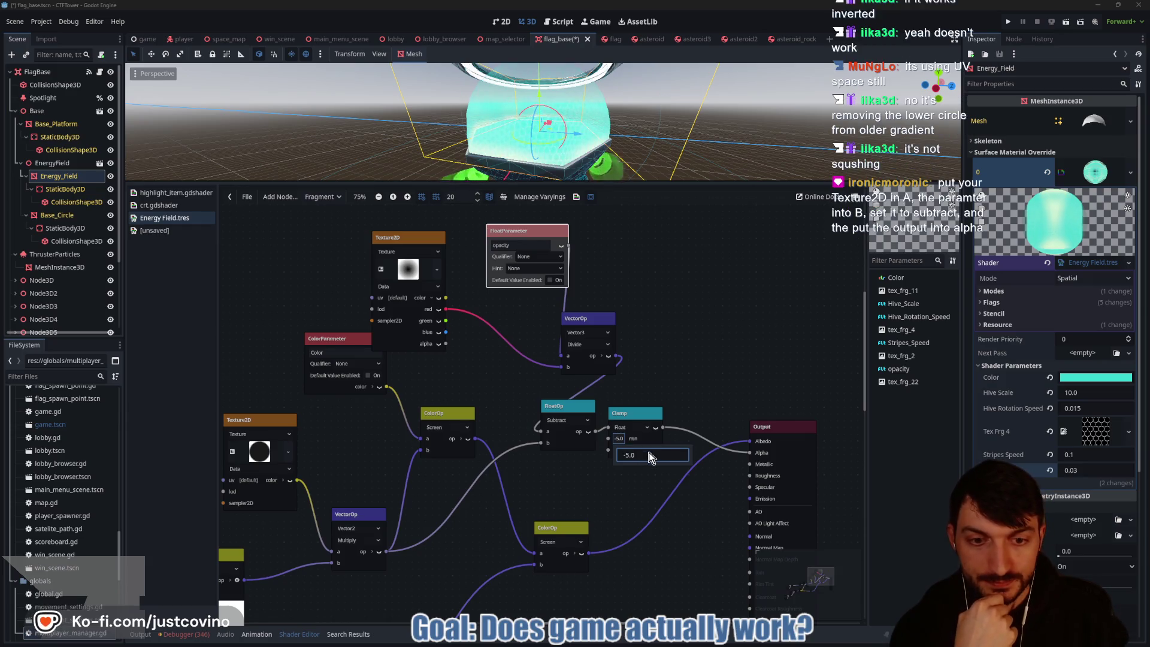
text(0)
key(Return)
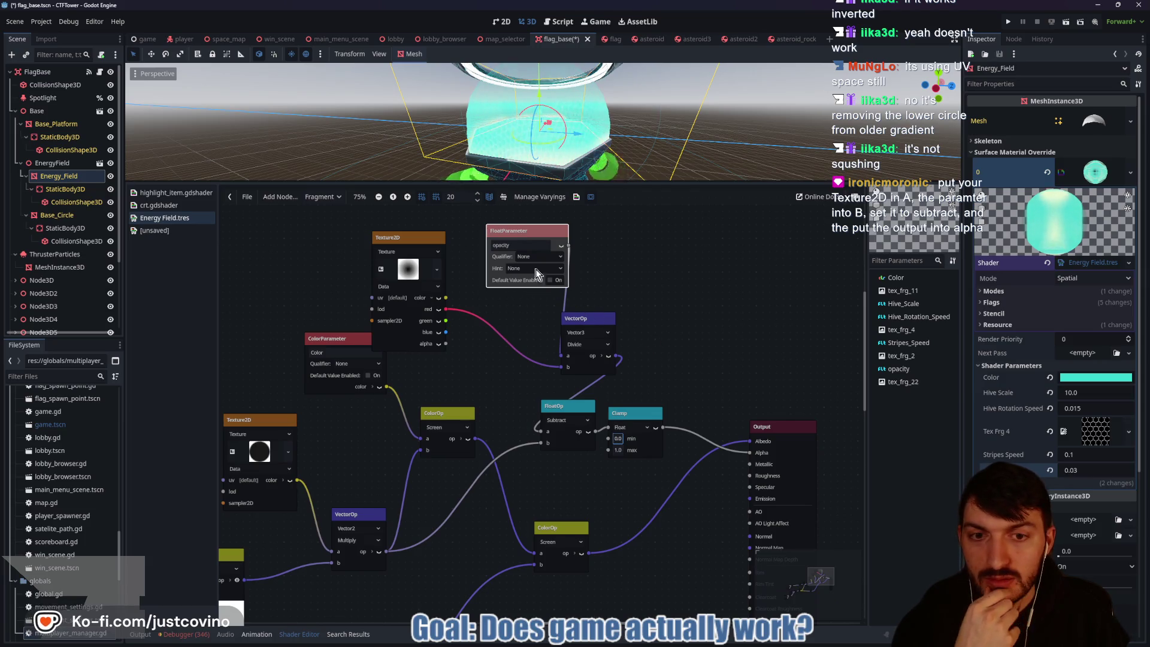
click(510, 231)
Step: Reconnect opacity to the Divide node's b input and send the Divide result into Alpha
drag(510, 230, 483, 224)
drag(561, 367, 563, 374)
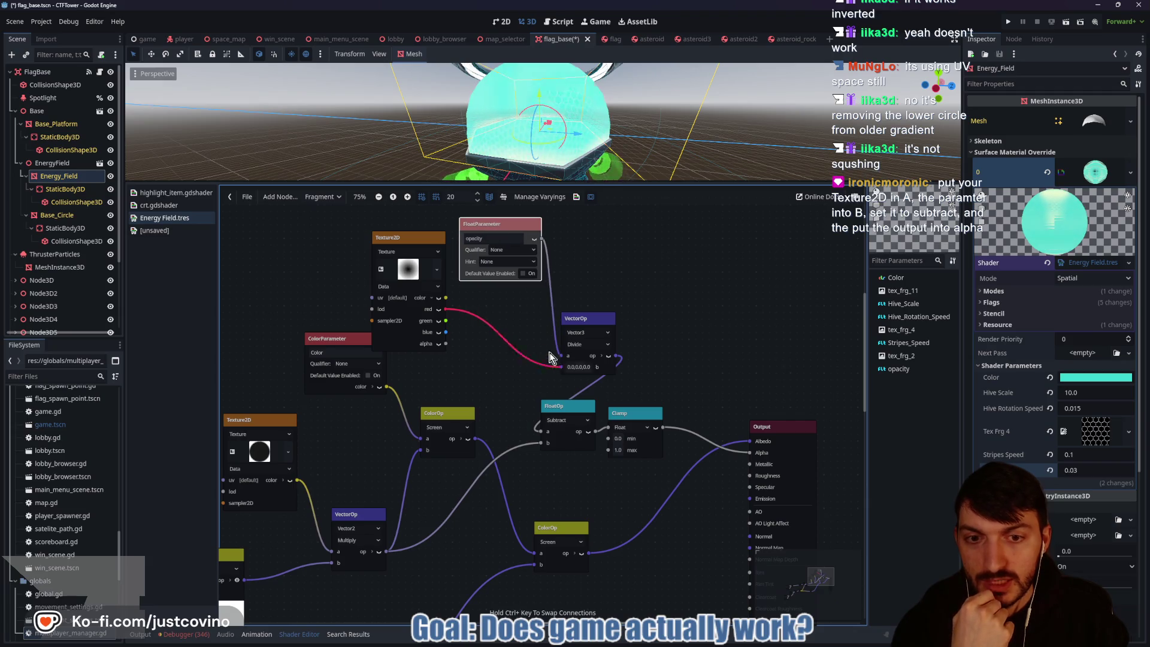
drag(542, 239, 561, 366)
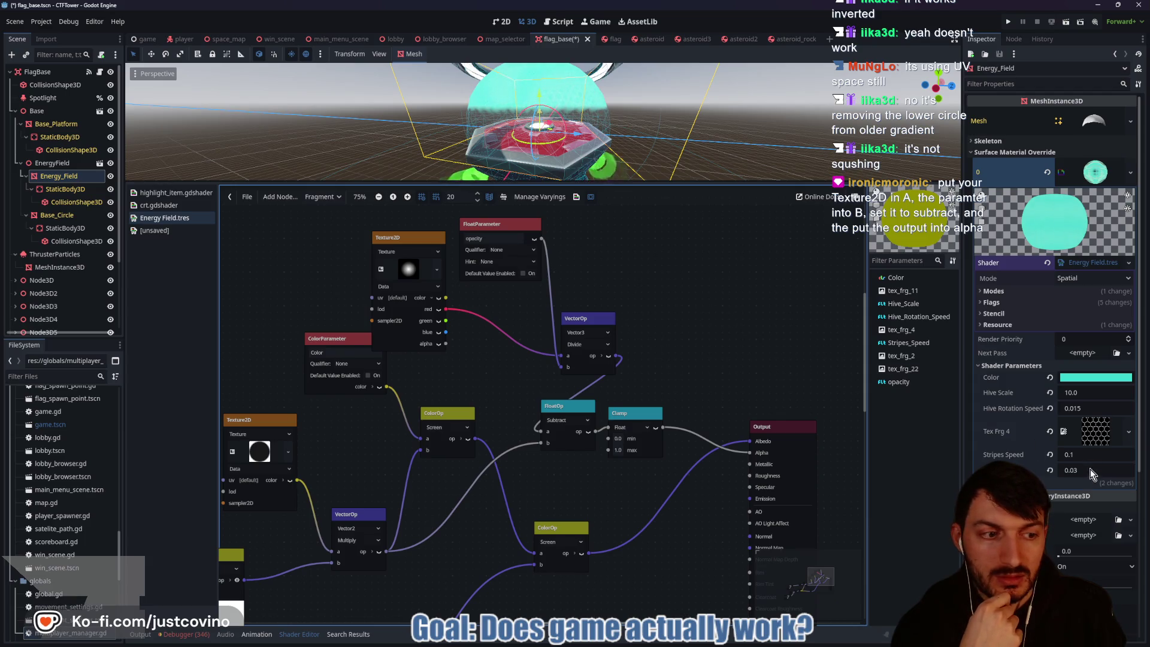
mouse_move(1091, 470)
mouse_down()
mouse_move(1127, 469)
mouse_move(1073, 469)
mouse_move(1087, 469)
mouse_up()
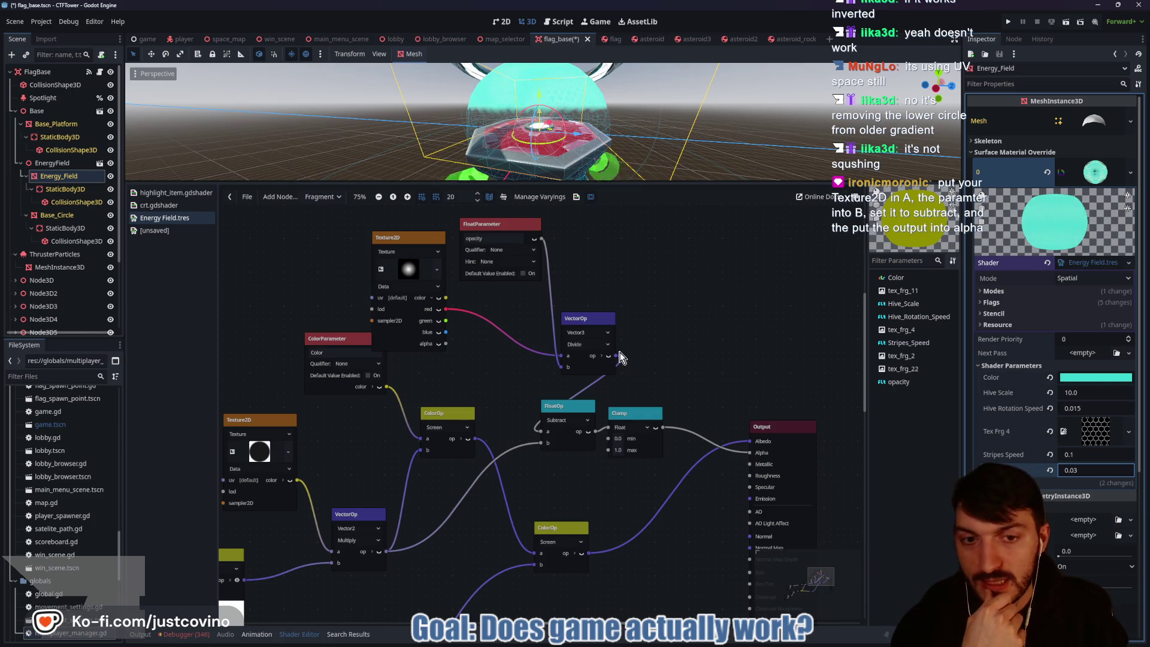
drag(617, 360, 752, 454)
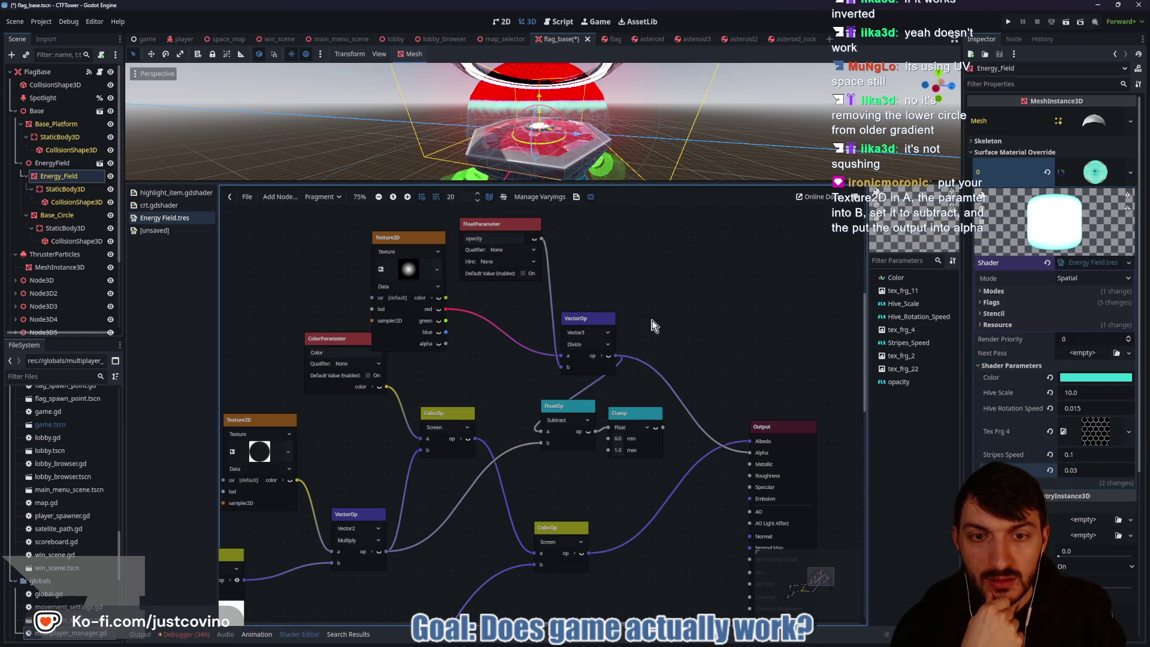
Step: Switch the vector operation to Subtract and test opacity, settling at 1.0
click(593, 346)
click(581, 364)
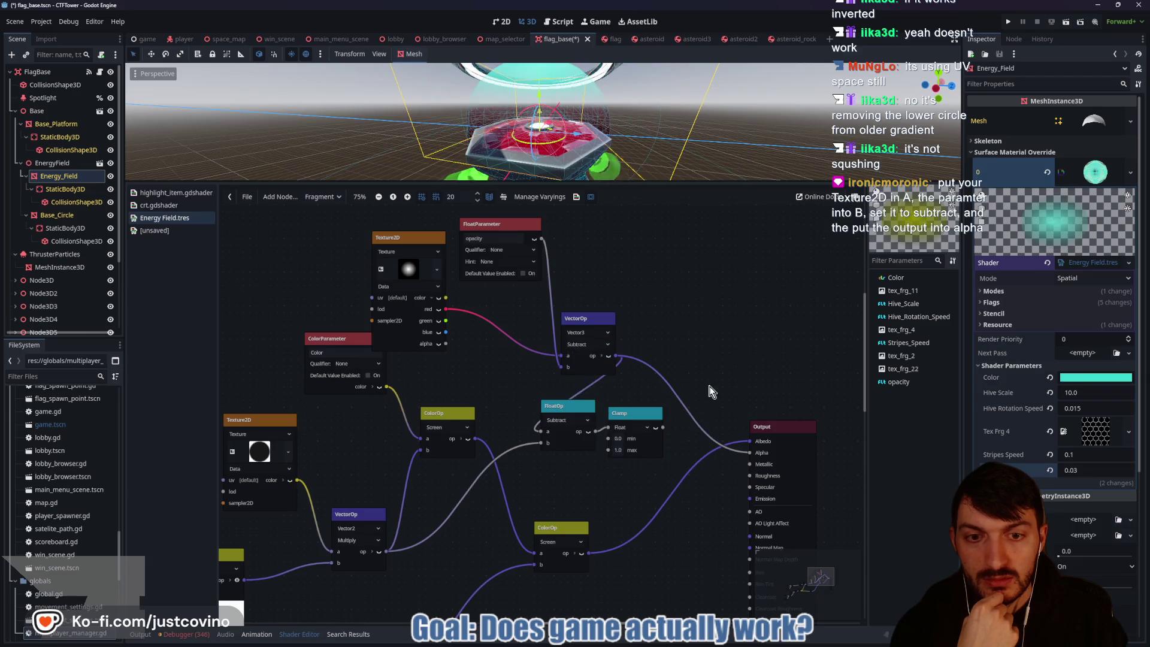
mouse_move(1096, 471)
mouse_down()
mouse_move(1121, 471)
mouse_move(1096, 471)
mouse_up()
mouse_move(1095, 470)
mouse_down()
mouse_move(1060, 471)
mouse_move(1077, 475)
mouse_up()
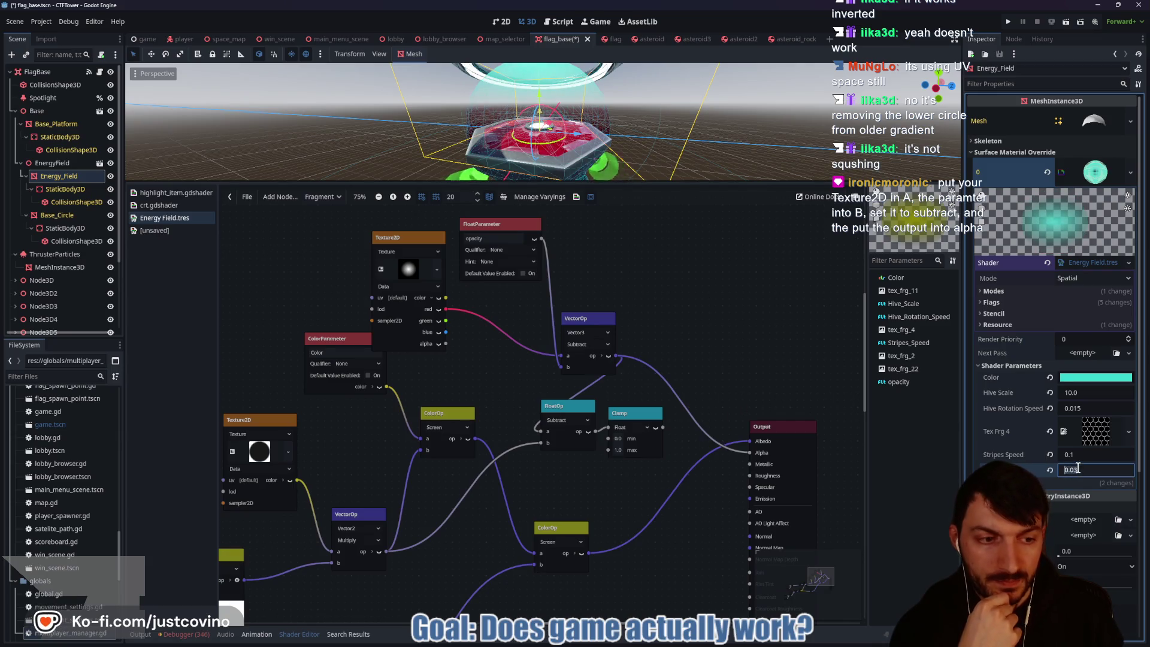
text(1)
key(Return)
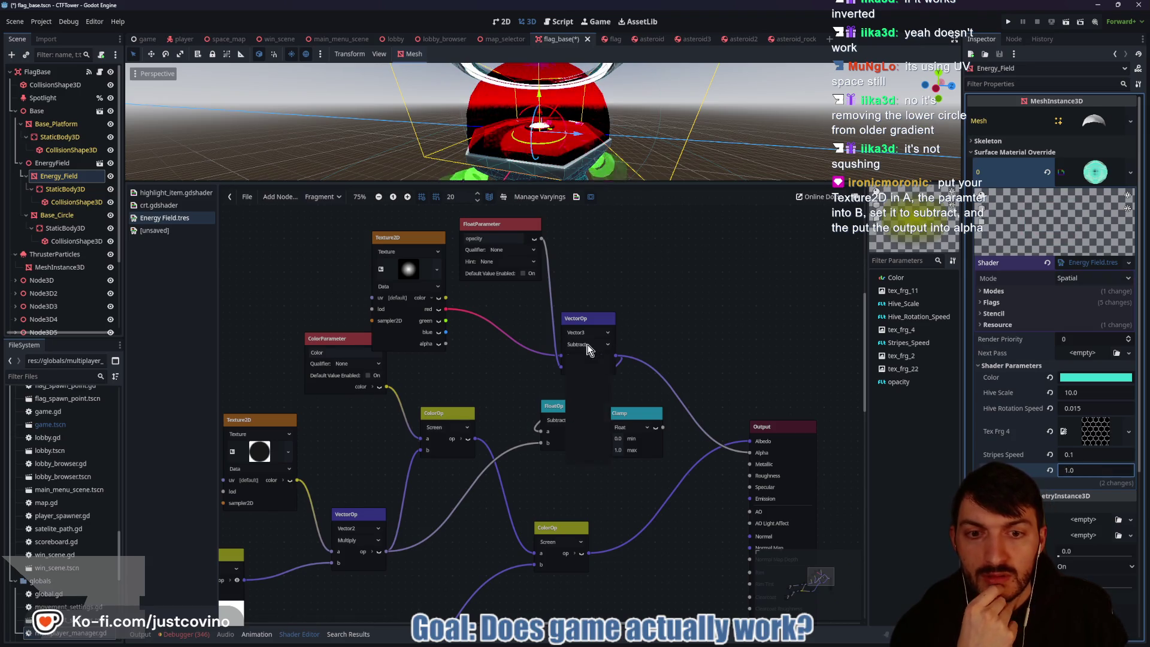
Step: Try Multiply with opacity slightly below 1.0, then return the operation to Subtract
click(587, 344)
click(588, 373)
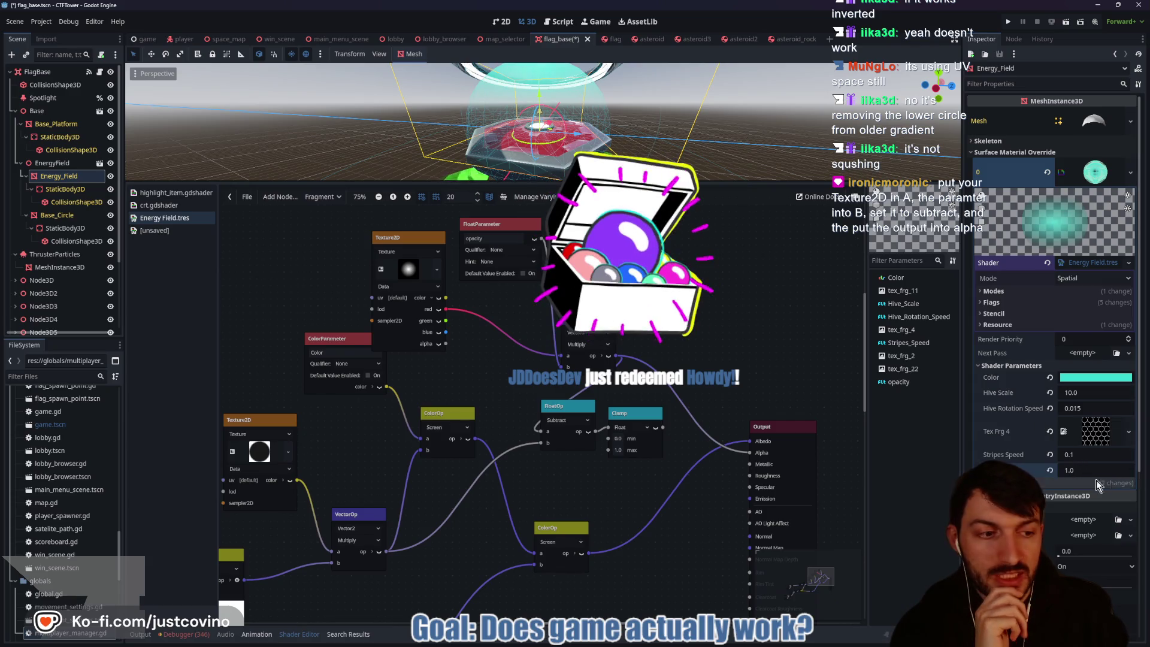
mouse_move(1090, 471)
mouse_down()
mouse_move(1149, 471)
mouse_move(651, 429)
mouse_up()
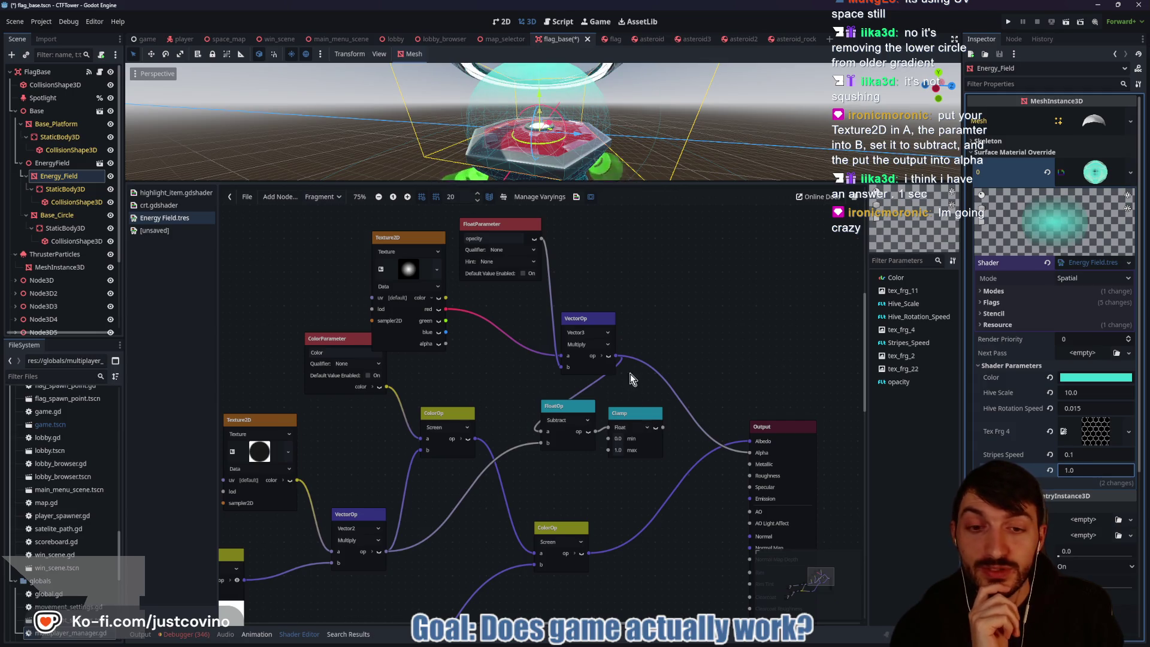
click(581, 344)
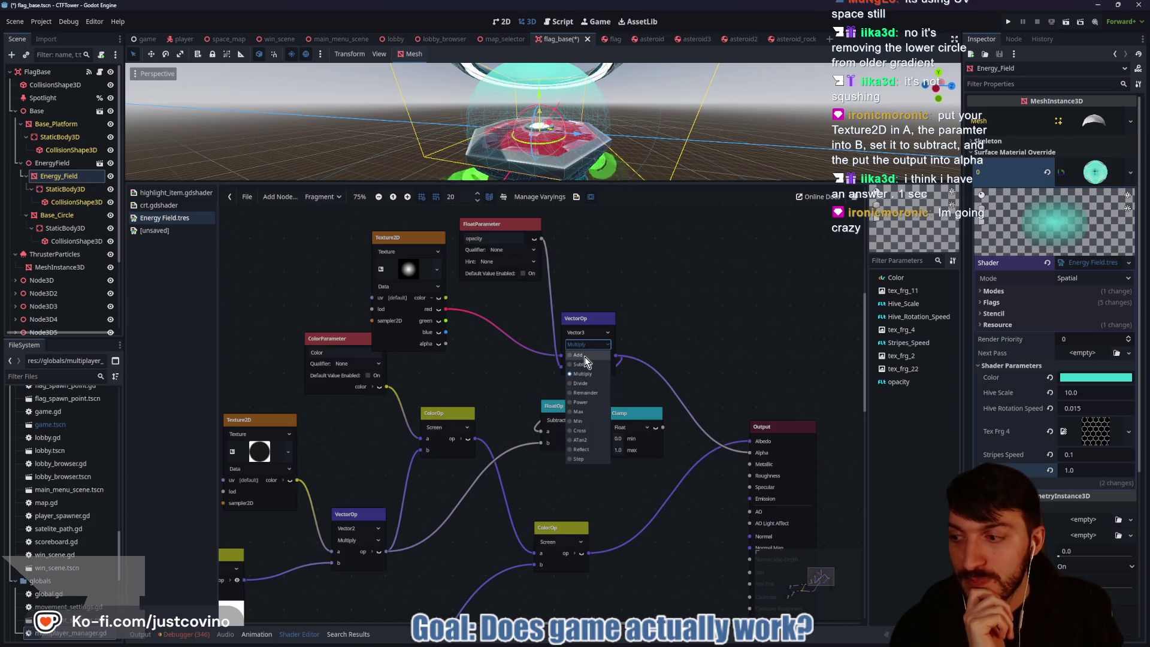
click(677, 248)
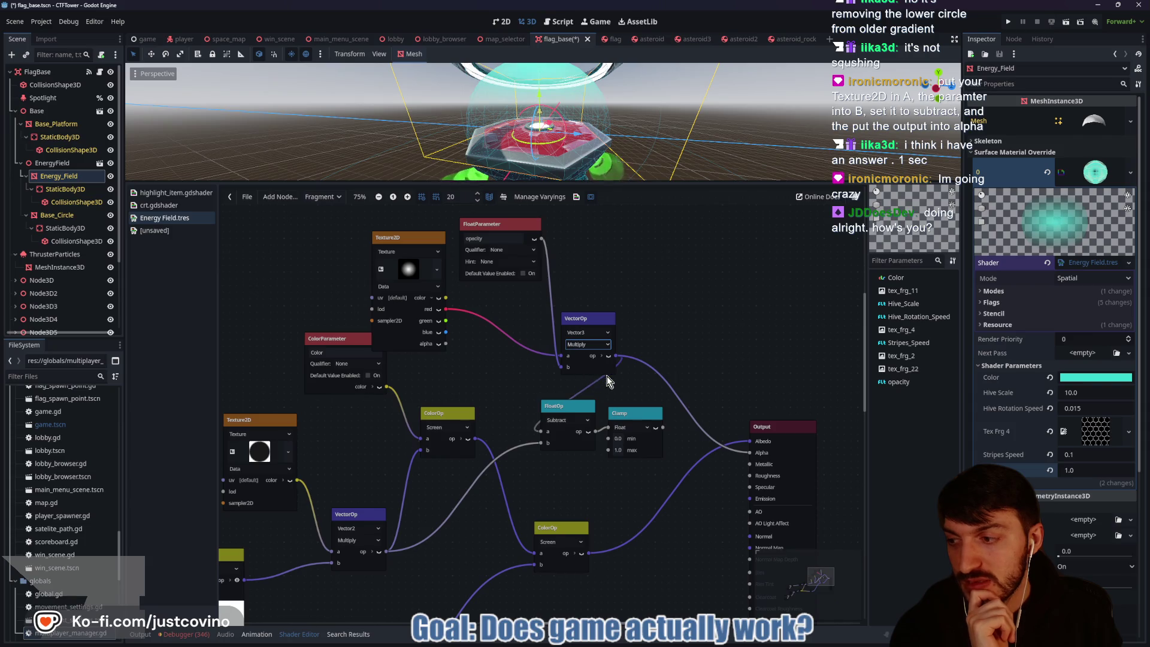
click(589, 344)
click(588, 364)
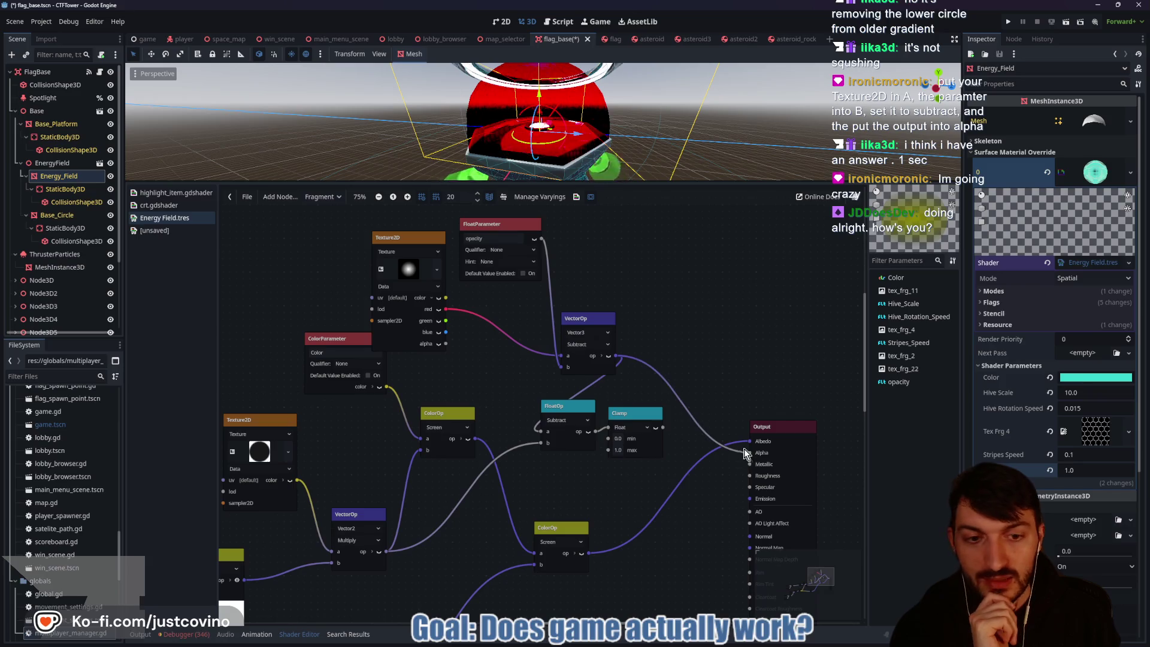
Step: Link the vector subtraction to Alpha, reposition the VectorOp node, and adjust the parameter
drag(744, 449, 749, 453)
mouse_move(599, 321)
mouse_down()
mouse_move(586, 275)
mouse_move(578, 288)
mouse_up()
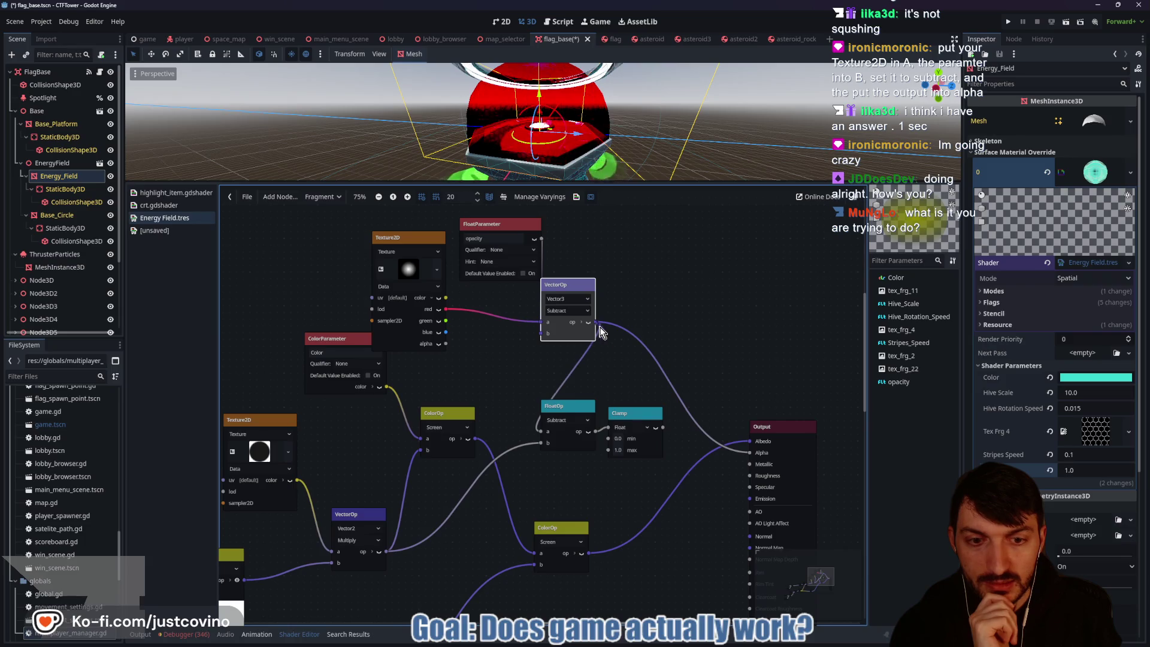
drag(598, 333, 599, 323)
text(op)
click(700, 325)
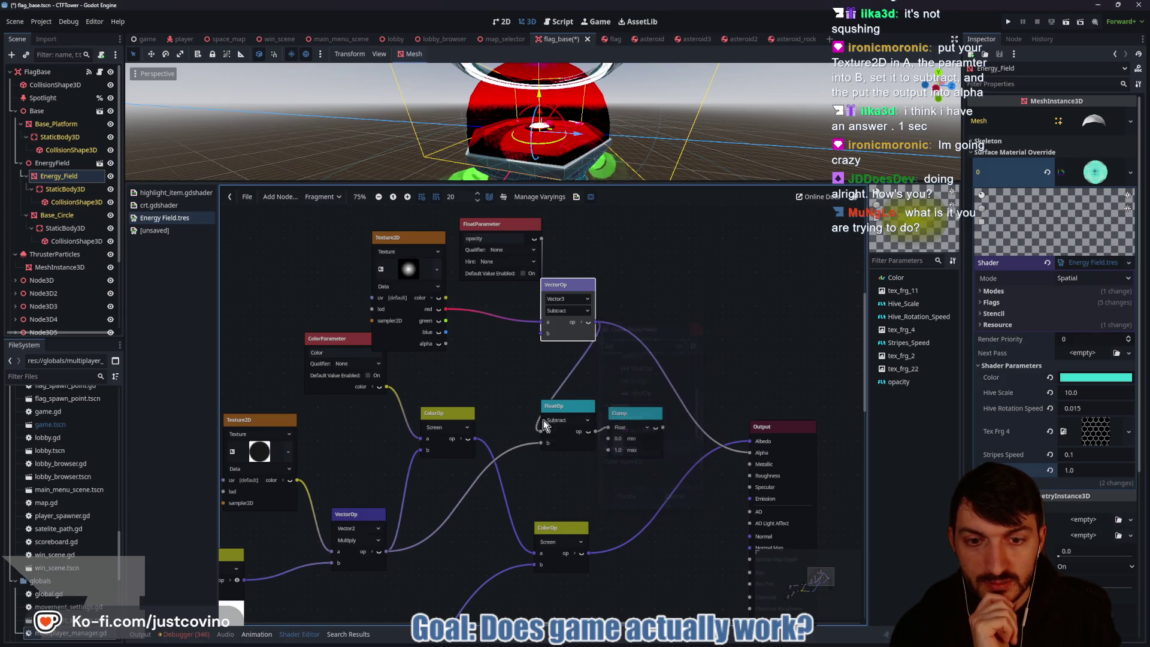
drag(541, 433, 526, 418)
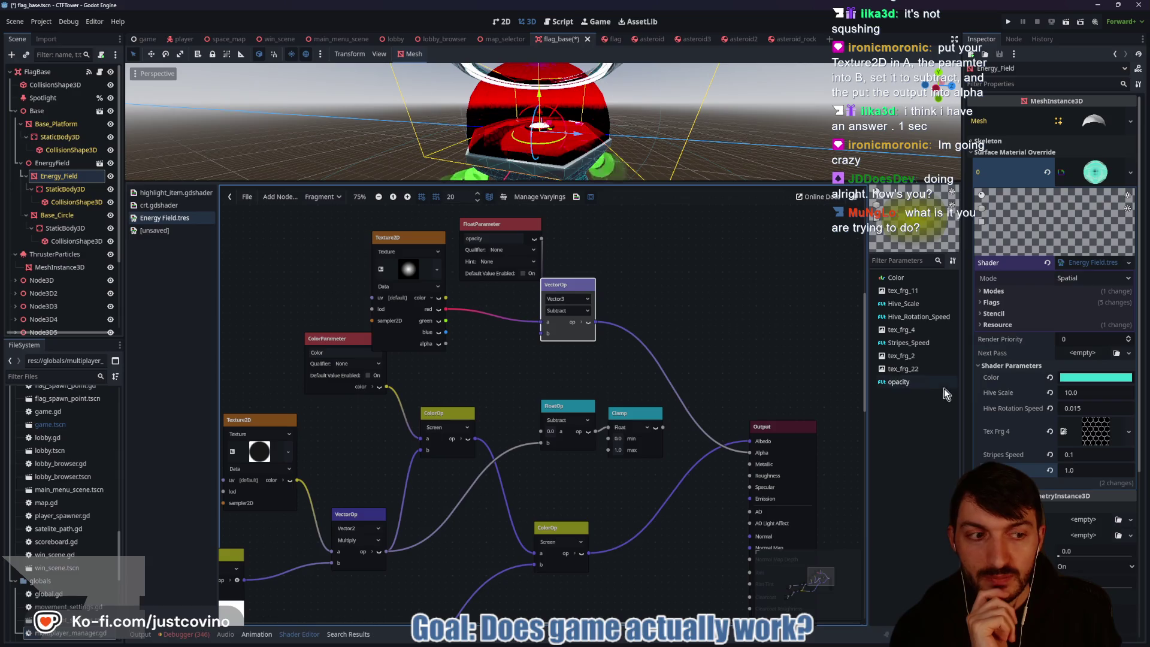
mouse_move(1085, 470)
mouse_down()
mouse_move(1129, 471)
mouse_move(1053, 470)
mouse_move(1085, 470)
mouse_up()
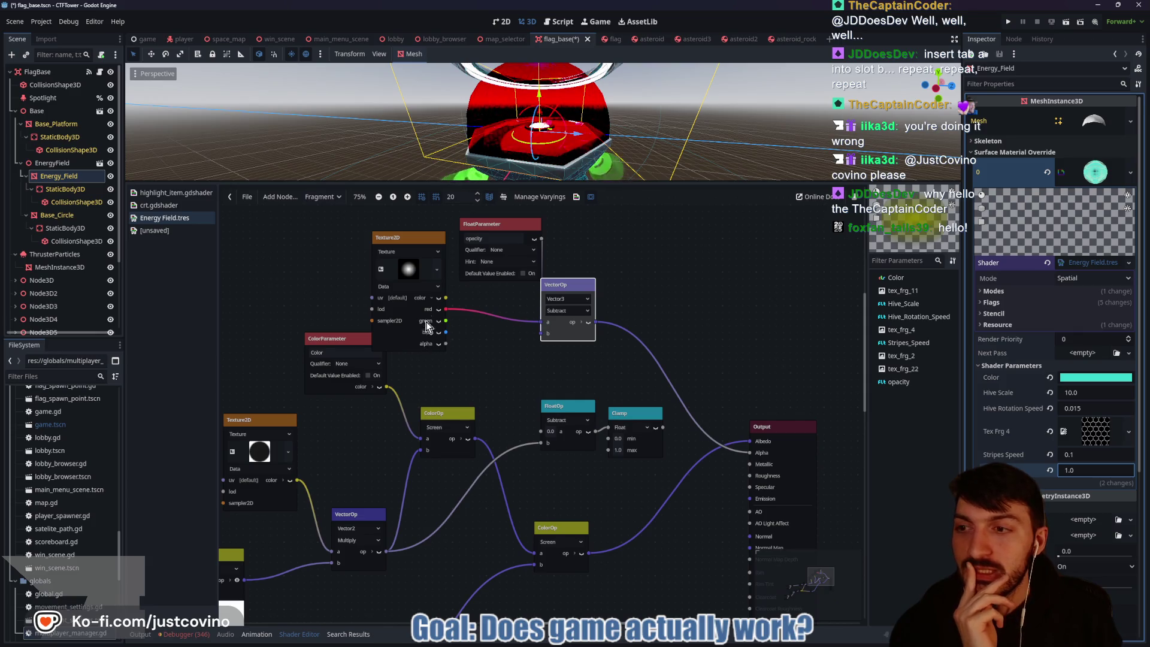
Step: Wire VectorOp into FloatOp's a and Clamp into Alpha, lowering opacity to -0.96
drag(409, 234, 396, 207)
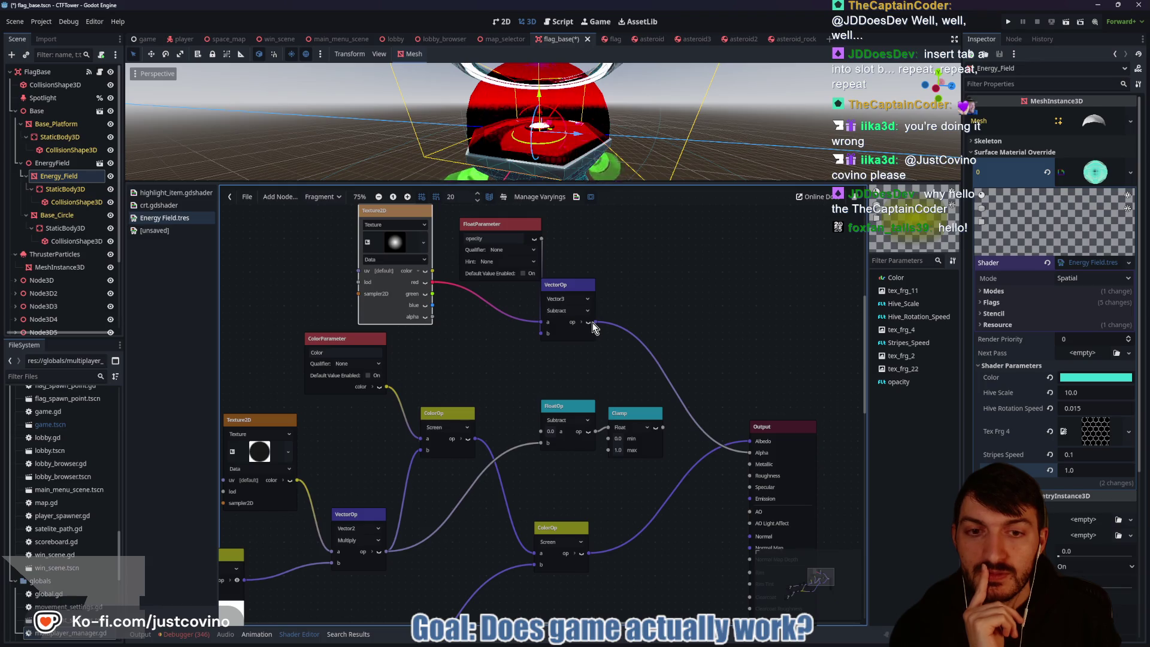
drag(594, 324, 547, 388)
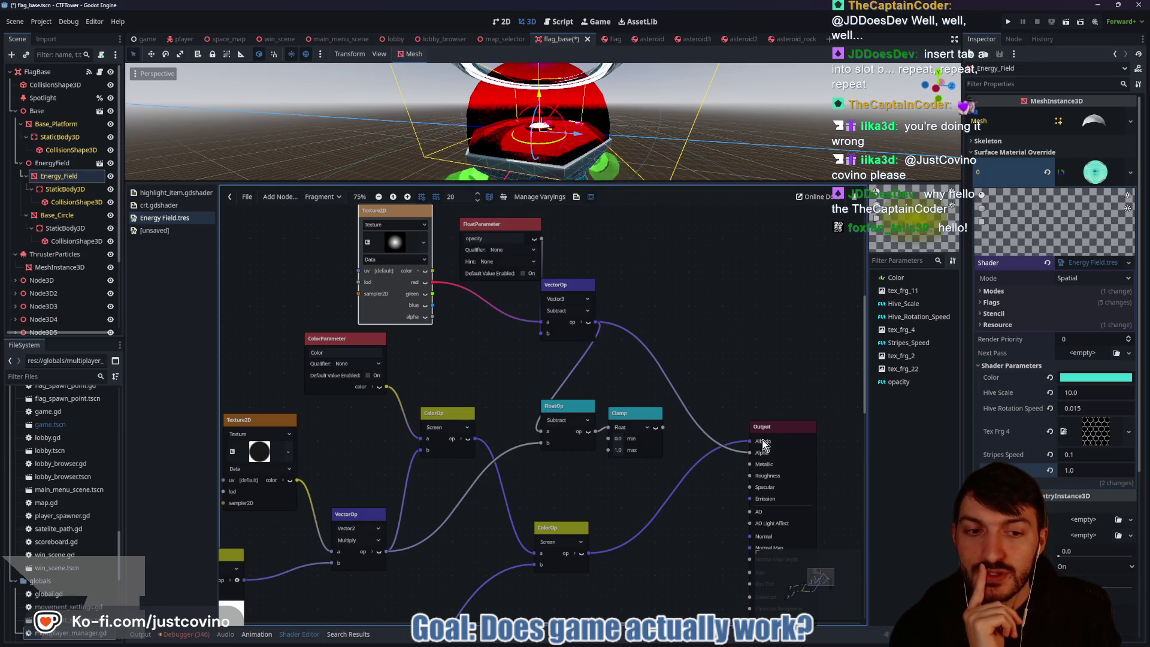
drag(663, 427, 751, 454)
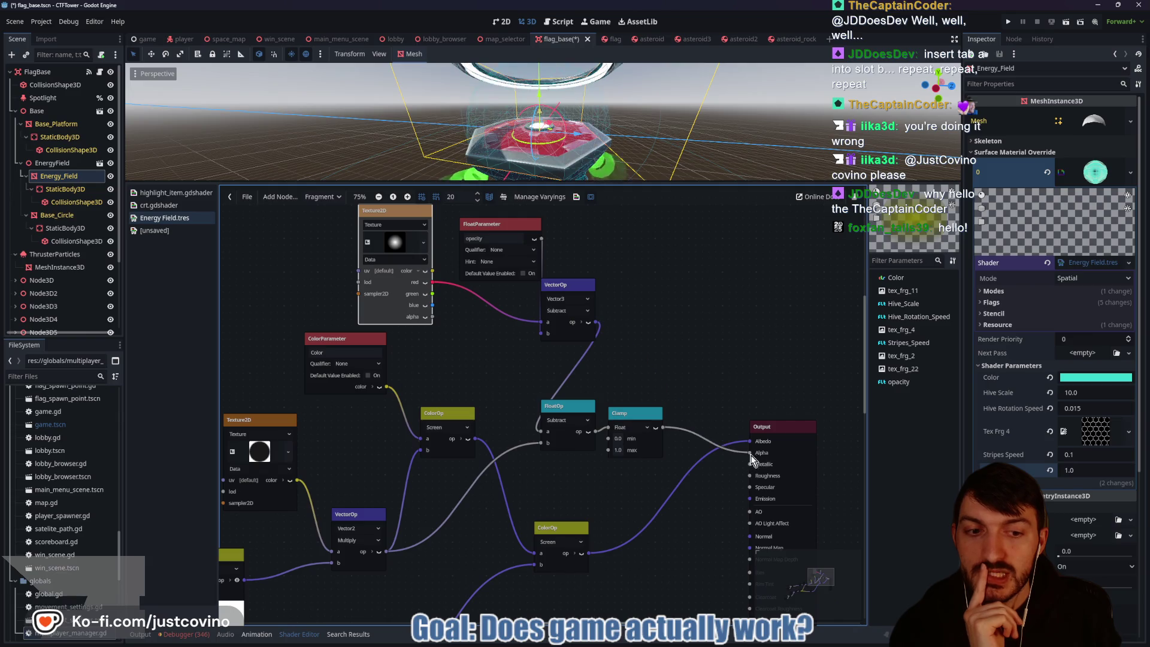
drag(1080, 473, 1025, 473)
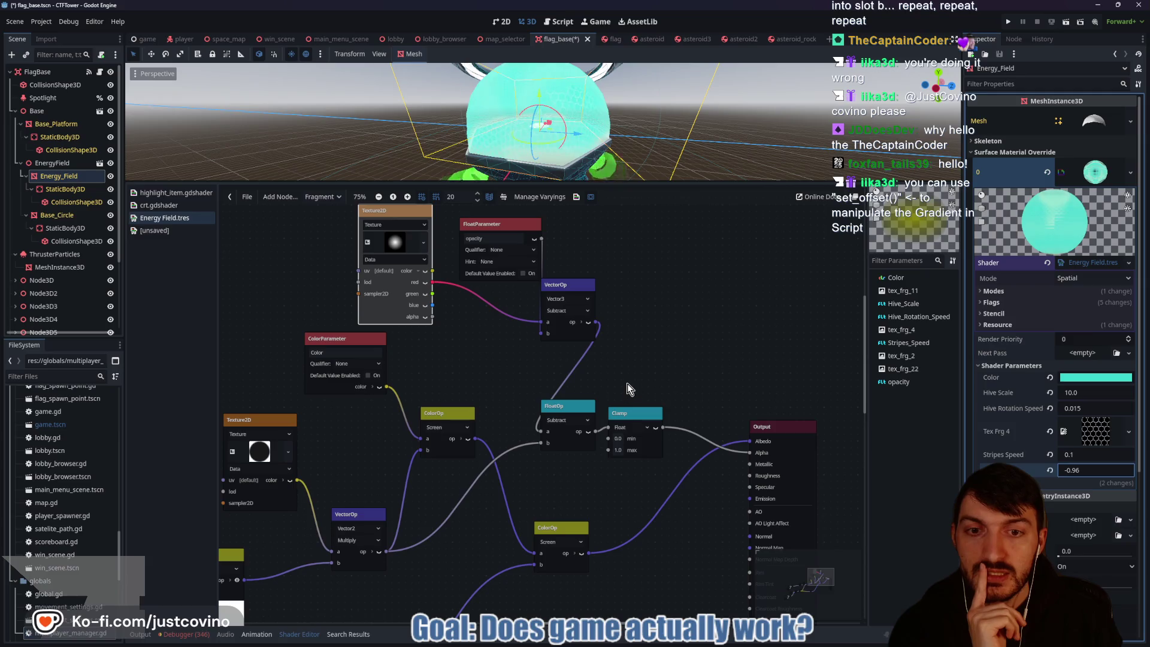
click(390, 243)
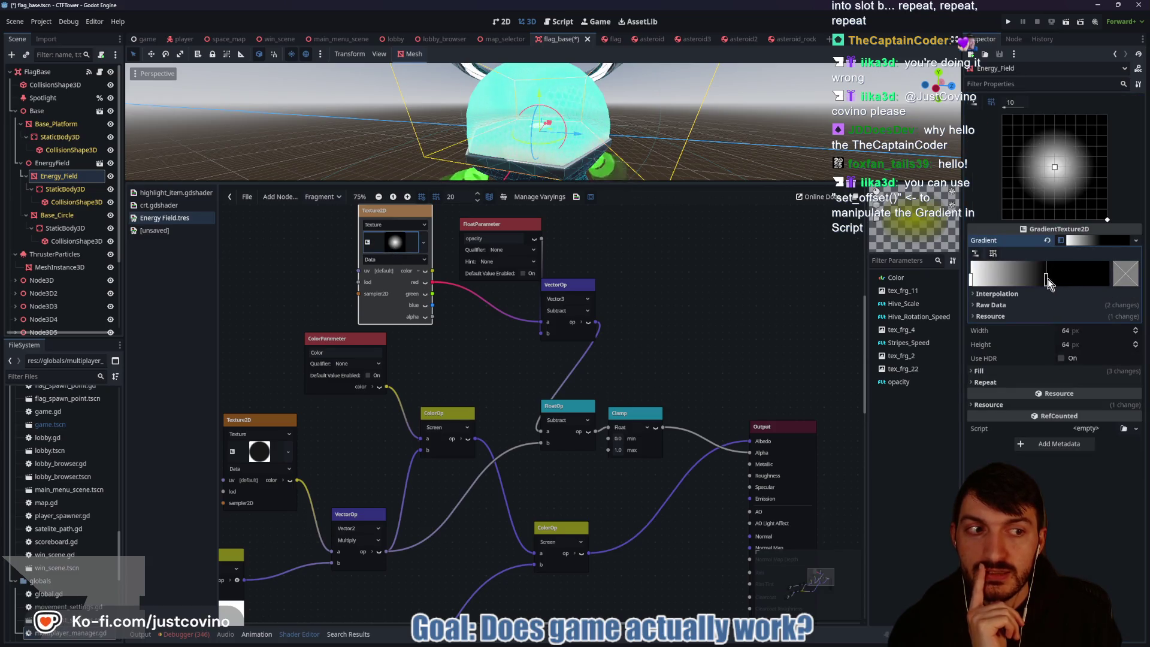
Step: Slide the gradient's white stop right so the texture runs from black to white
mouse_move(972, 279)
mouse_down()
mouse_move(1091, 286)
mouse_move(1001, 280)
mouse_up()
mouse_move(1094, 280)
mouse_down()
mouse_move(1067, 281)
mouse_move(1097, 282)
mouse_up()
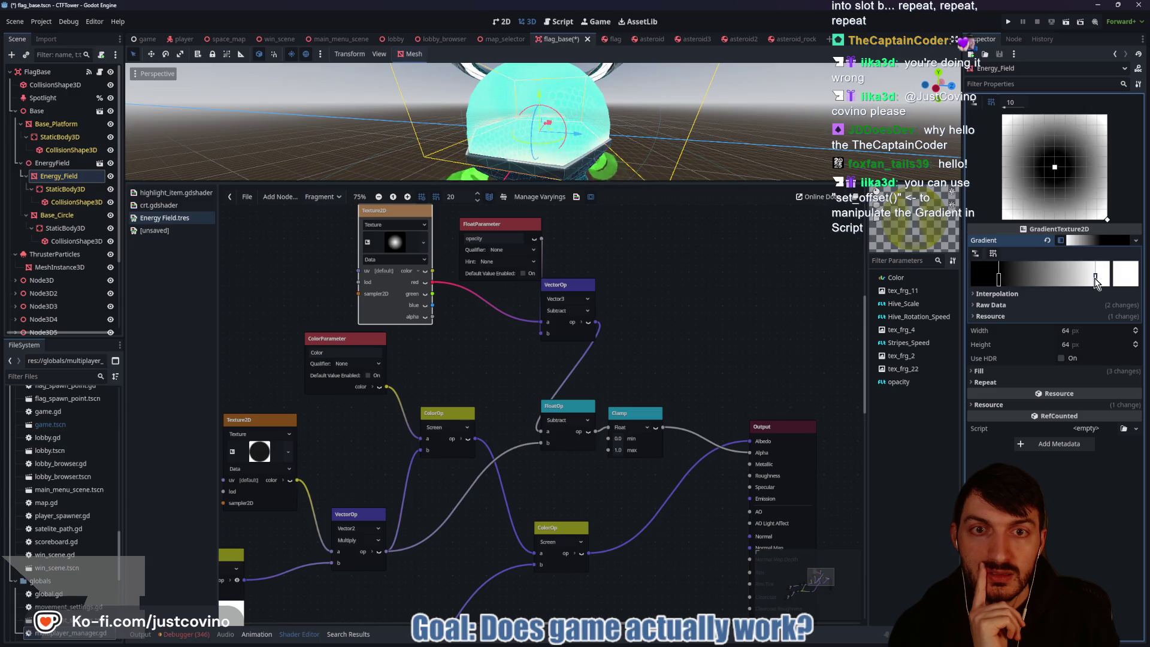
click(60, 176)
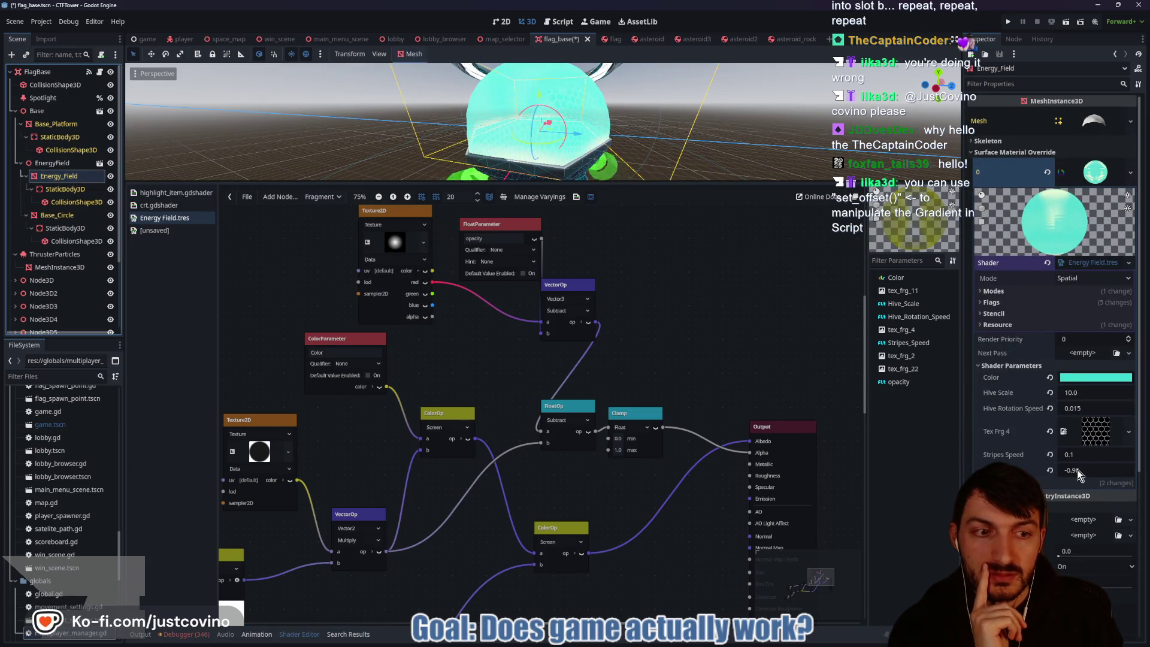
Step: Try opacity values such as -0.43, then revert the opacity shader parameter to 0.0
mouse_move(1077, 469)
mouse_down()
mouse_move(1121, 470)
mouse_move(1093, 470)
mouse_up()
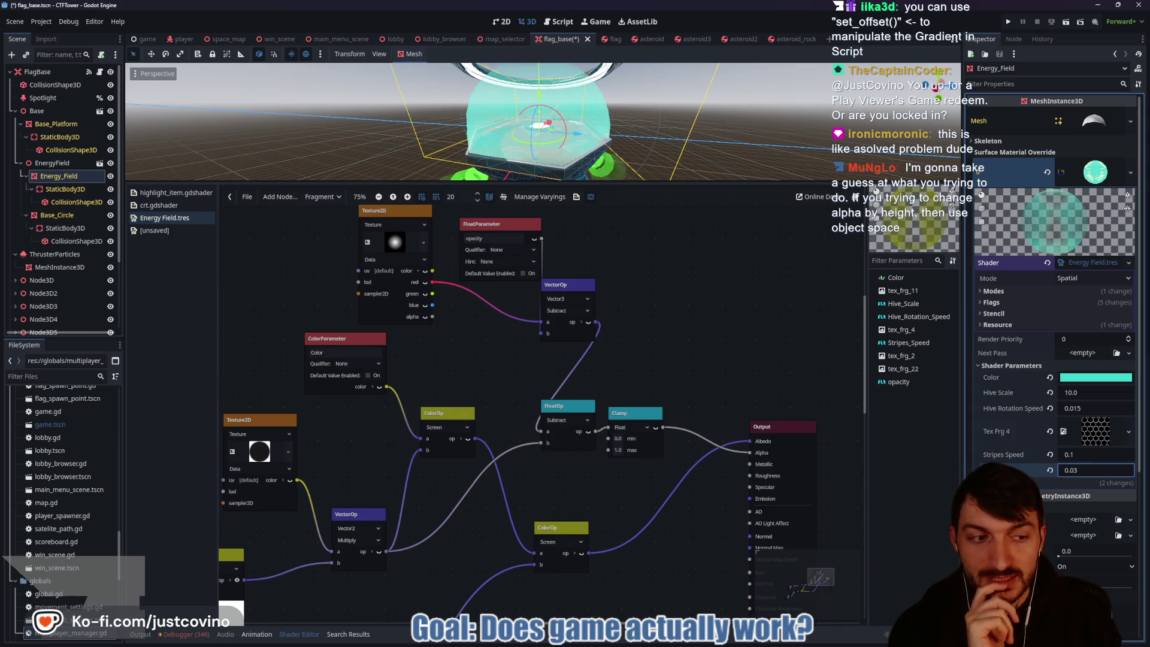
drag(1097, 470, 1079, 470)
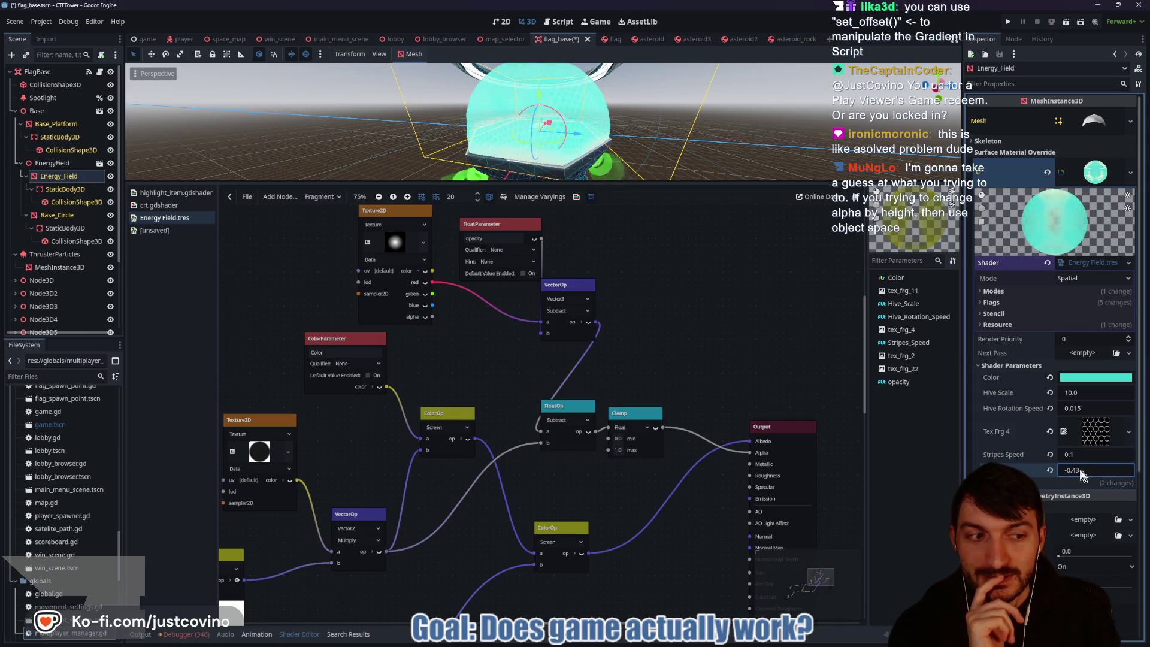
click(1050, 470)
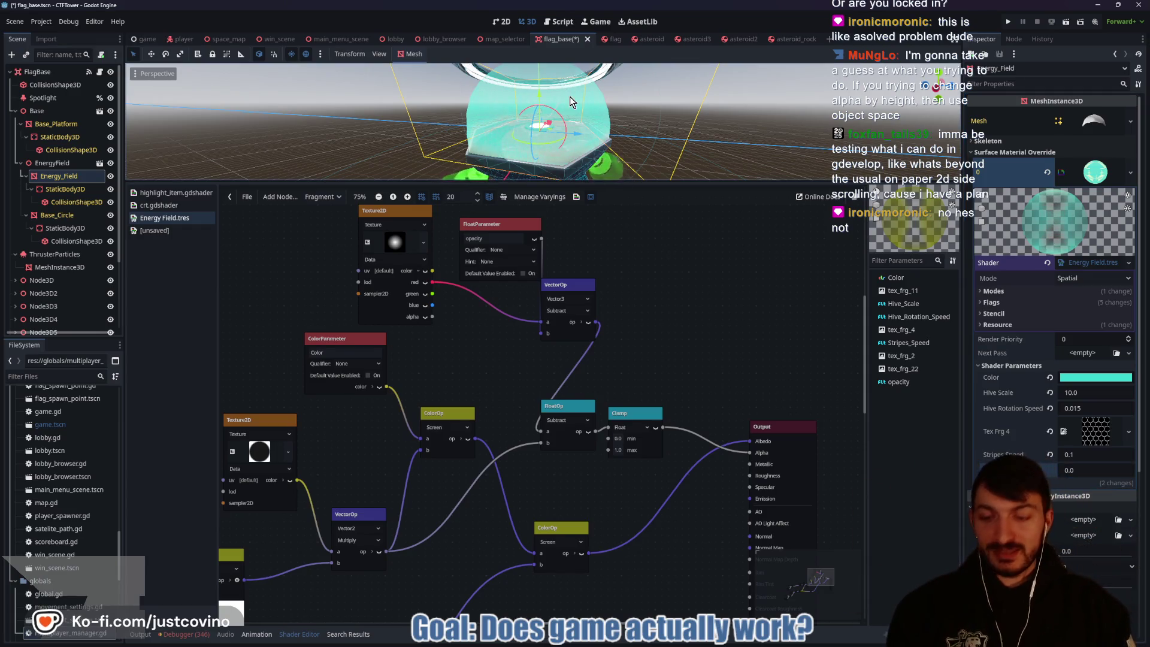
drag(714, 70, 557, 70)
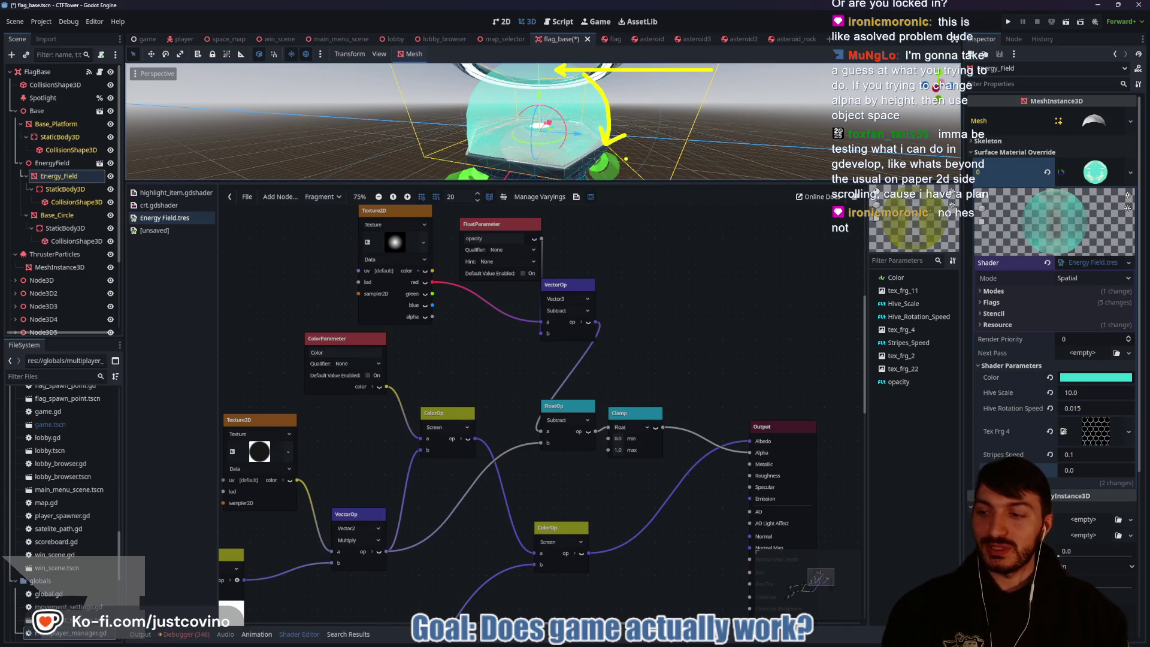
click(395, 242)
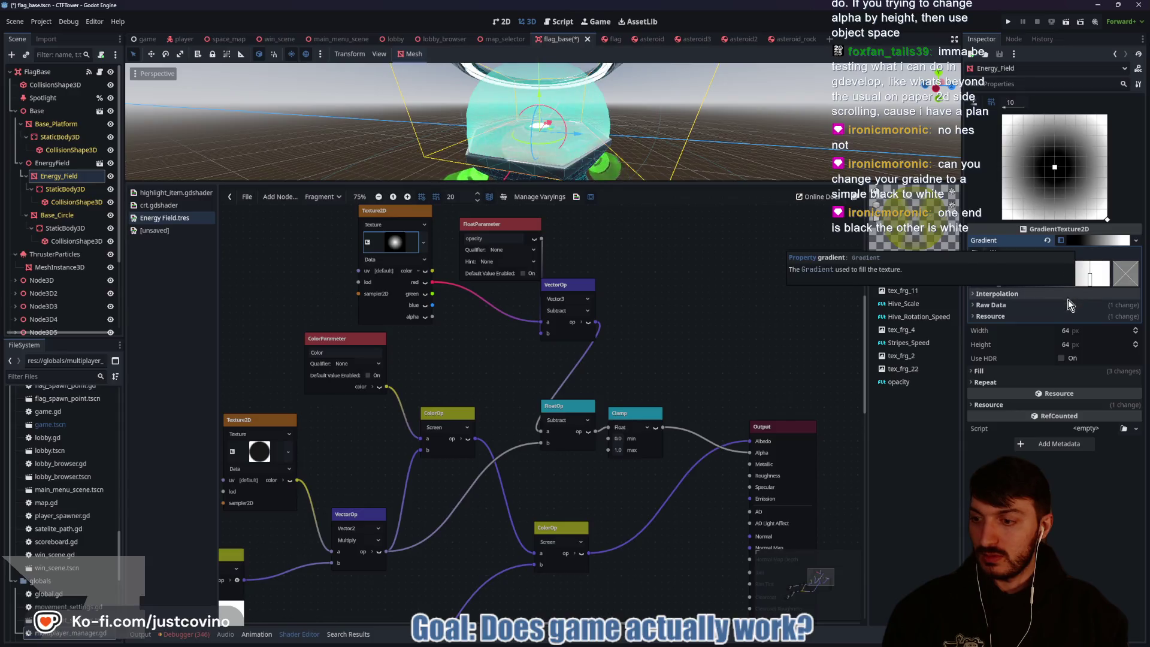
Step: Push the gradient stops to the bar ends, black at the start and white at the end
click(1096, 240)
drag(1092, 279, 1110, 279)
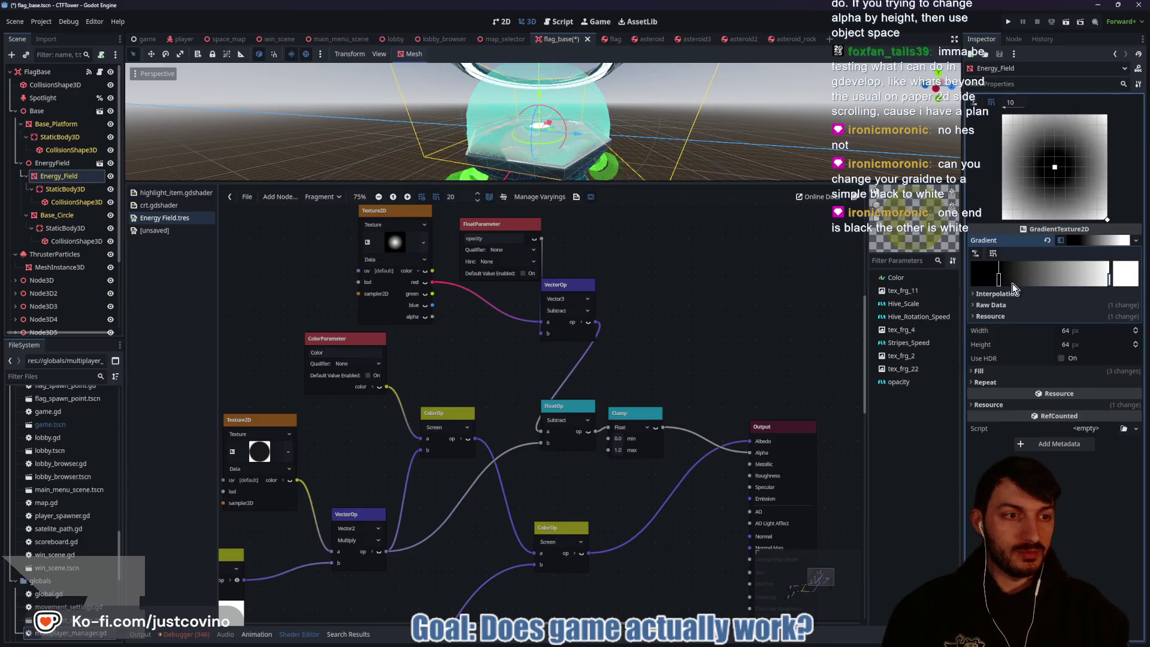
drag(999, 279, 972, 279)
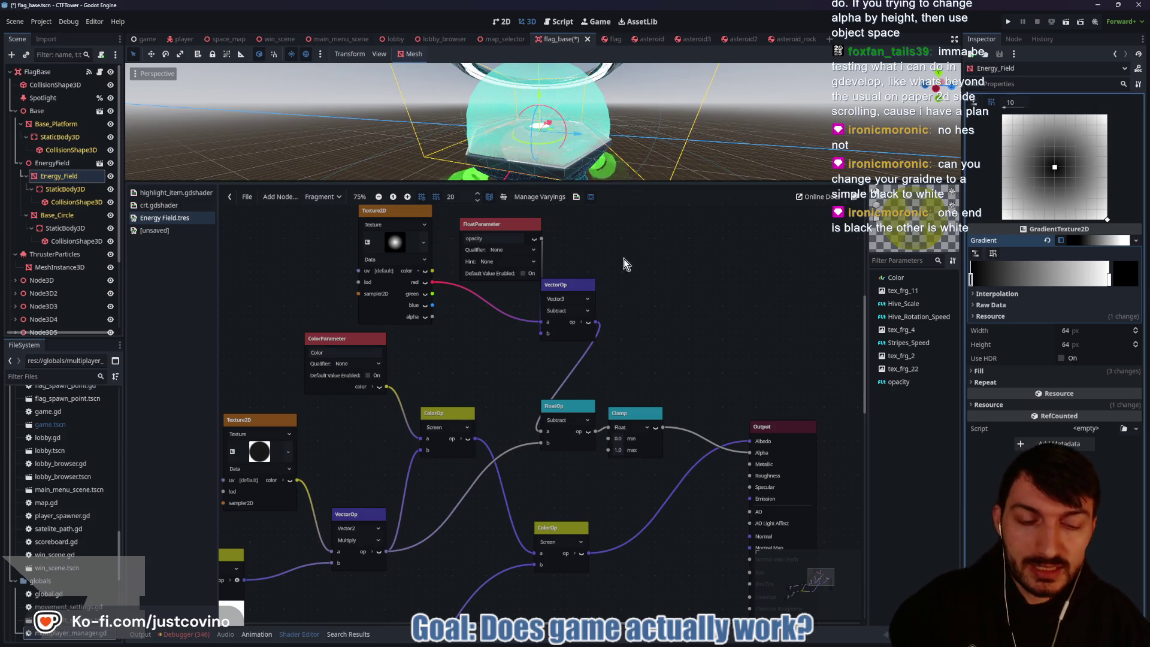
Step: Unplug the Albedo wire on the Output node so only the alpha shows, rendering the dome white
mouse_move(620, 242)
mouse_down()
mouse_move(624, 299)
mouse_move(613, 276)
mouse_up()
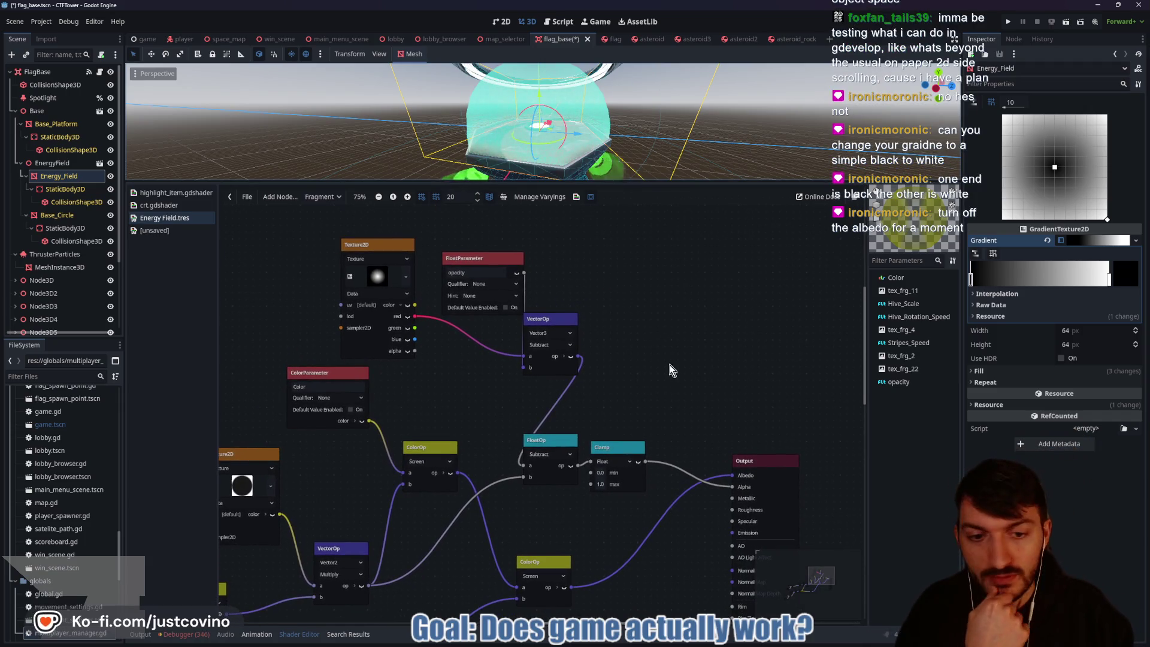
mouse_move(729, 477)
mouse_down()
mouse_move(693, 500)
mouse_move(647, 457)
mouse_move(642, 465)
mouse_up()
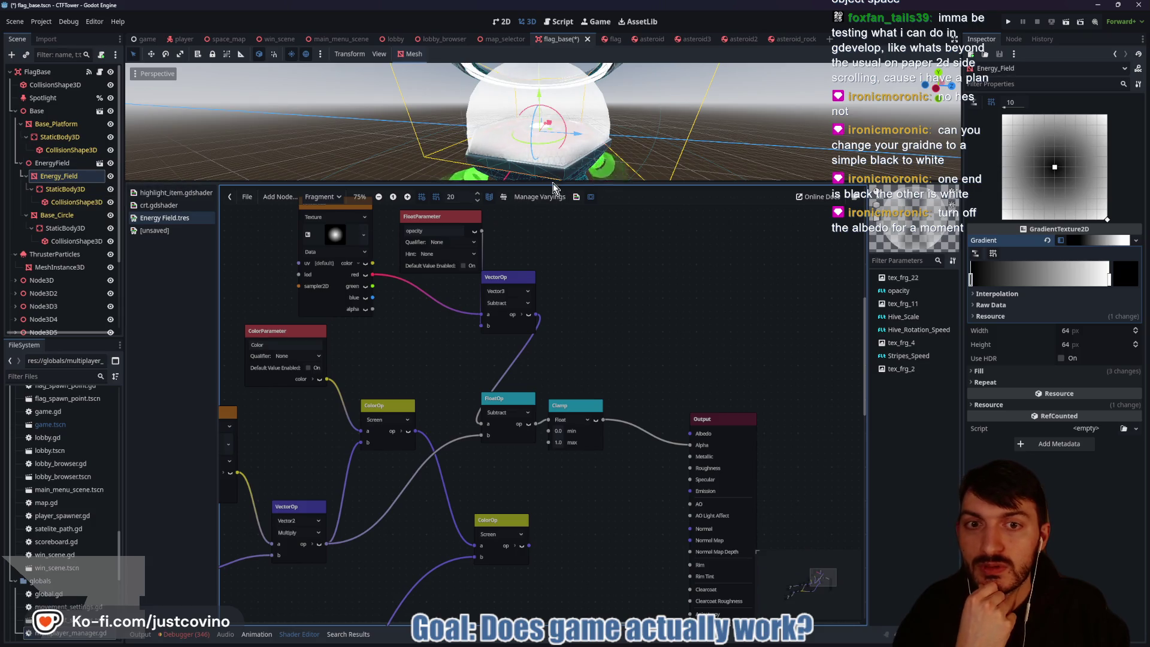
click(50, 174)
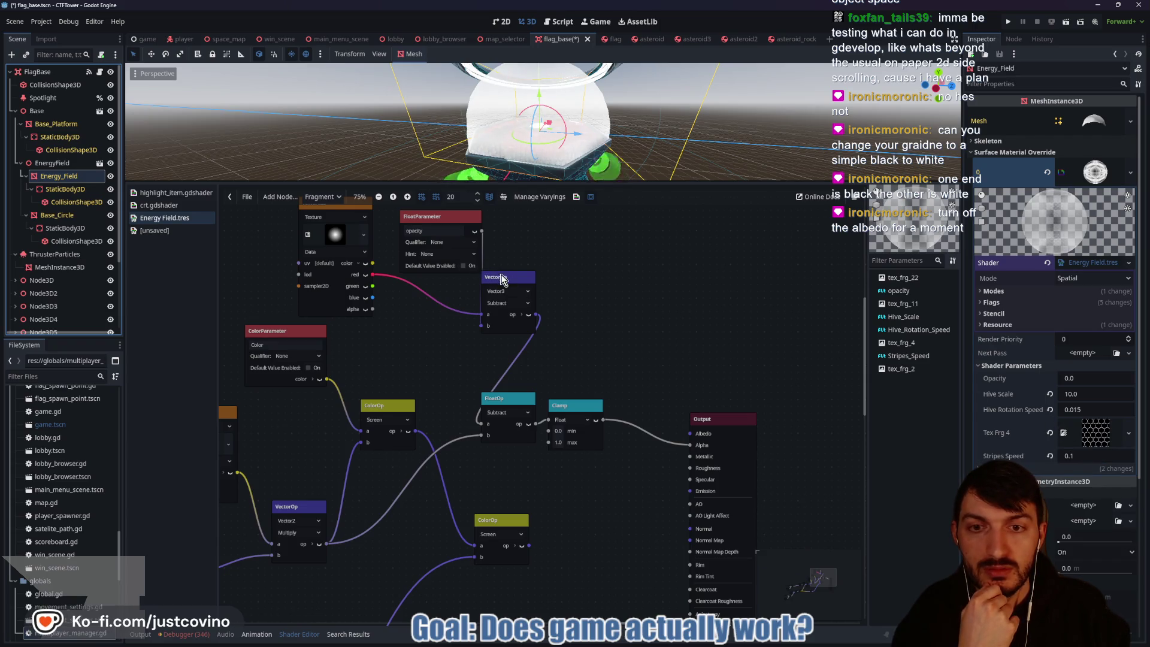
Step: Shift the VectorOp node right, test opacity at 0.525, and pull its link off FloatOp's a input
drag(502, 280, 536, 280)
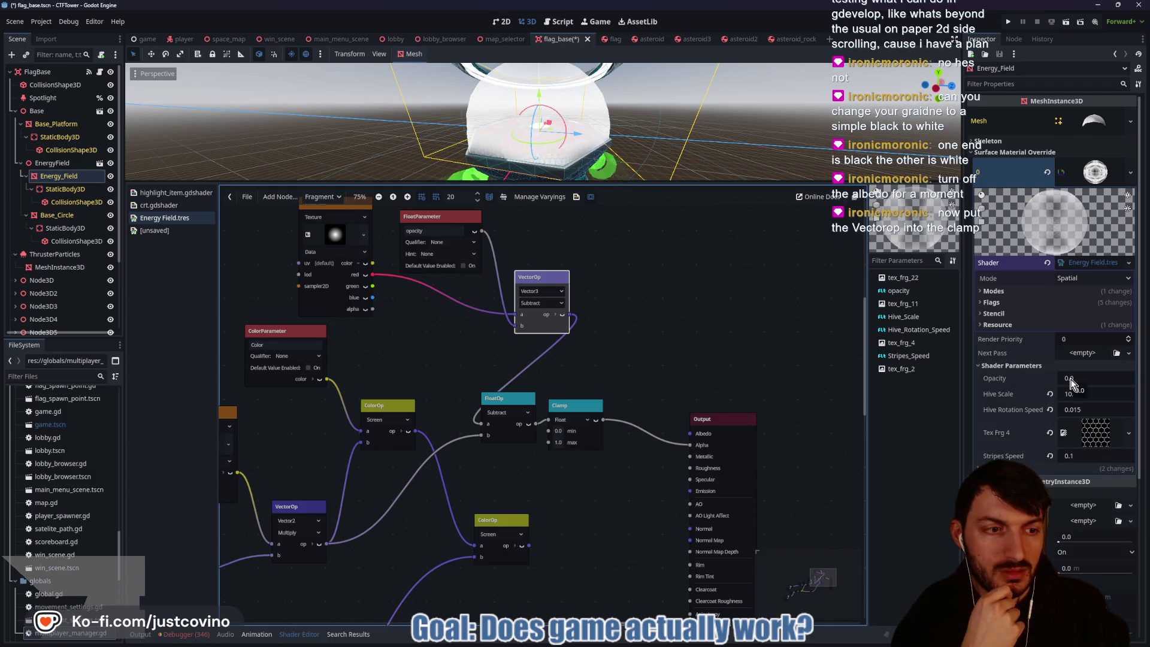
mouse_move(1071, 384)
mouse_down()
mouse_move(1106, 383)
mouse_move(1072, 383)
mouse_up()
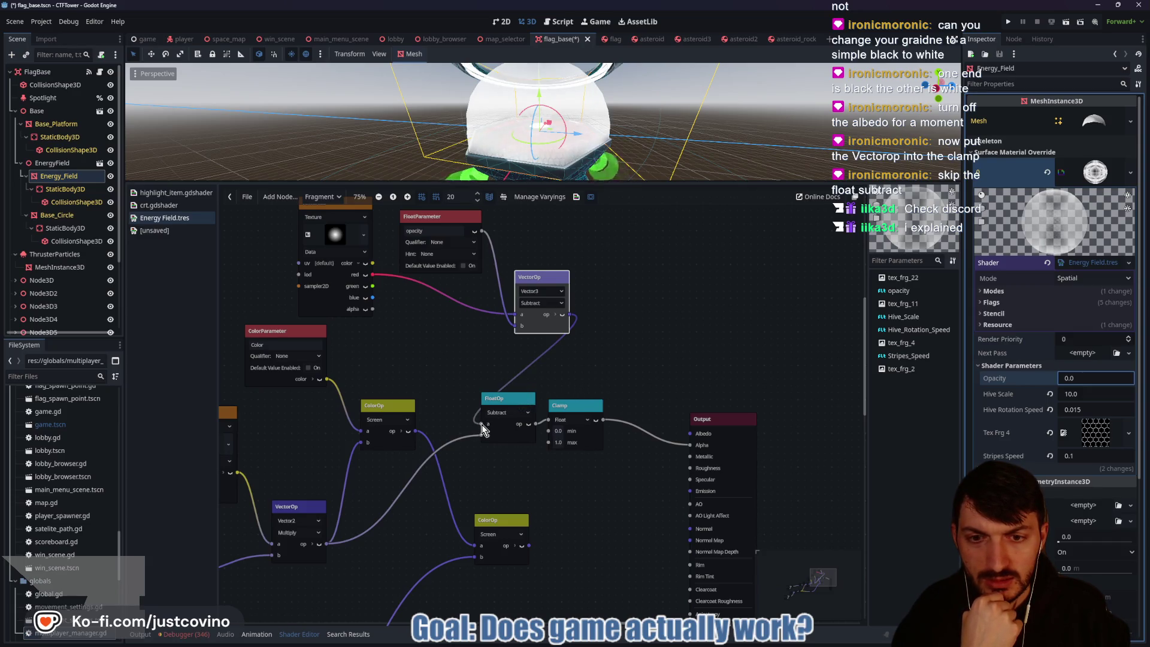
mouse_move(483, 429)
mouse_down()
mouse_move(473, 396)
mouse_move(669, 396)
mouse_move(690, 446)
mouse_up()
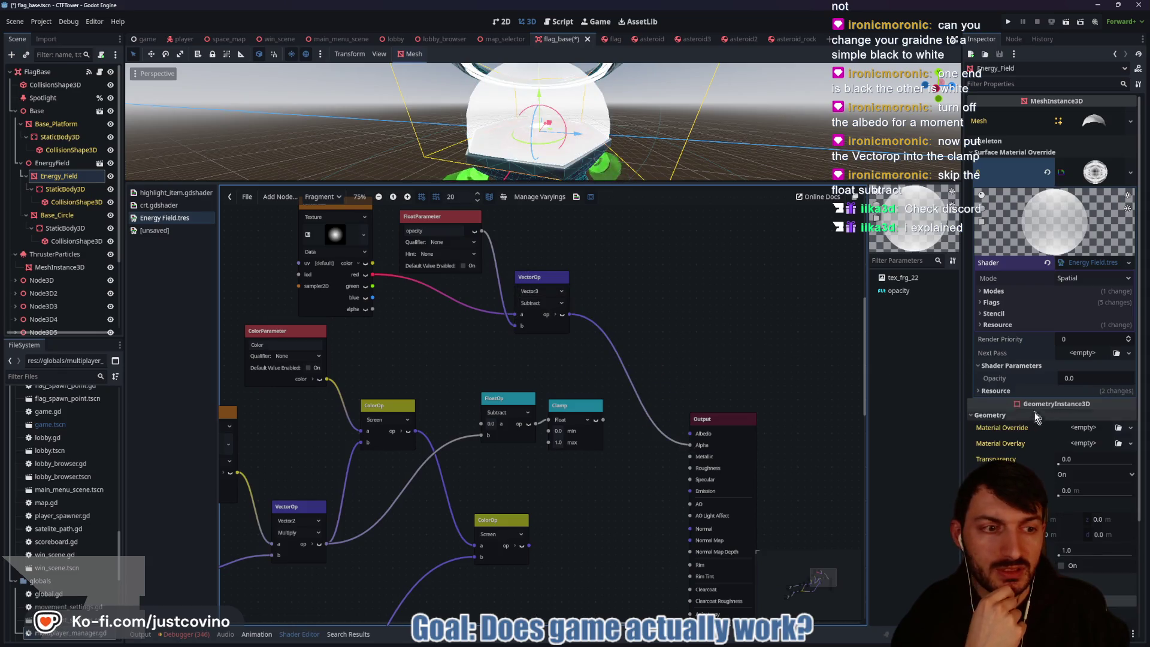
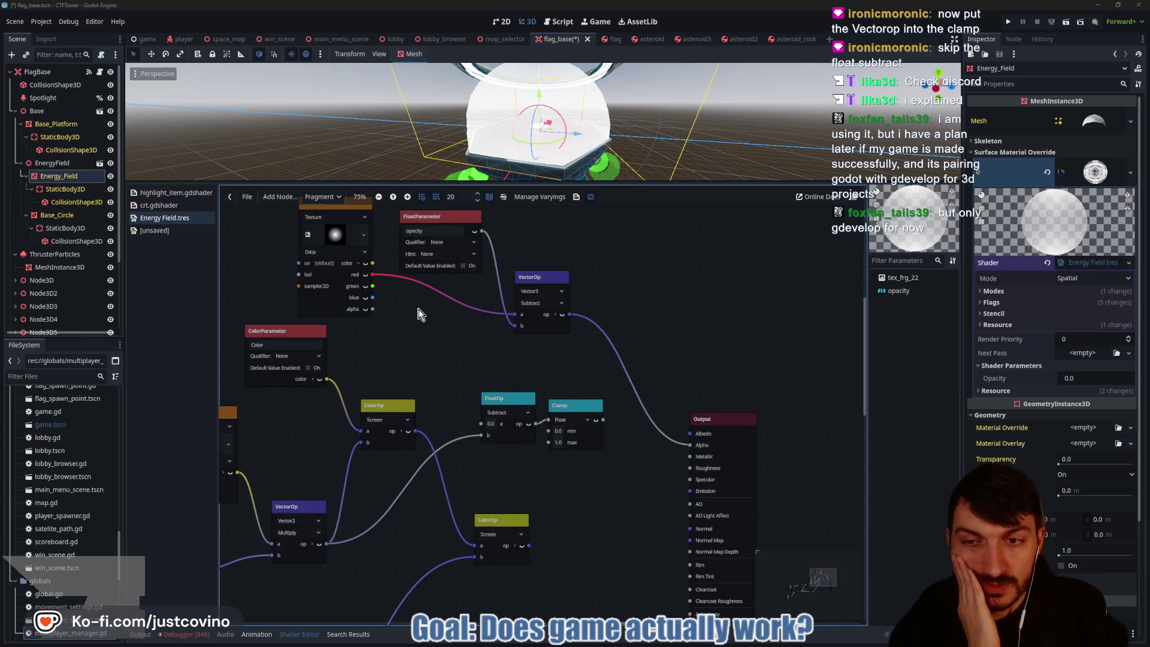
Step: Select the Energy_Field mesh to show its material's shader parameters
drag(420, 312, 451, 345)
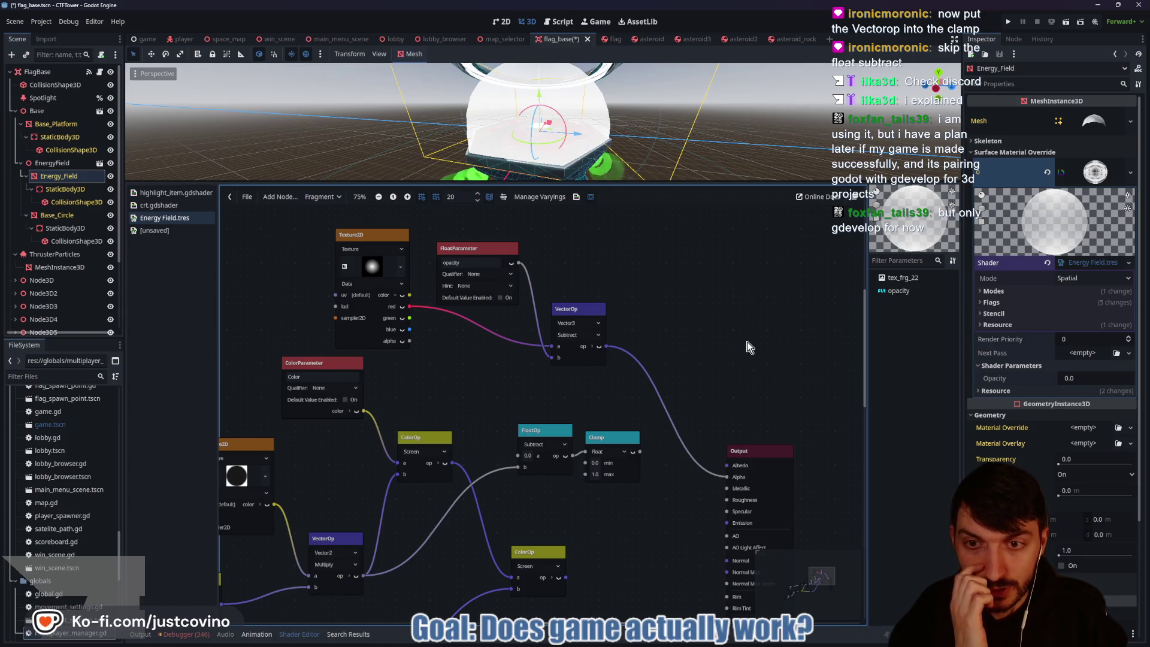
click(55, 164)
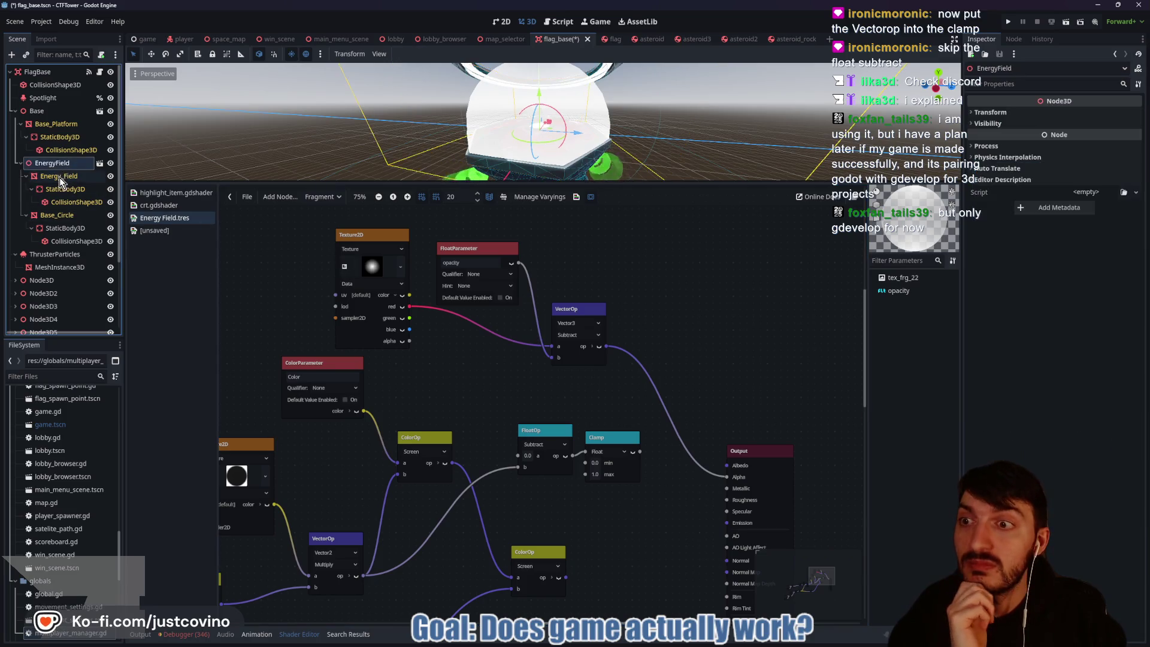
click(59, 176)
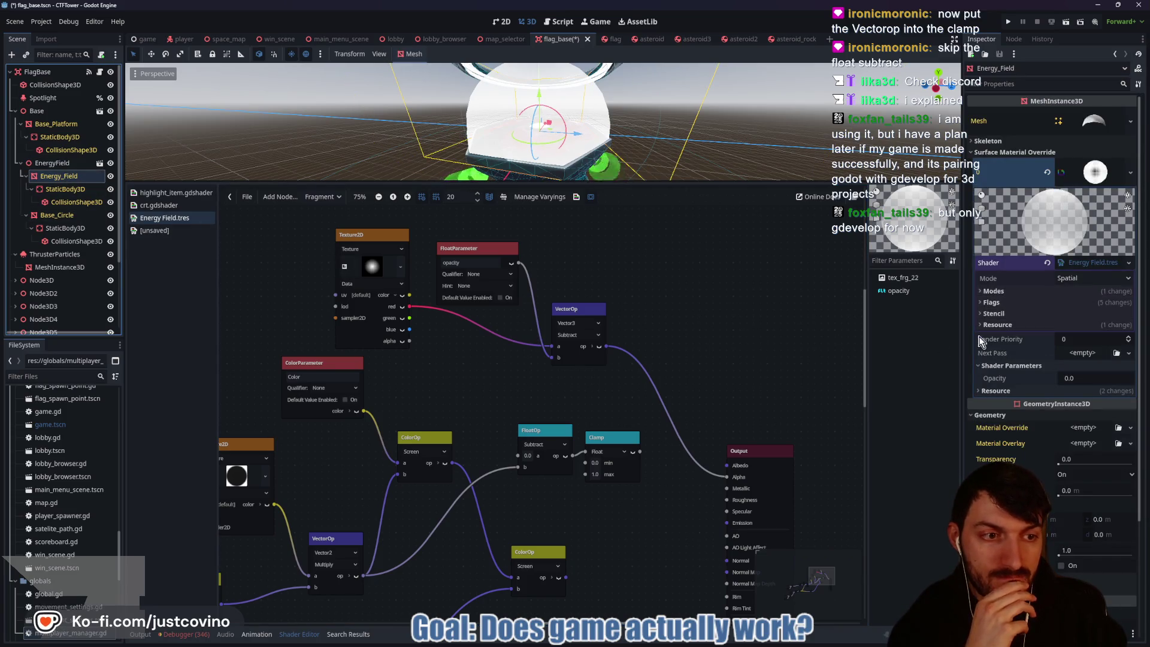
click(57, 163)
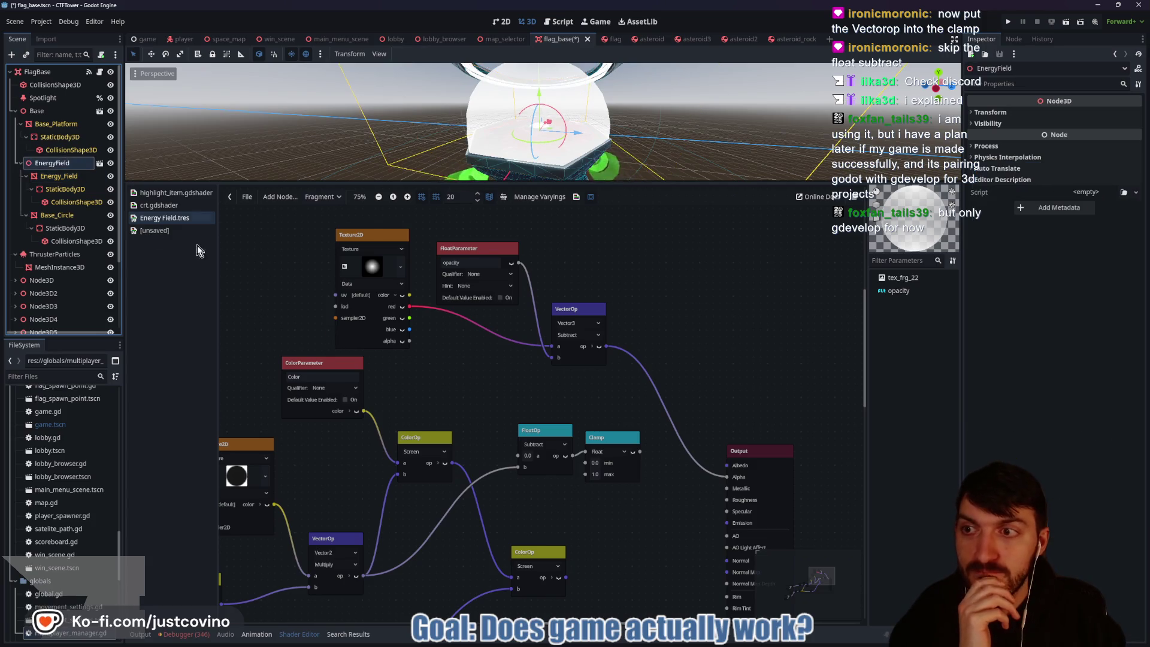
click(58, 176)
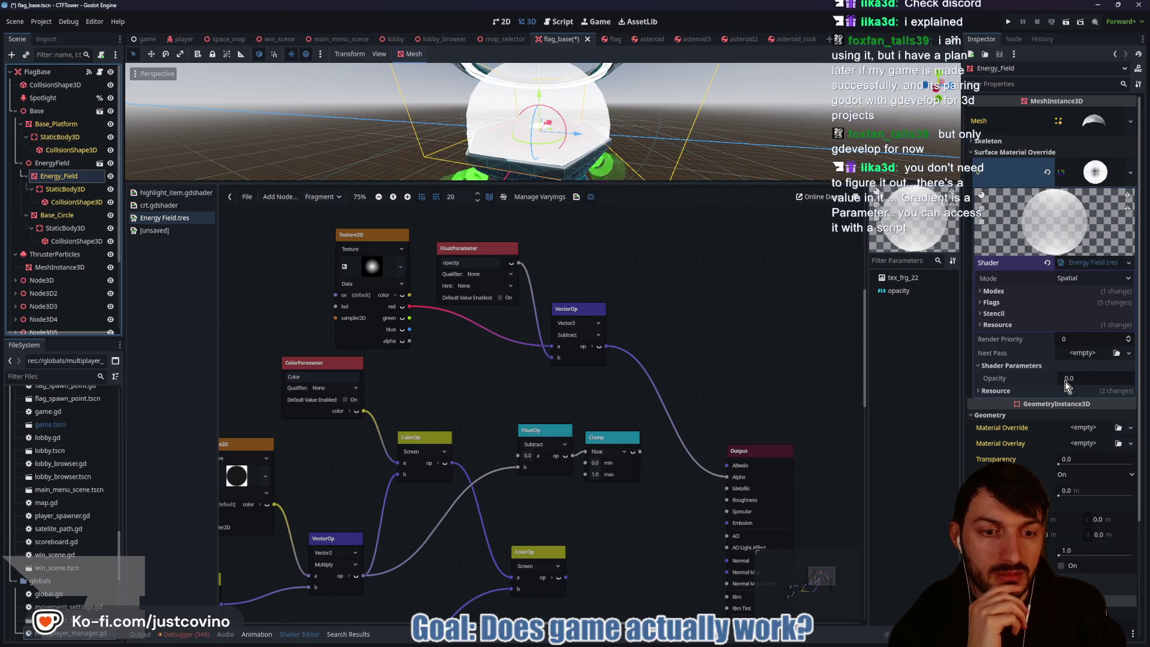
Step: Set the Opacity shader parameter to 0.005 and bring up the Texture2D node's GradientTexture2D
mouse_move(1066, 386)
mouse_down()
mouse_move(1106, 378)
mouse_move(1067, 383)
mouse_up()
text(0.005)
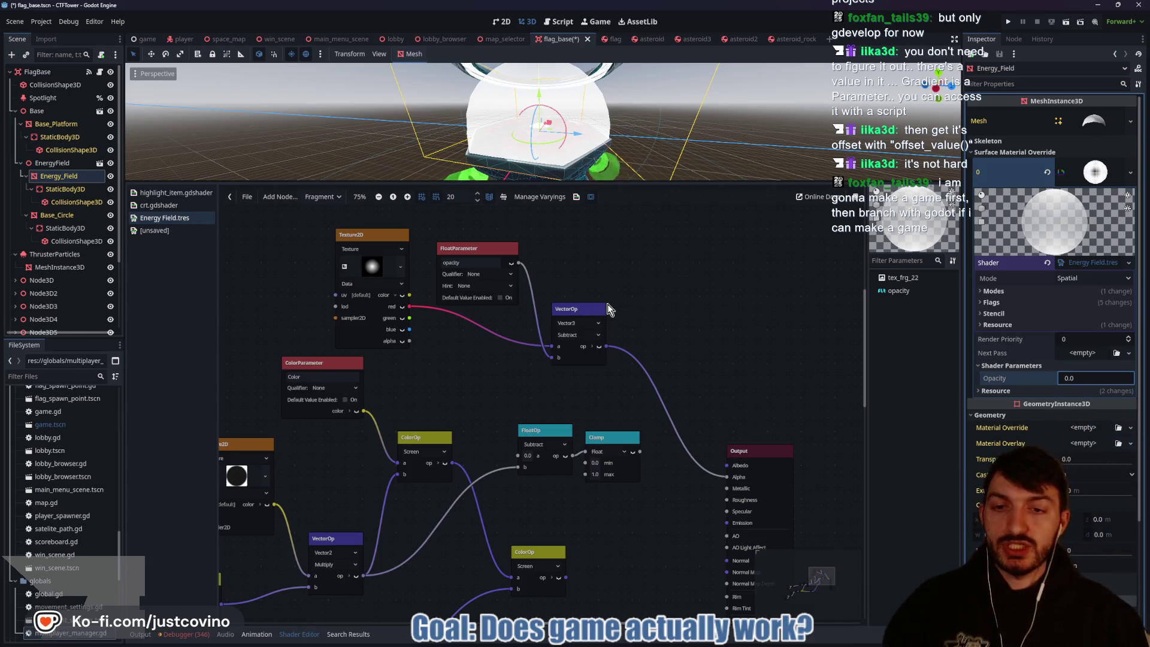
click(380, 269)
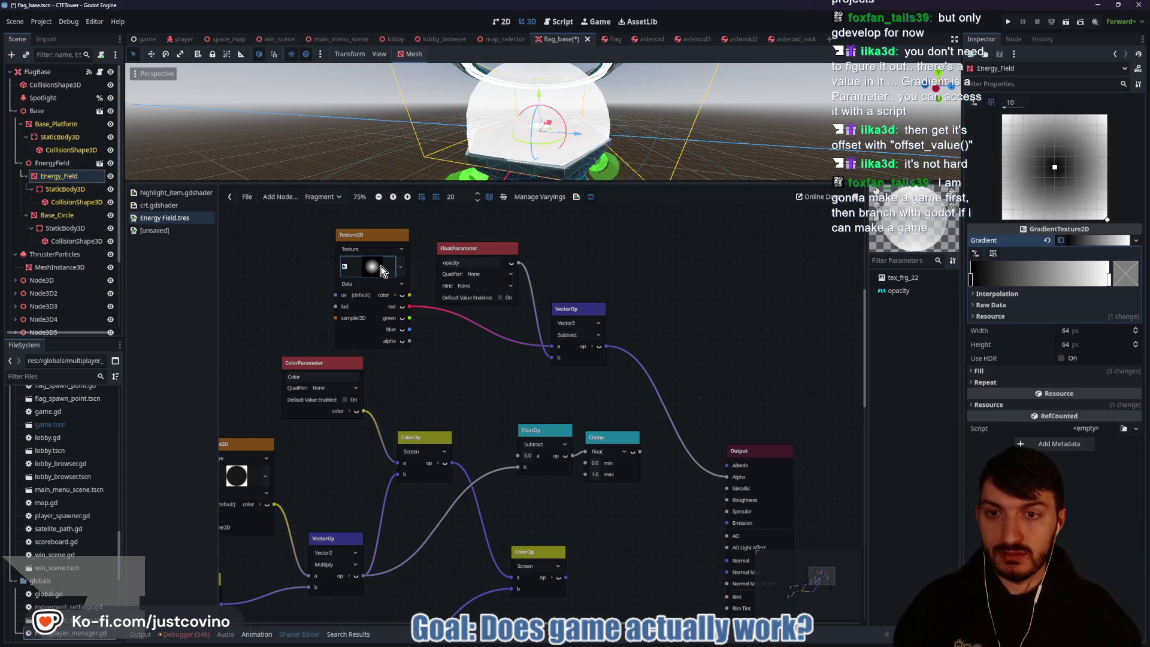
Step: In flag_base.gd, select 'opacity' in the set_shader_parameter call on line 10
key(ctrl+F3)
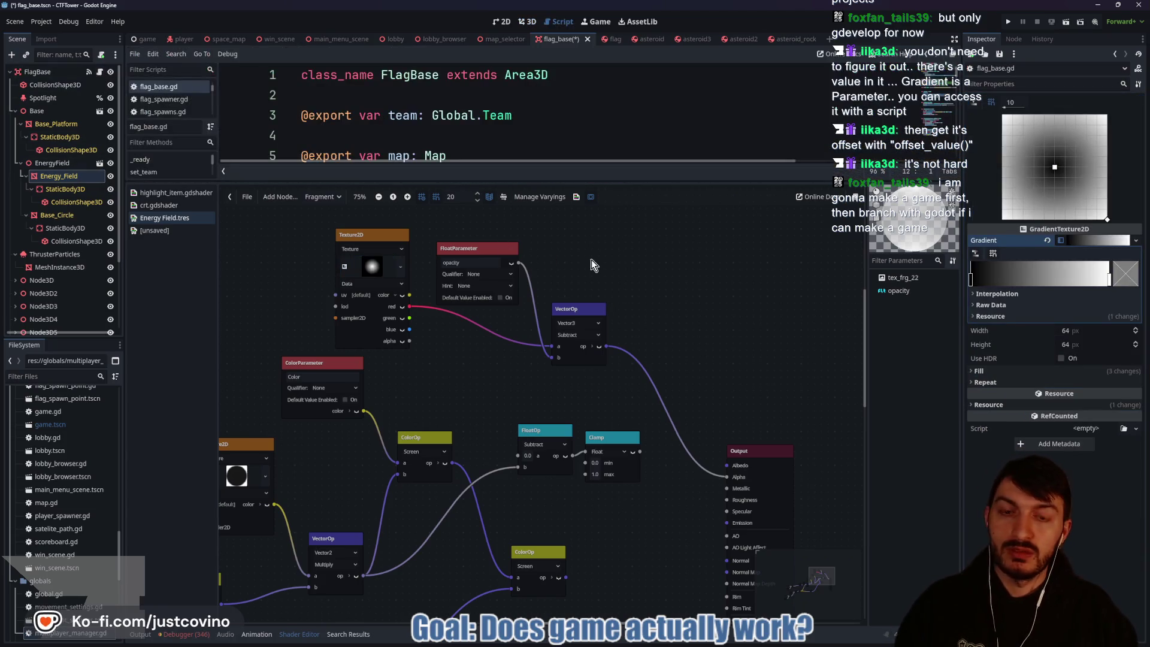
drag(639, 182, 639, 471)
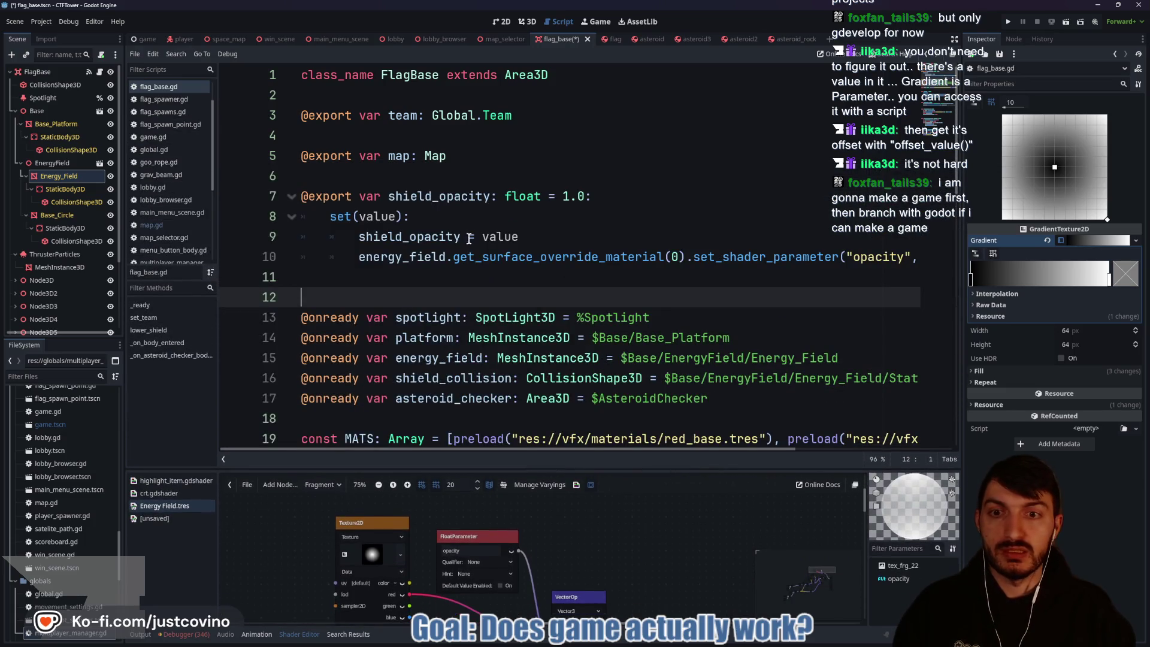
click(408, 256)
double_click(510, 257)
click(823, 257)
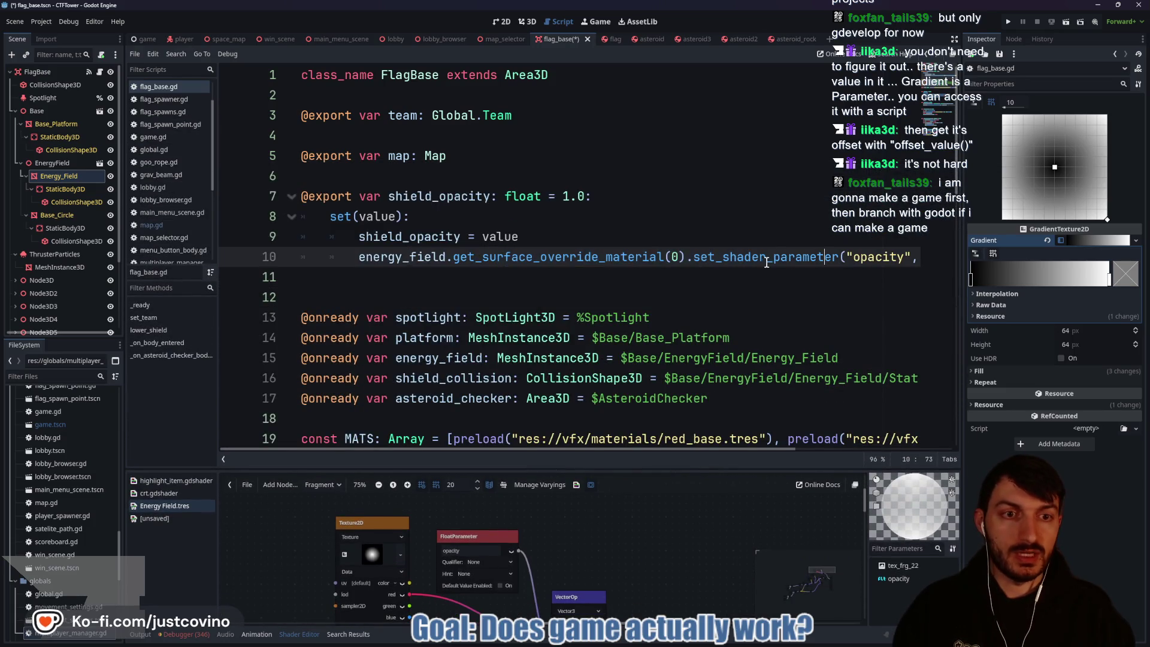
scroll(765, 257, right, 5)
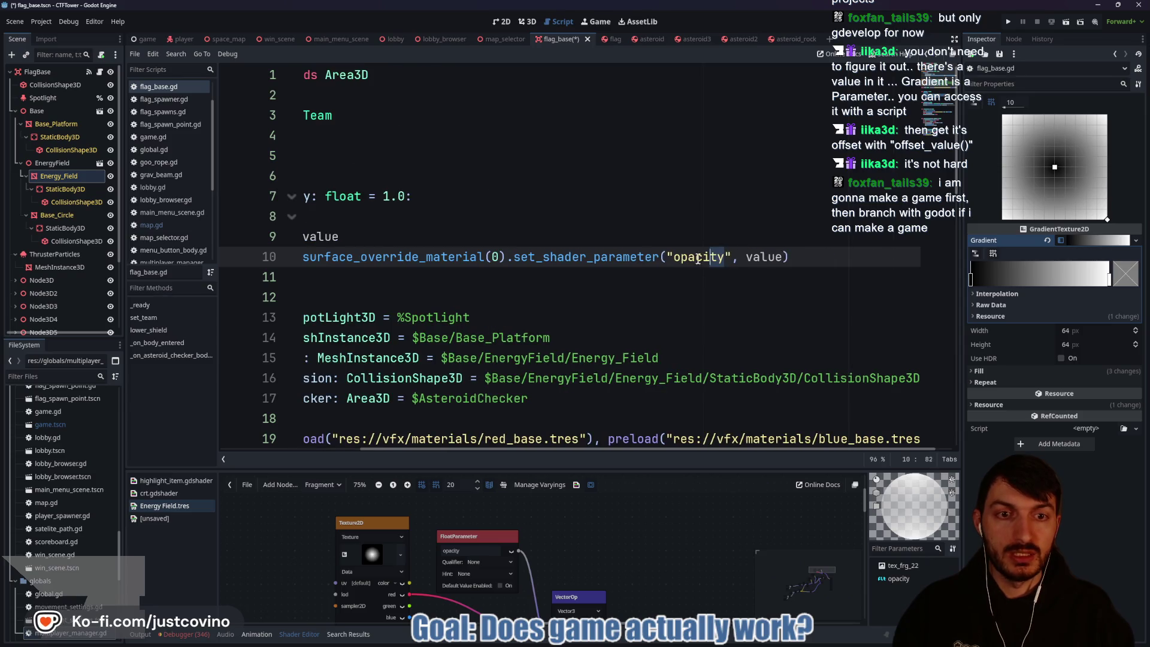
drag(698, 258, 675, 260)
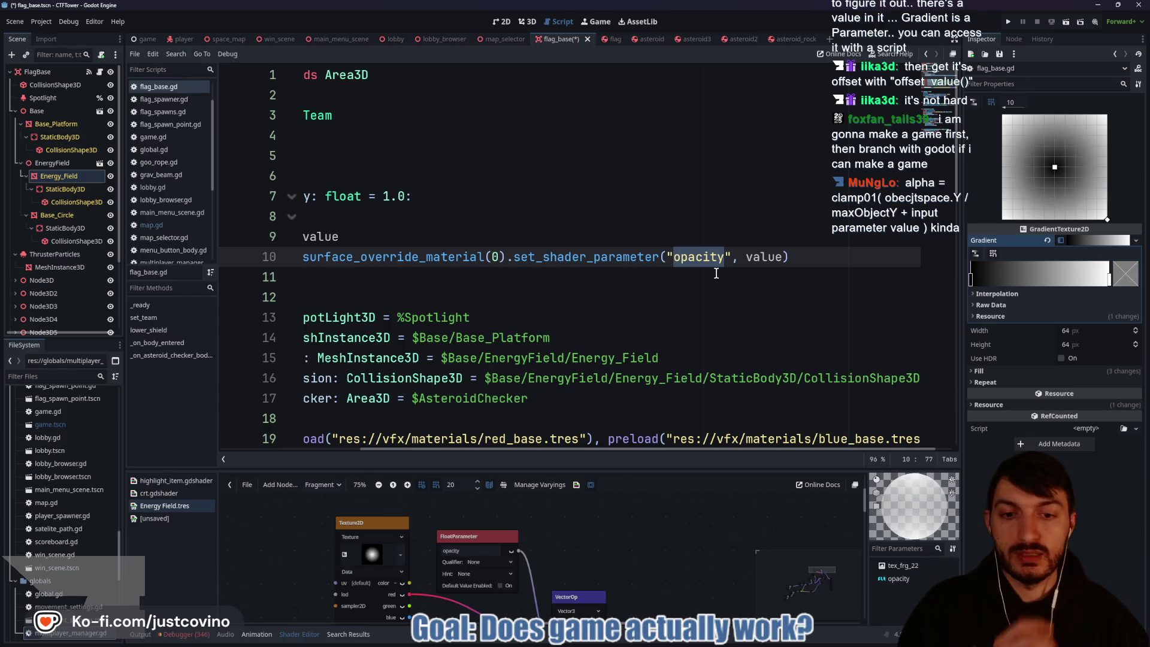
drag(668, 468, 665, 318)
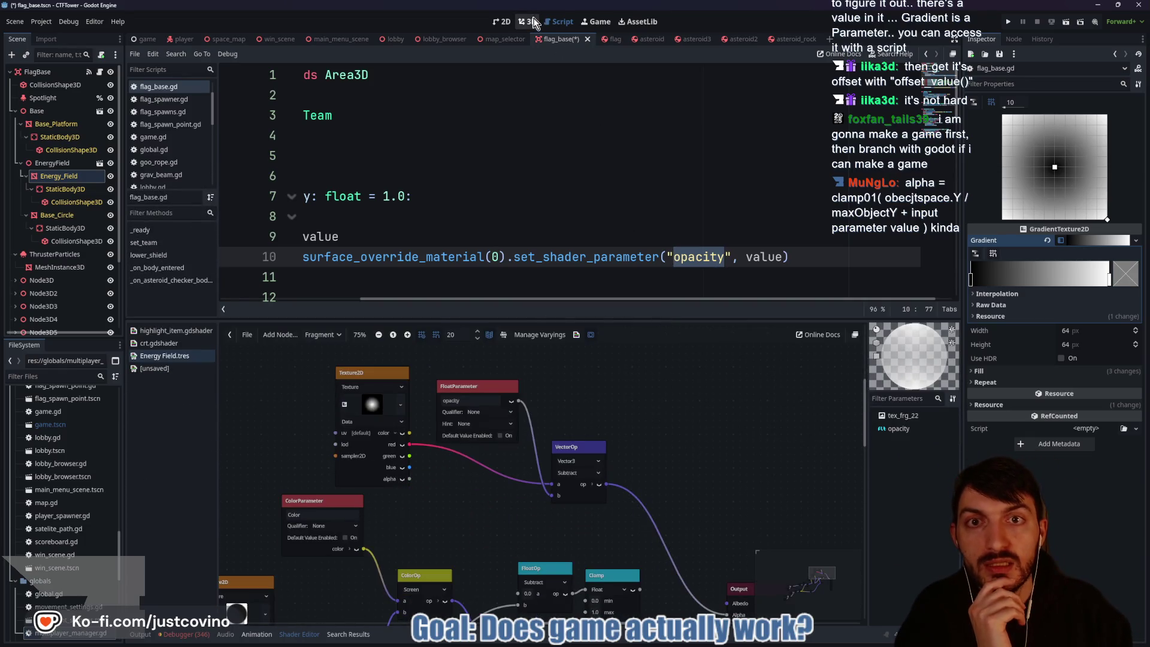
Step: Zoom out the shader graph and delete the opacity FloatParameter node
click(530, 22)
scroll(681, 396, down, 2)
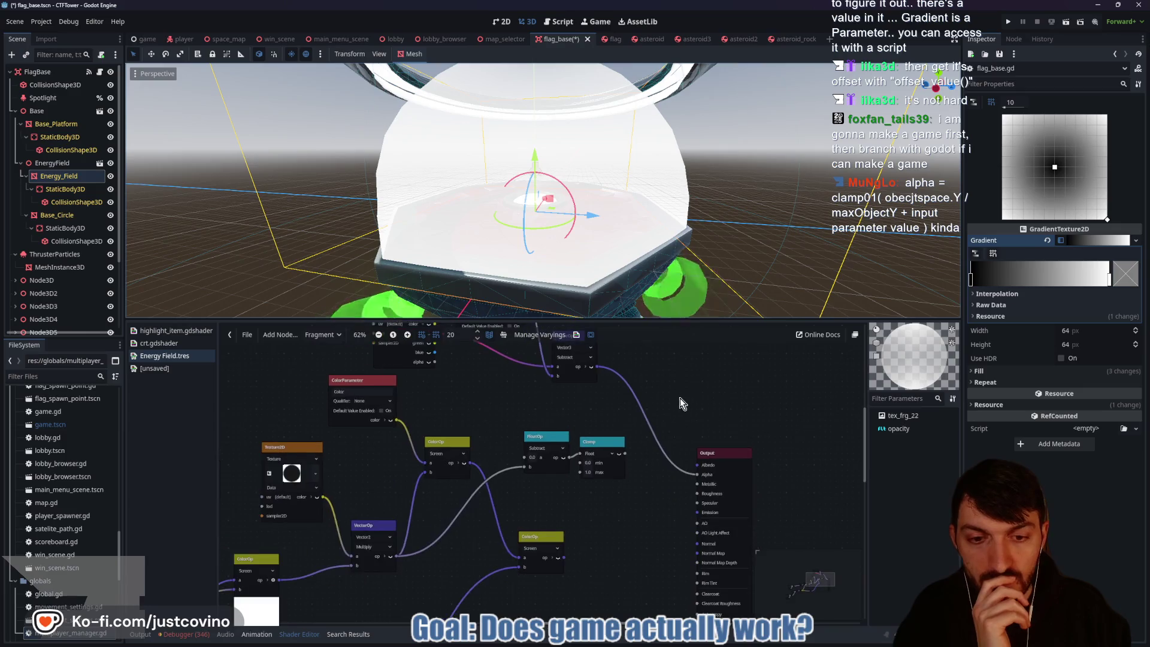
scroll(659, 491, down, 1)
mouse_move(653, 495)
mouse_down()
mouse_move(628, 434)
mouse_move(662, 493)
mouse_up()
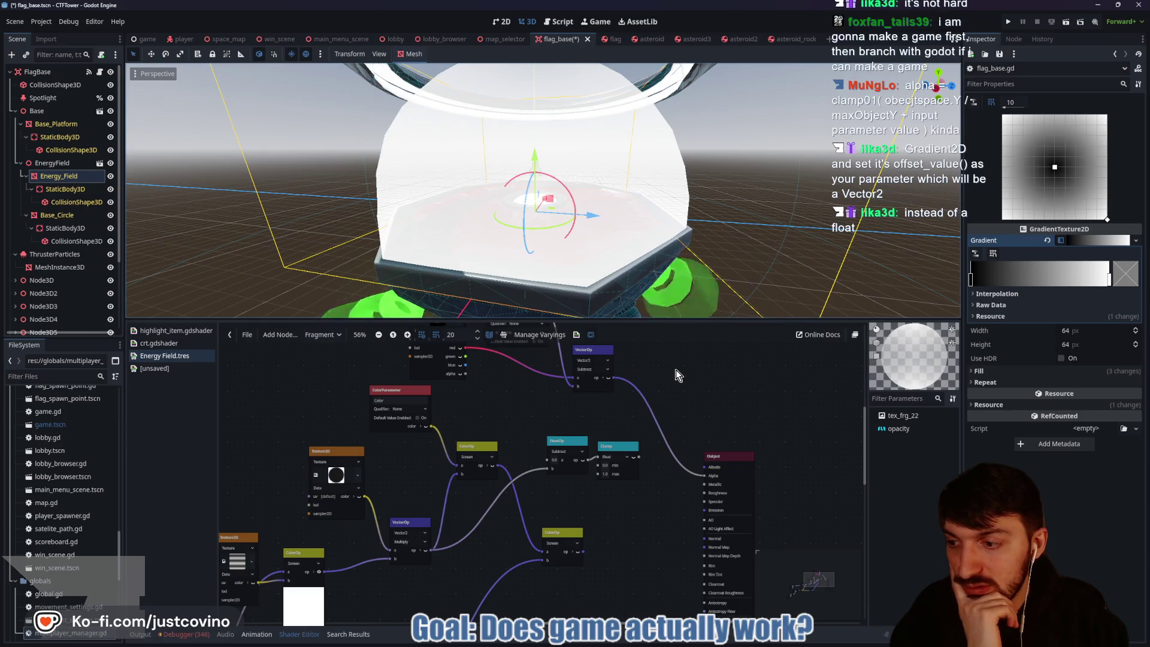
drag(671, 386, 702, 418)
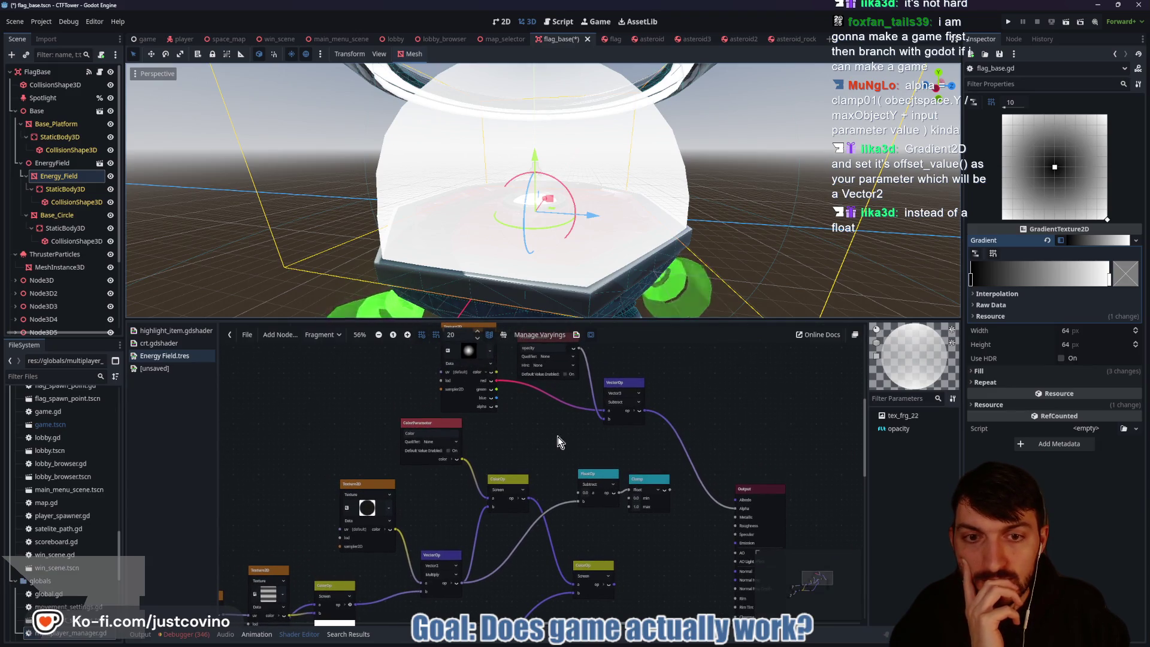
drag(558, 437, 527, 449)
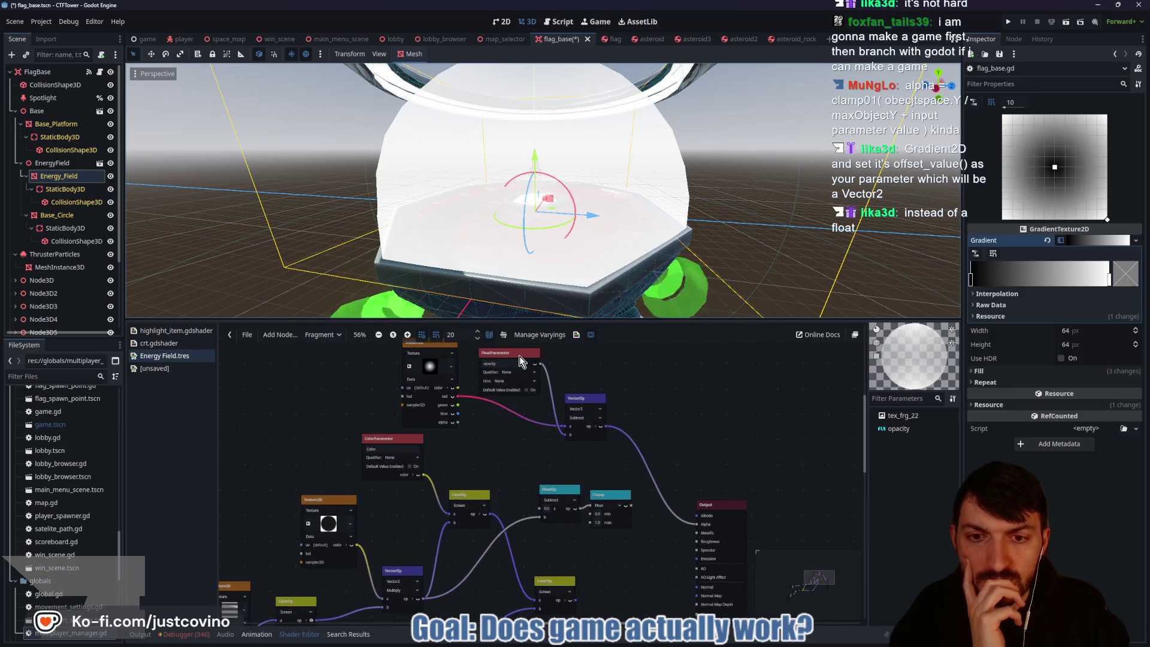
drag(520, 356, 521, 355)
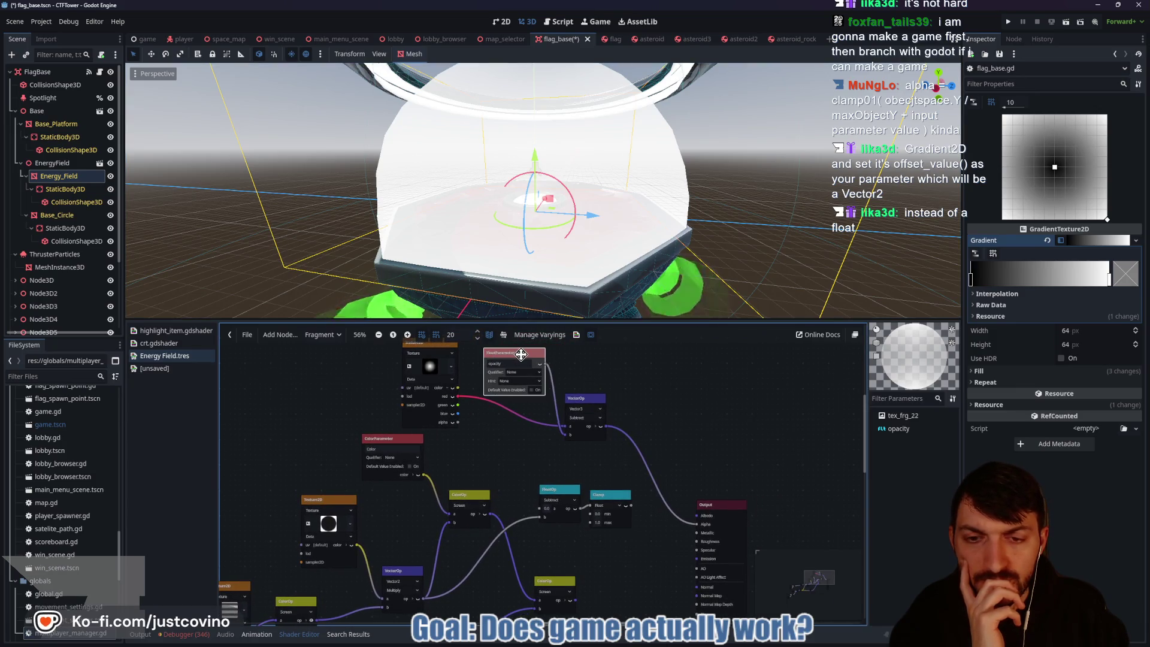
key(Delete)
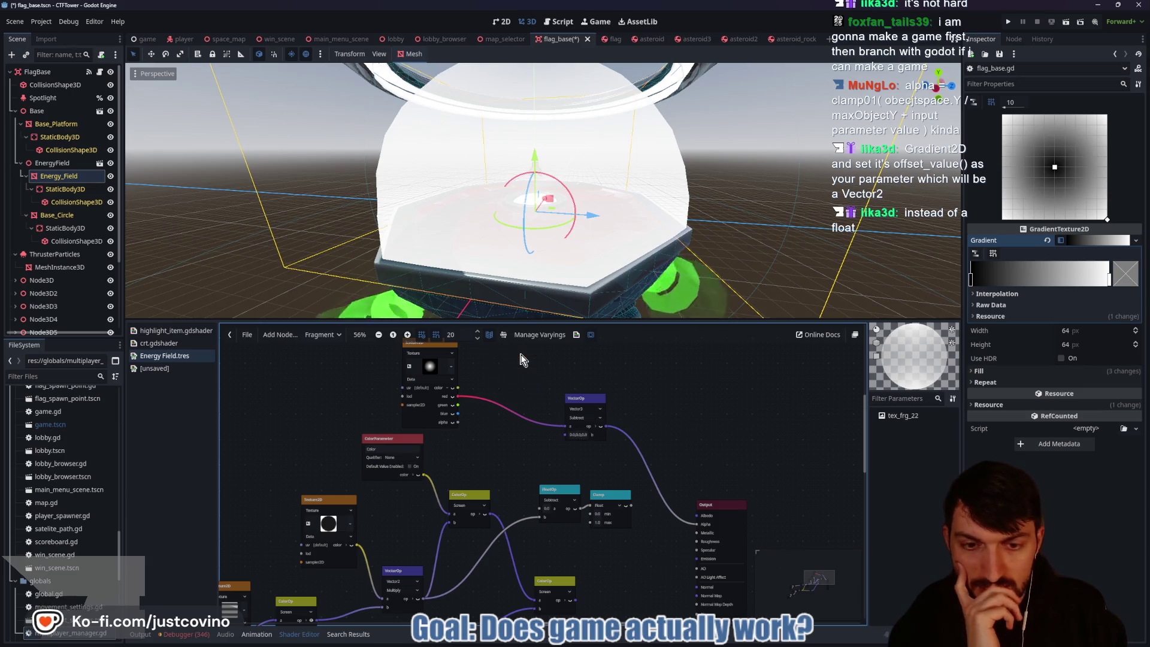
Step: Delete the Subtract VectorOp node, leaving the dome solid white
click(589, 406)
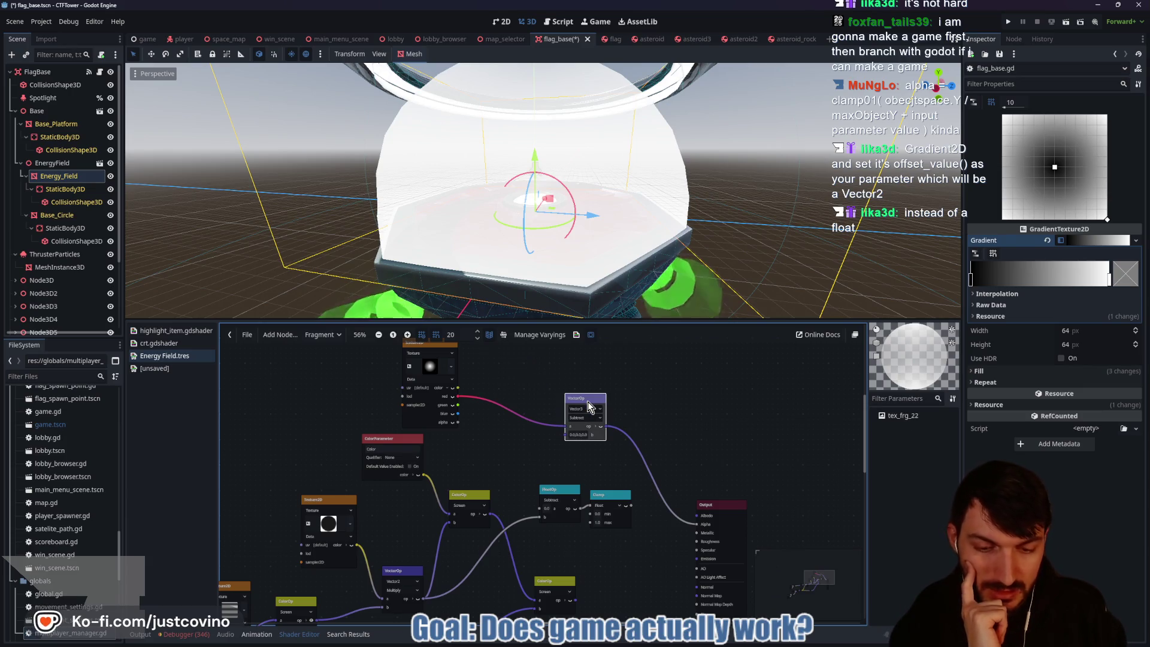
key(Delete)
scroll(636, 384, down, 3)
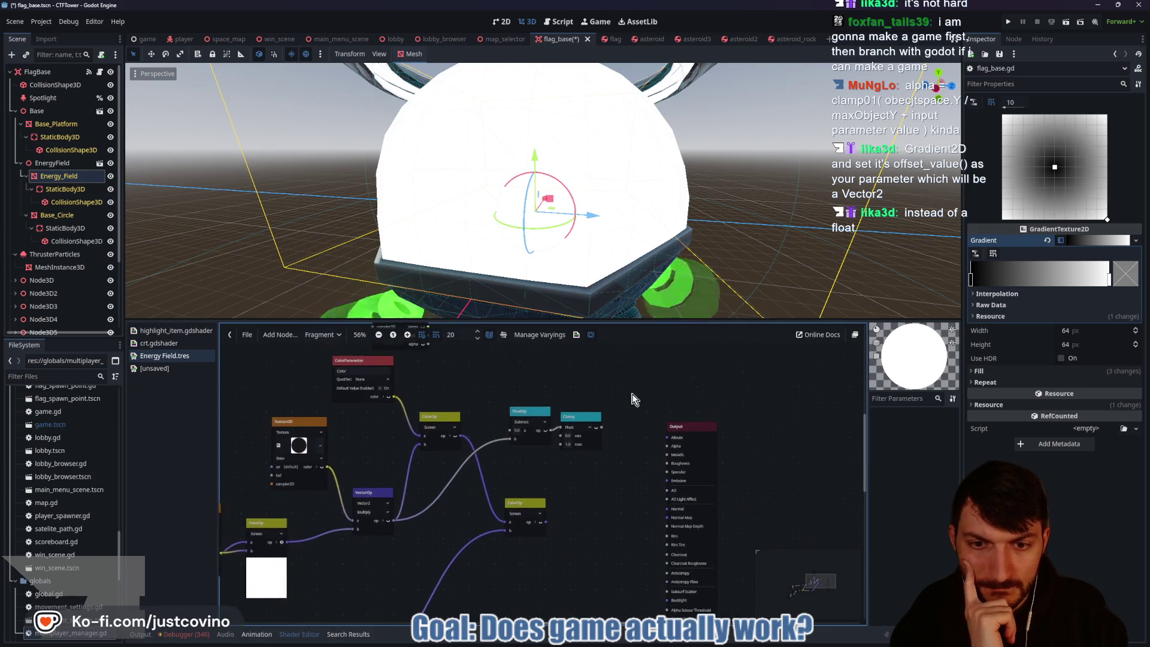
Step: Move the Clamp node beside Output and connect the lower ColorOp to Albedo
mouse_move(605, 447)
mouse_down()
mouse_move(630, 441)
mouse_move(647, 502)
mouse_up()
text(op)
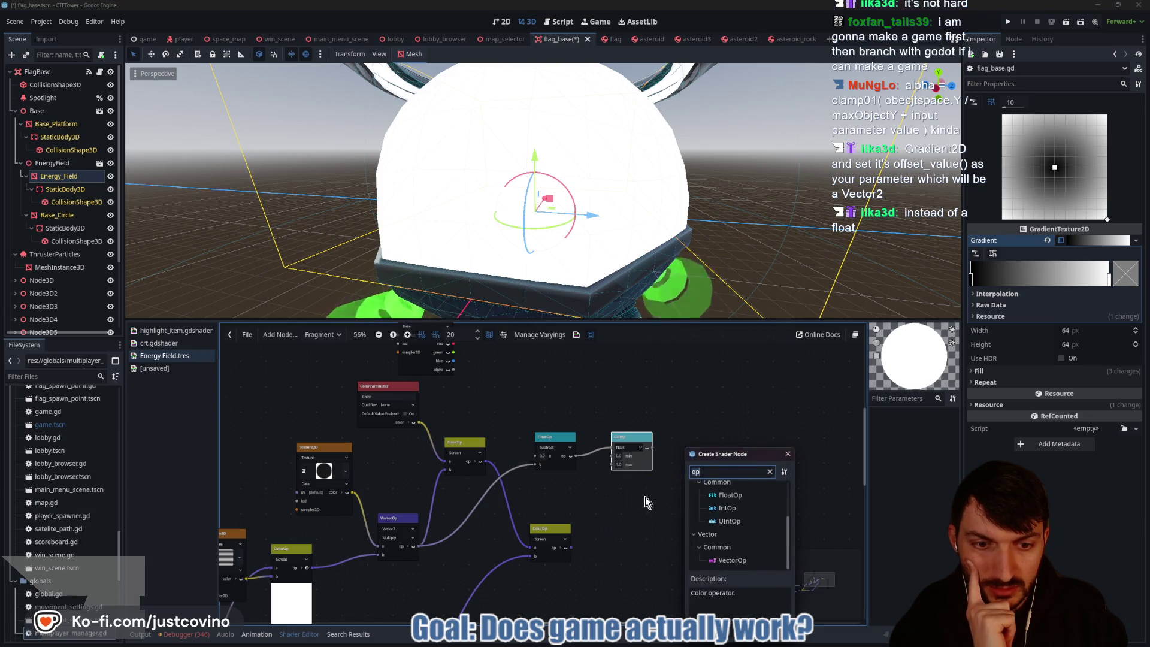
click(788, 454)
mouse_move(570, 548)
mouse_down()
mouse_move(675, 459)
mouse_move(683, 472)
mouse_up()
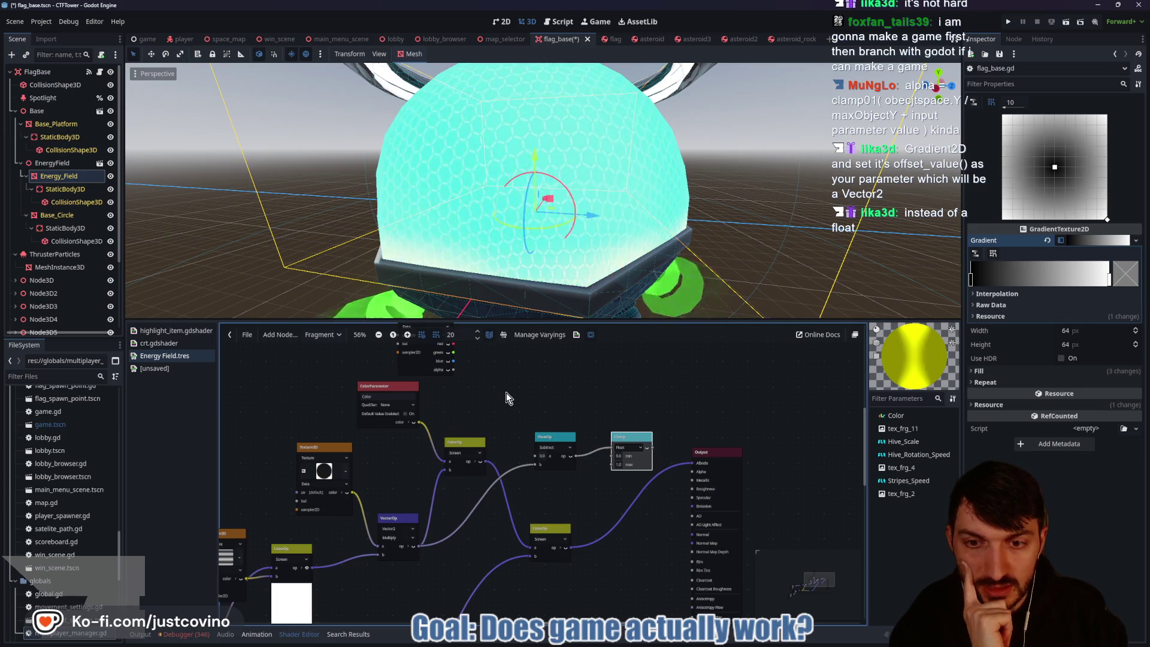
Step: Move Texture2D aside and connect the Clamp result to Output Alpha
drag(505, 393, 544, 462)
drag(477, 386, 523, 422)
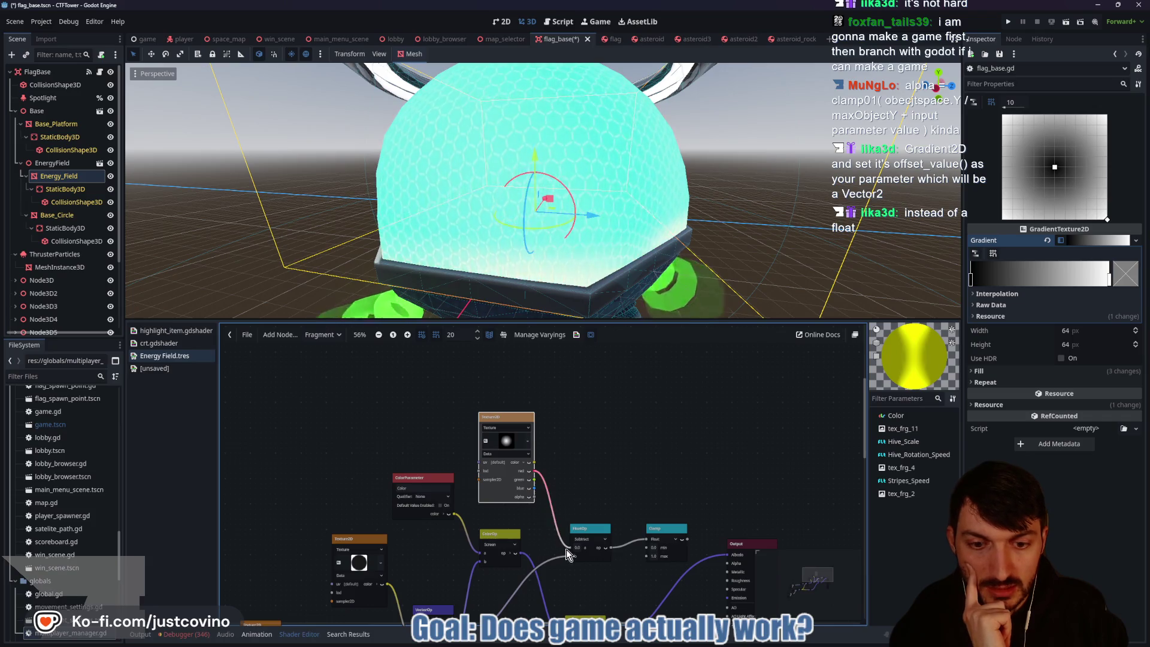
scroll(606, 411, down, 3)
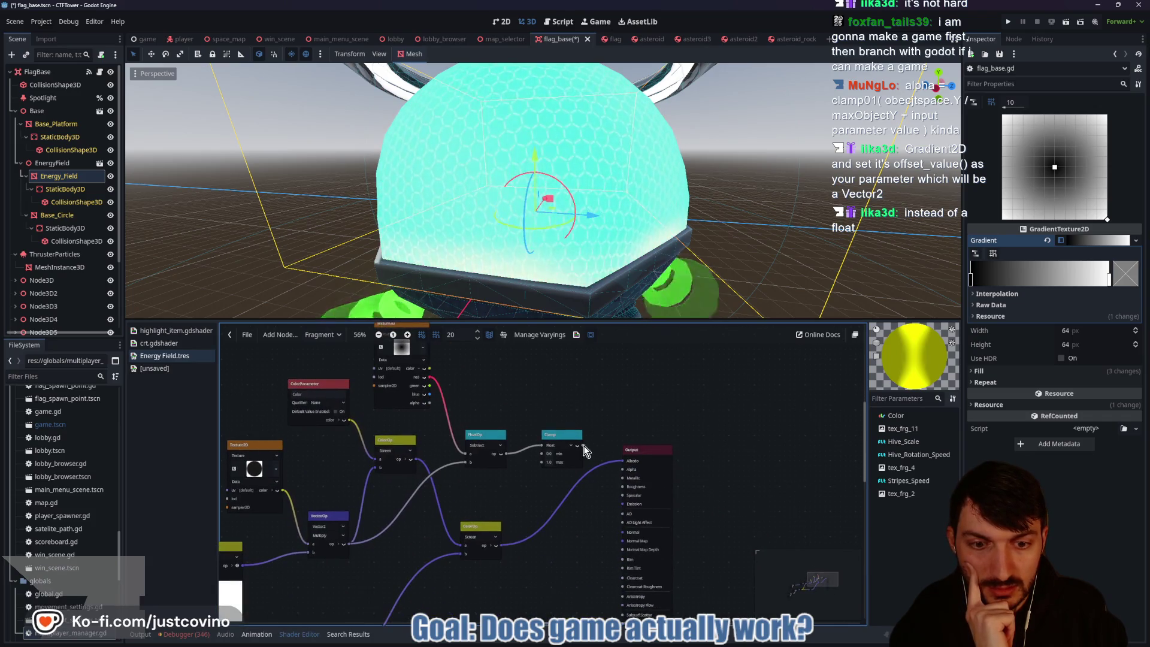
drag(595, 487, 619, 469)
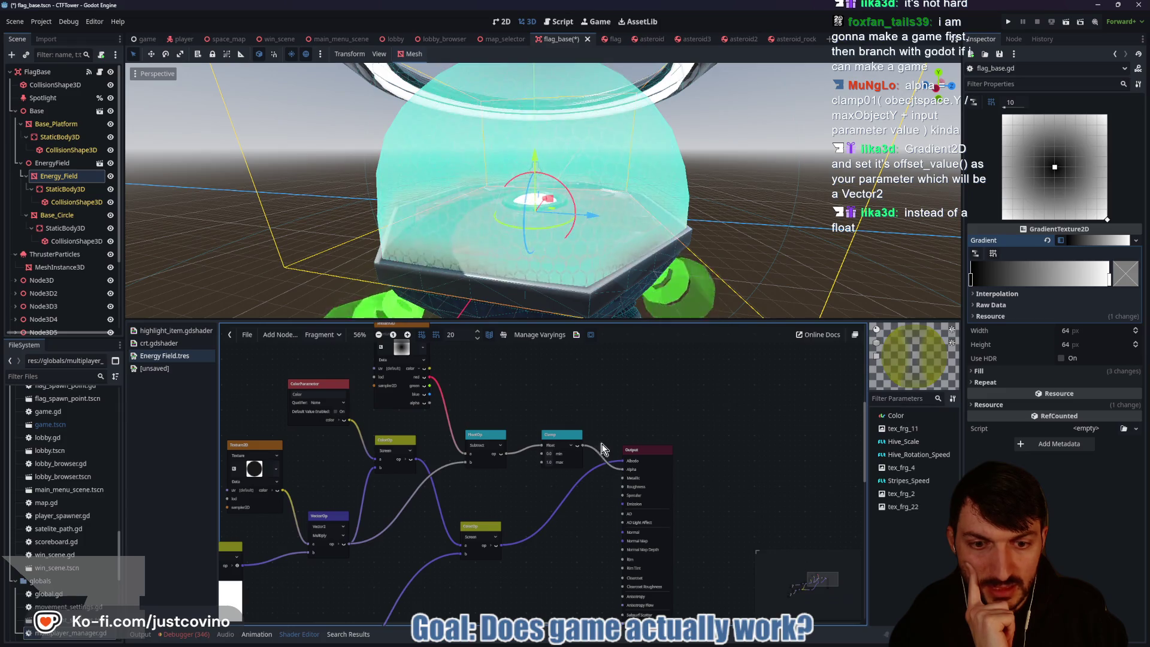
drag(581, 377, 645, 426)
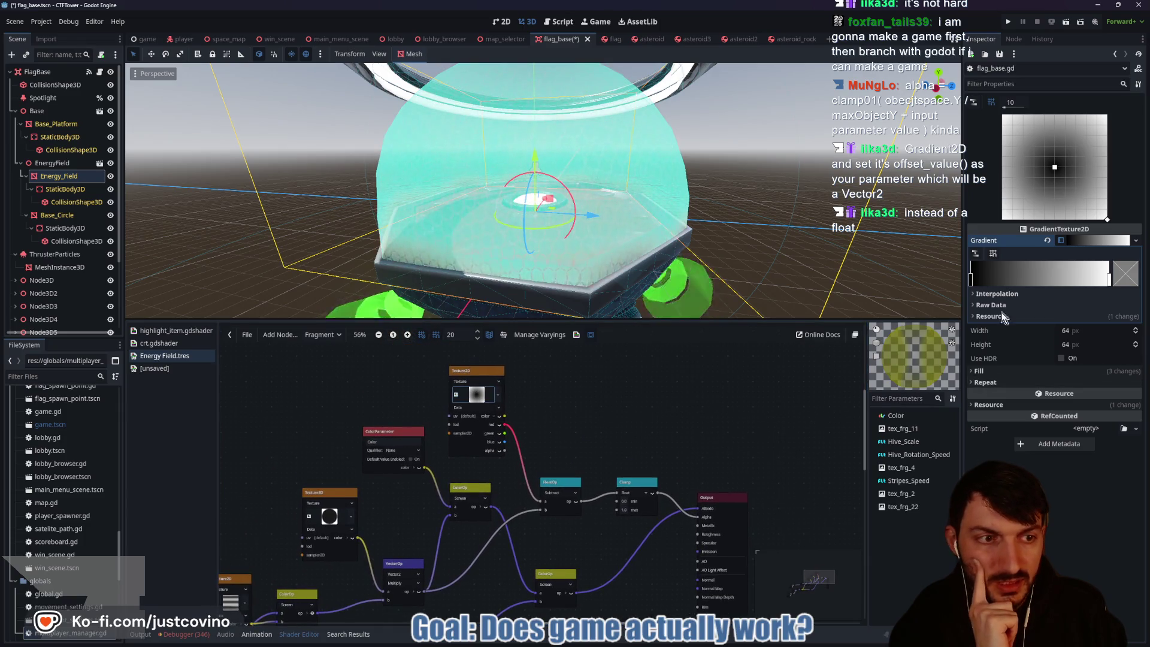
Step: Rearrange the fade gradient's stops, adding a dark stop and removing the rightmost one
mouse_move(972, 283)
mouse_down()
mouse_move(1052, 288)
mouse_move(971, 289)
mouse_up()
mouse_move(1110, 279)
mouse_down()
mouse_move(980, 284)
mouse_move(1114, 286)
mouse_up()
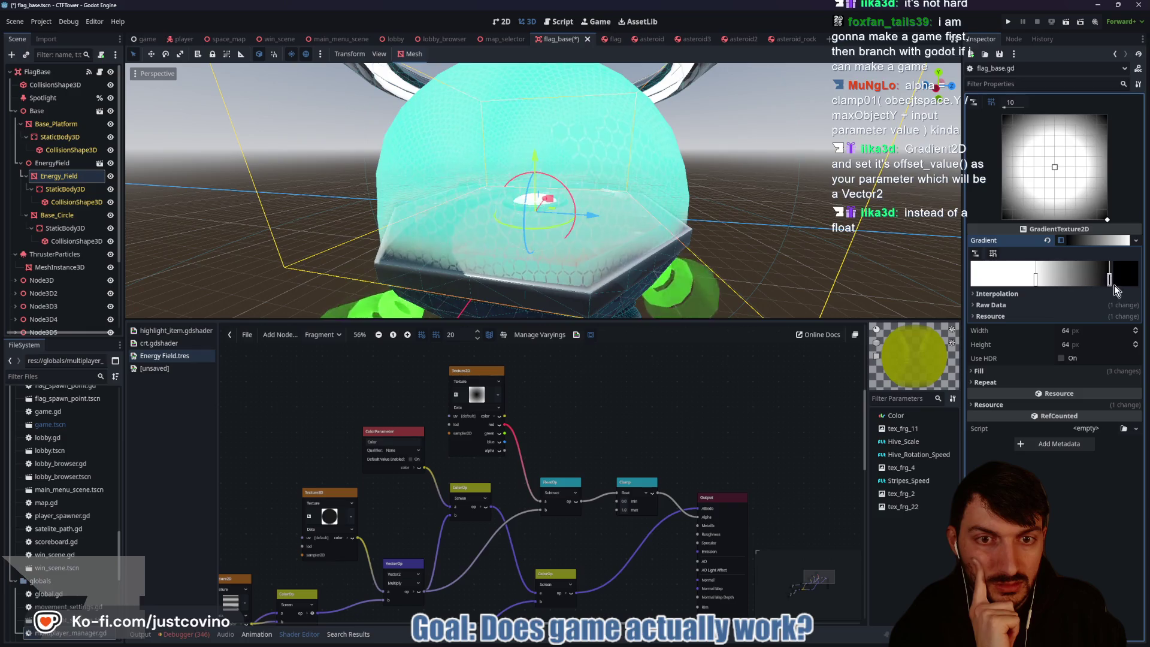
mouse_move(1037, 280)
mouse_down()
mouse_move(1106, 282)
mouse_move(958, 278)
mouse_up()
click(1070, 281)
right_click(1100, 280)
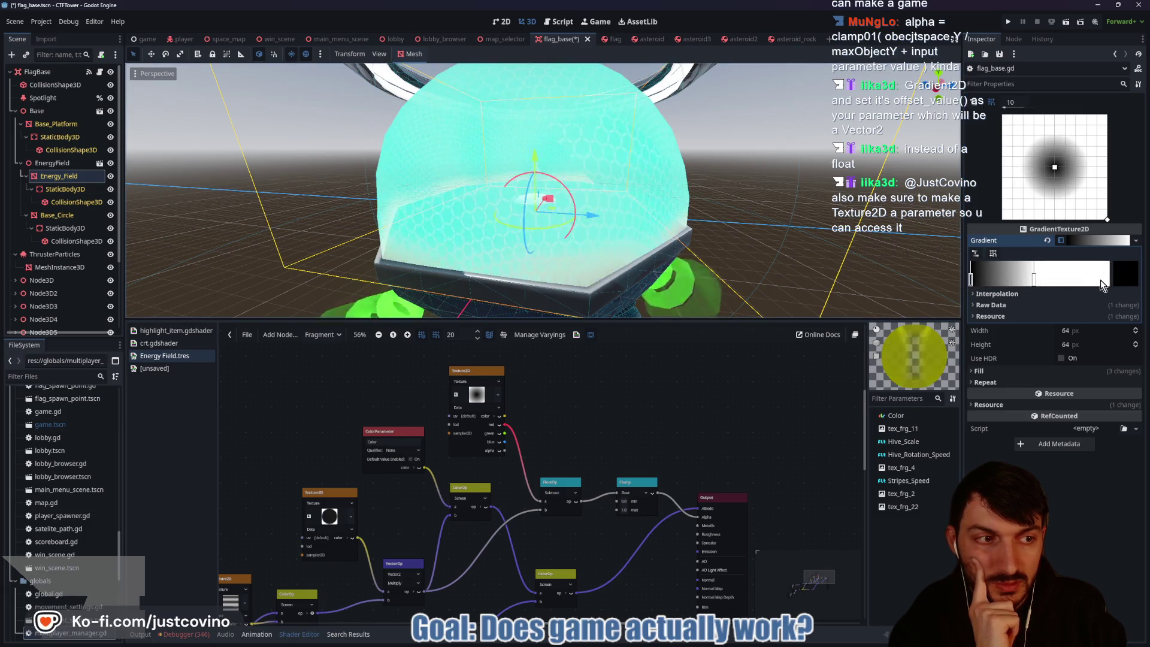
Step: Move the white stop right and slide the black stop to the far left
click(1035, 281)
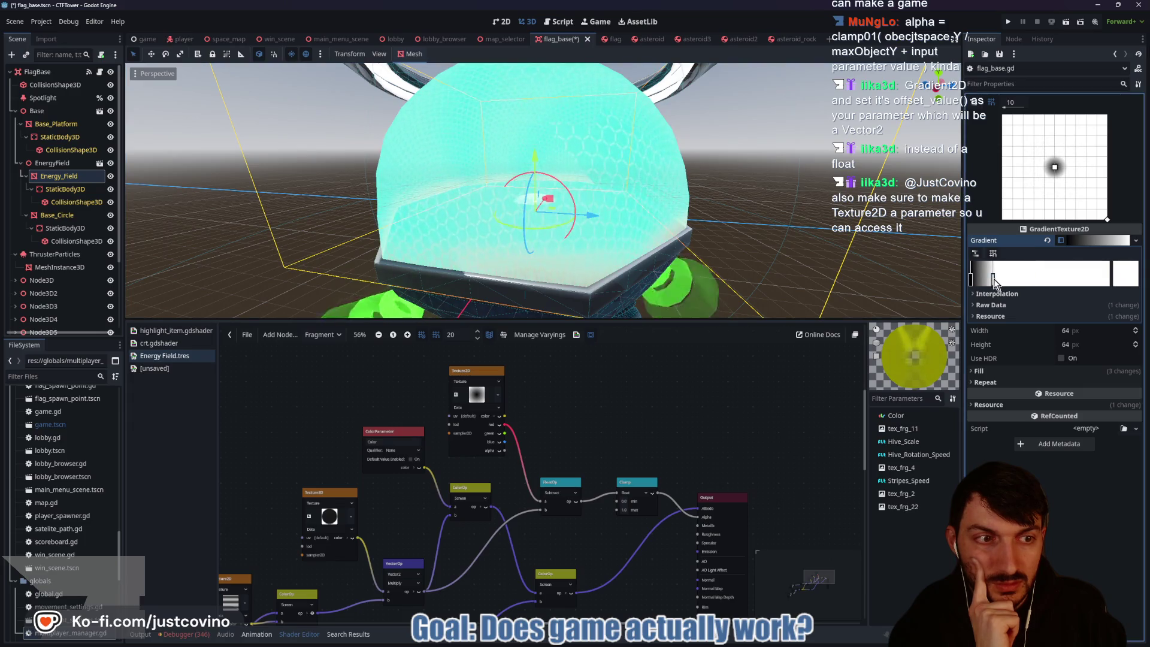
drag(994, 282, 1062, 280)
mouse_move(973, 278)
mouse_down()
mouse_move(1088, 283)
mouse_move(940, 279)
mouse_move(1077, 288)
mouse_up()
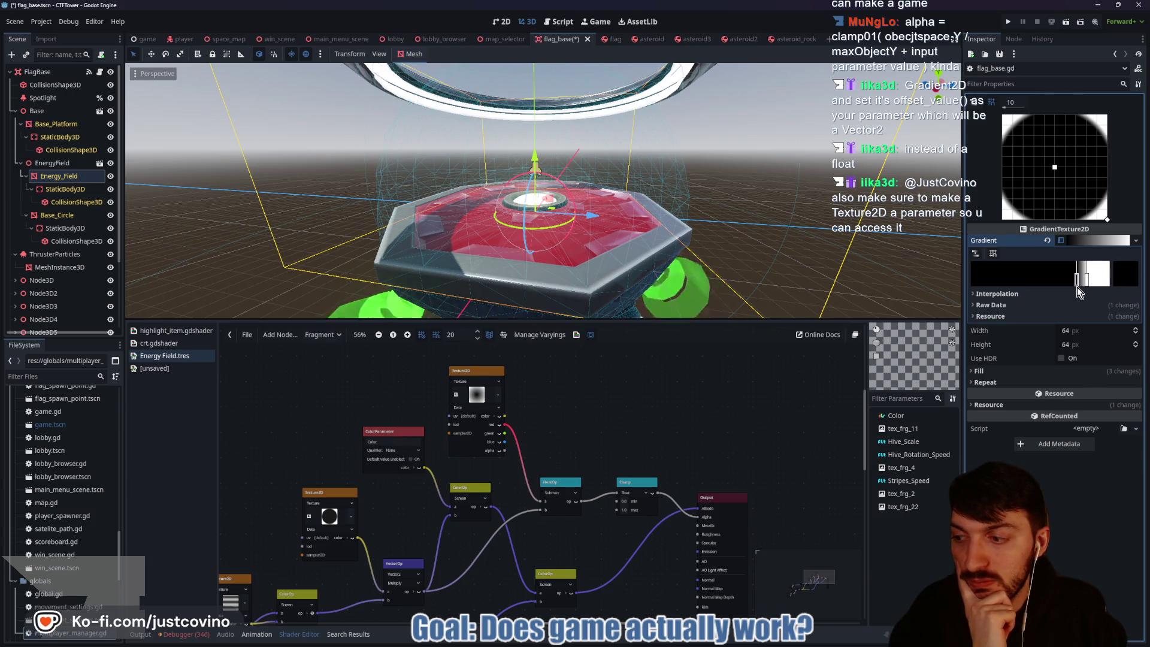
drag(1077, 286, 945, 290)
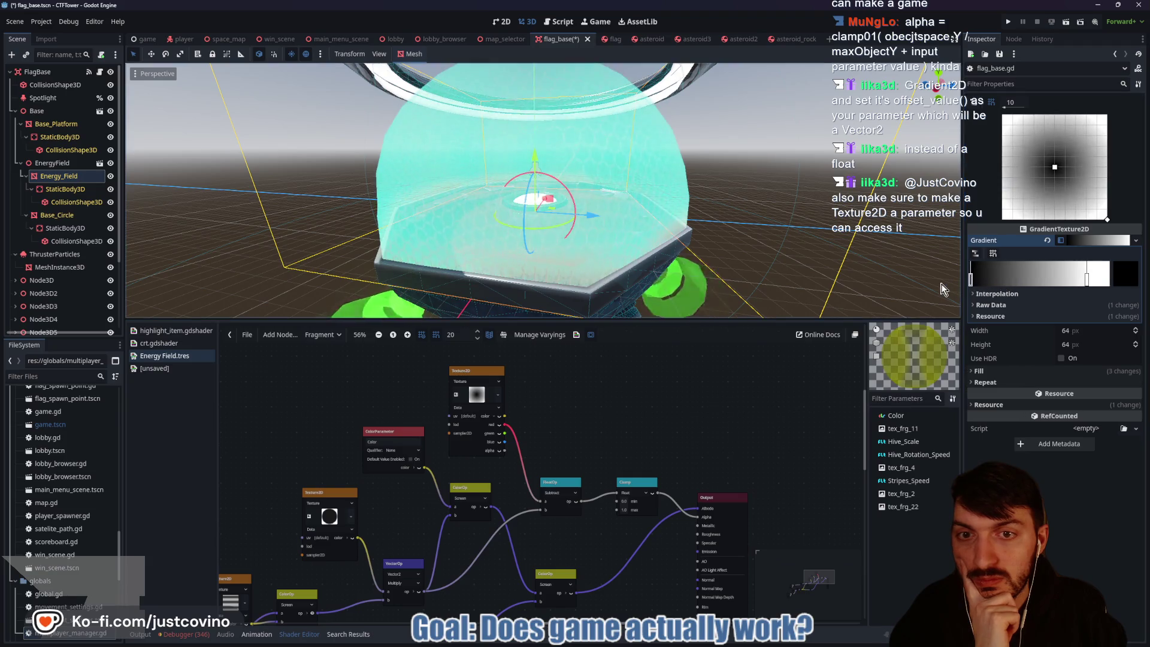
click(470, 375)
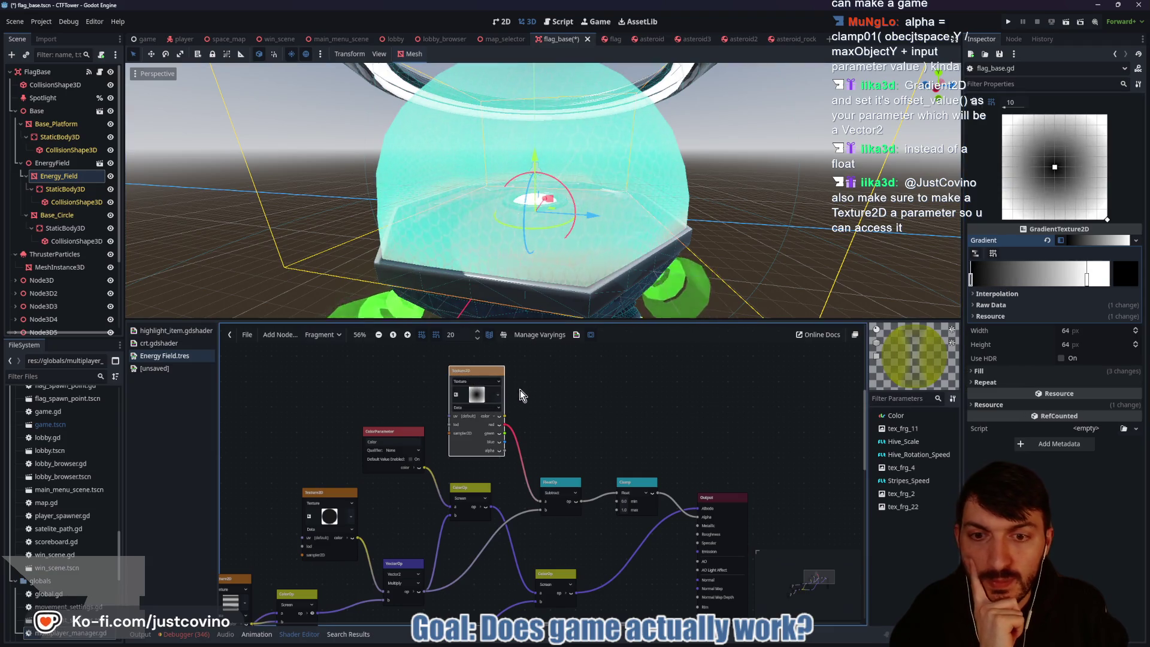
Step: Copy the Texture2D node's gradient texture resource
right_click(476, 397)
click(624, 388)
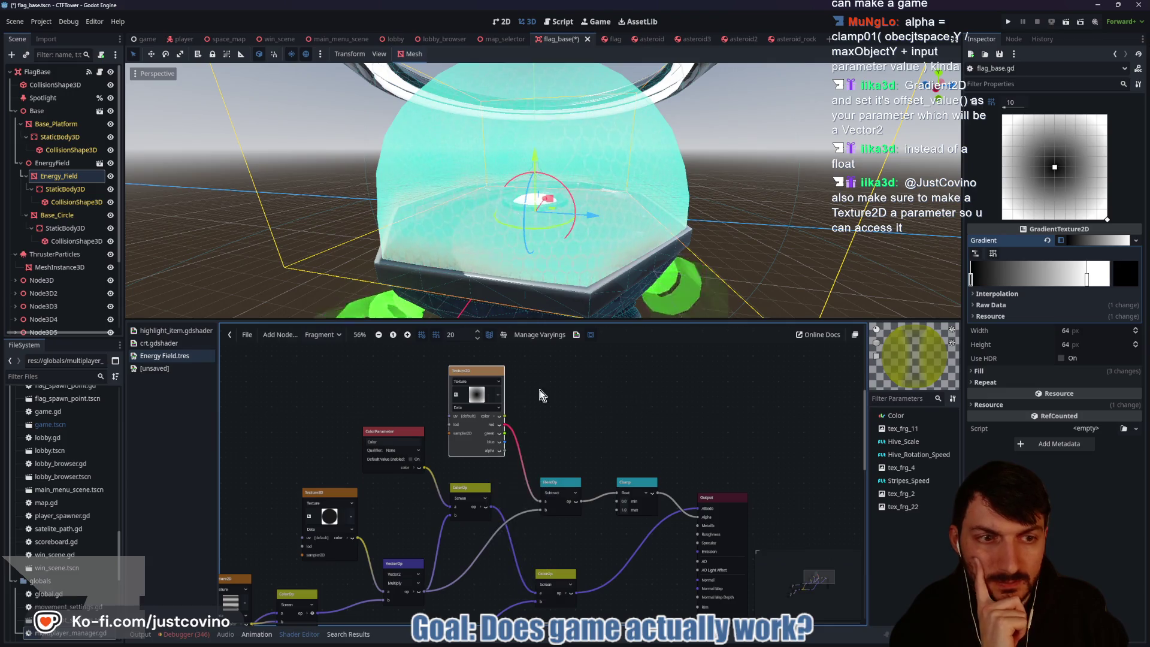
right_click(465, 369)
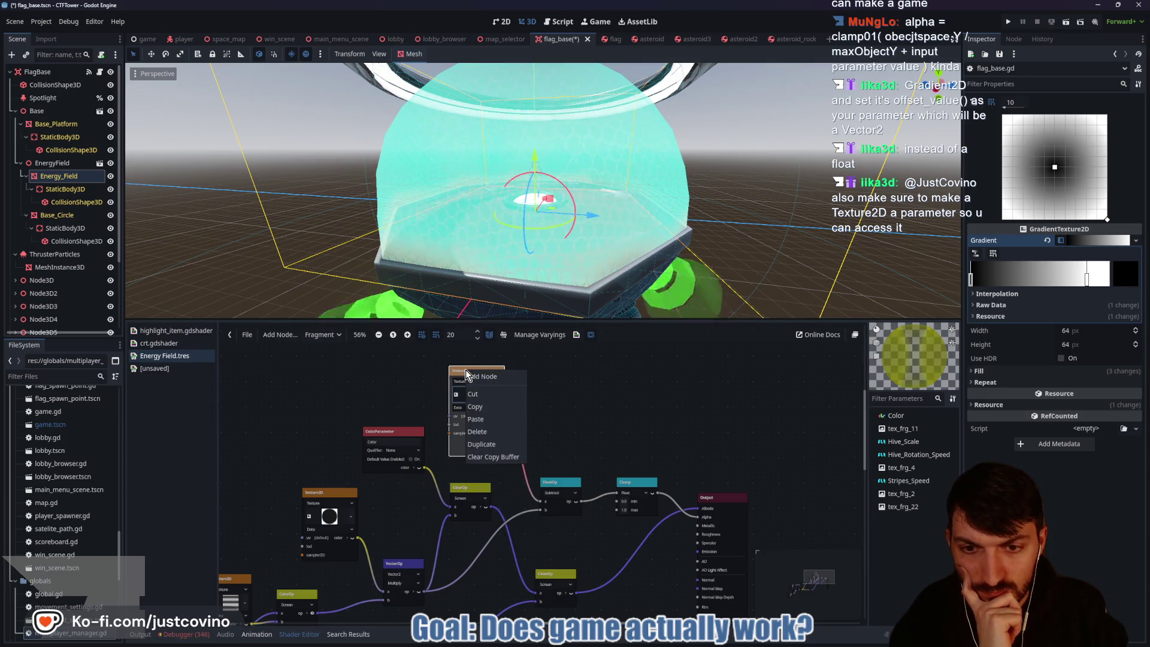
click(577, 396)
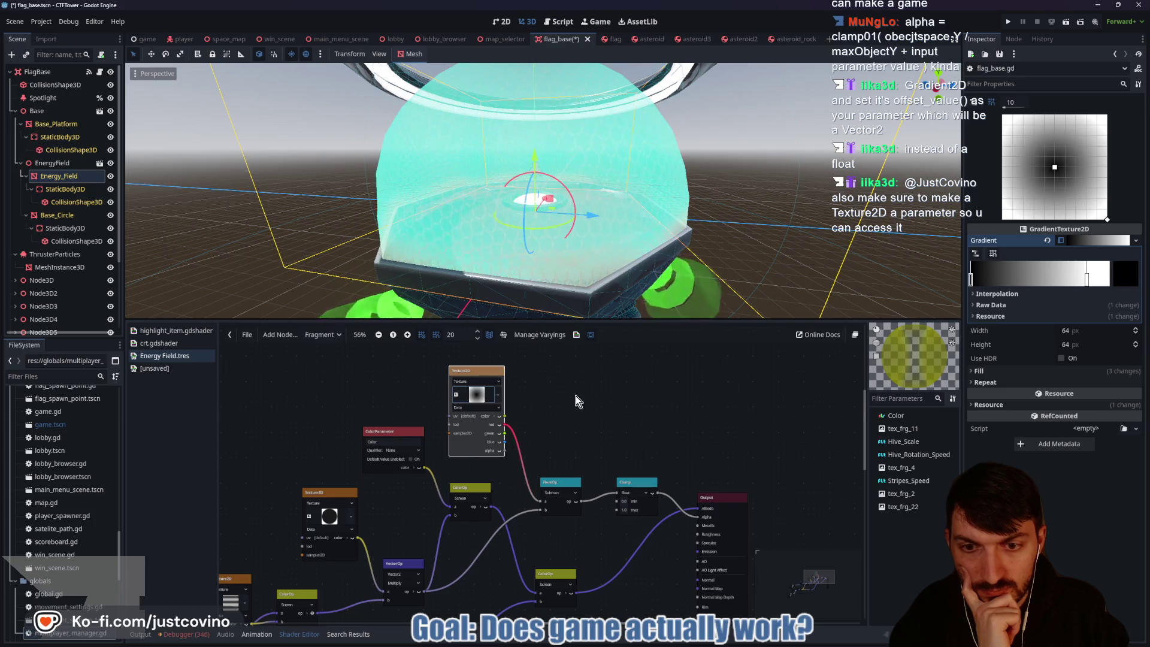
right_click(480, 393)
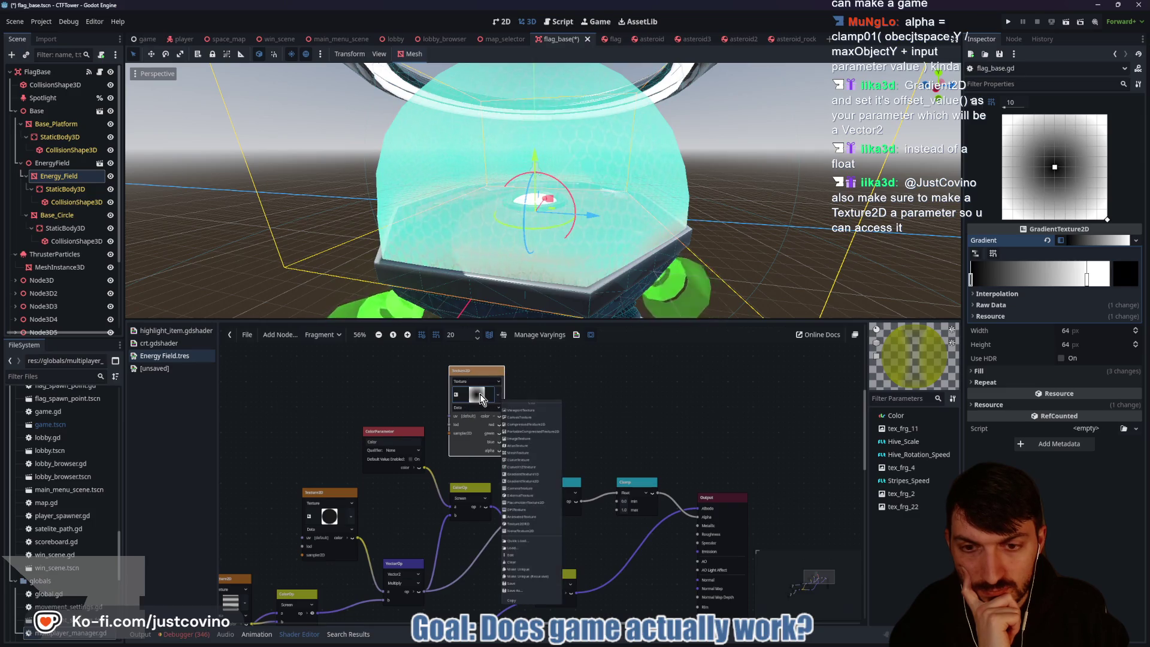
click(524, 599)
click(557, 389)
Step: Add a Texture2DParameter node to the energy field shader graph
right_click(558, 388)
click(568, 395)
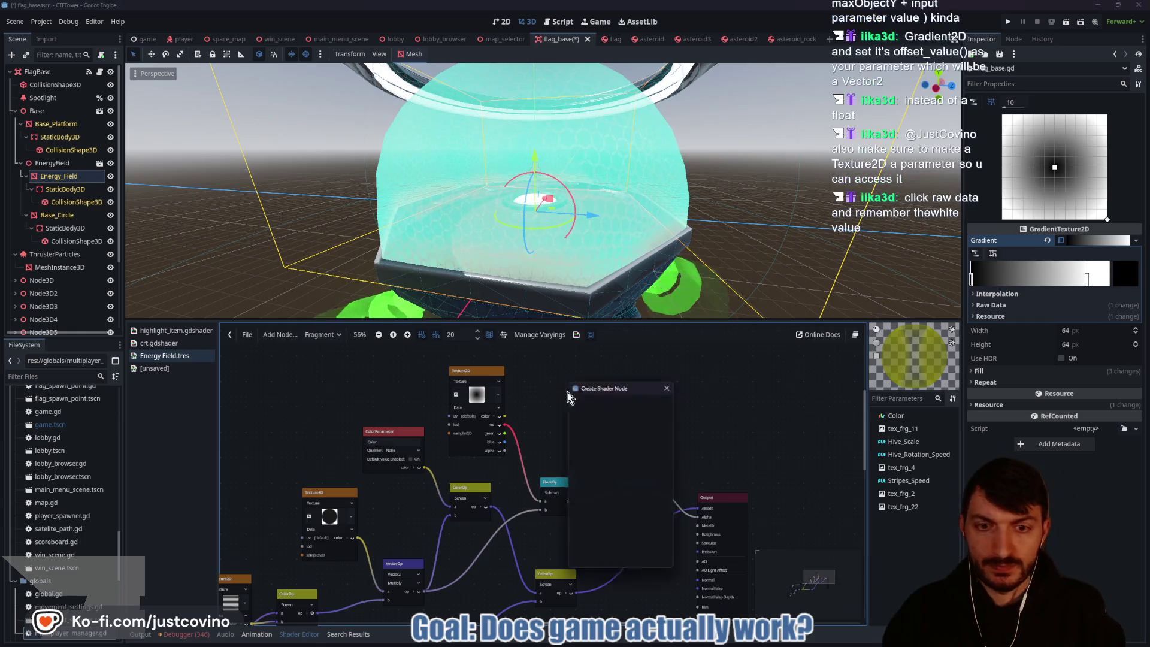
text(texturepar)
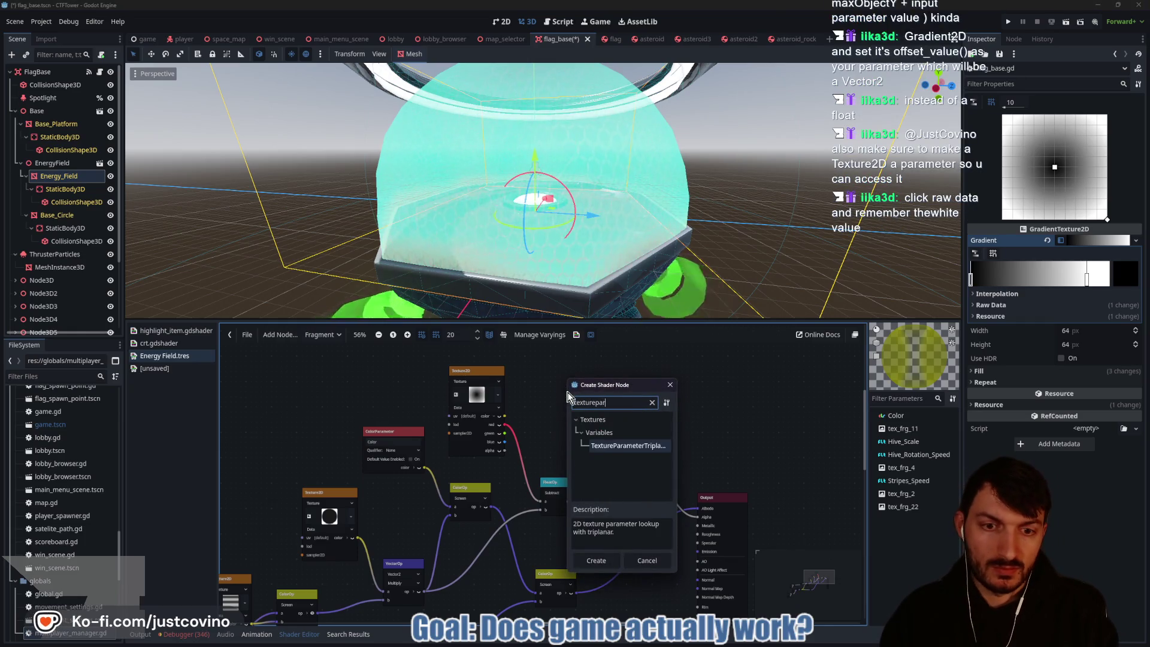
key(BackSpace)
key(BackSpace)
key(BackSpace)
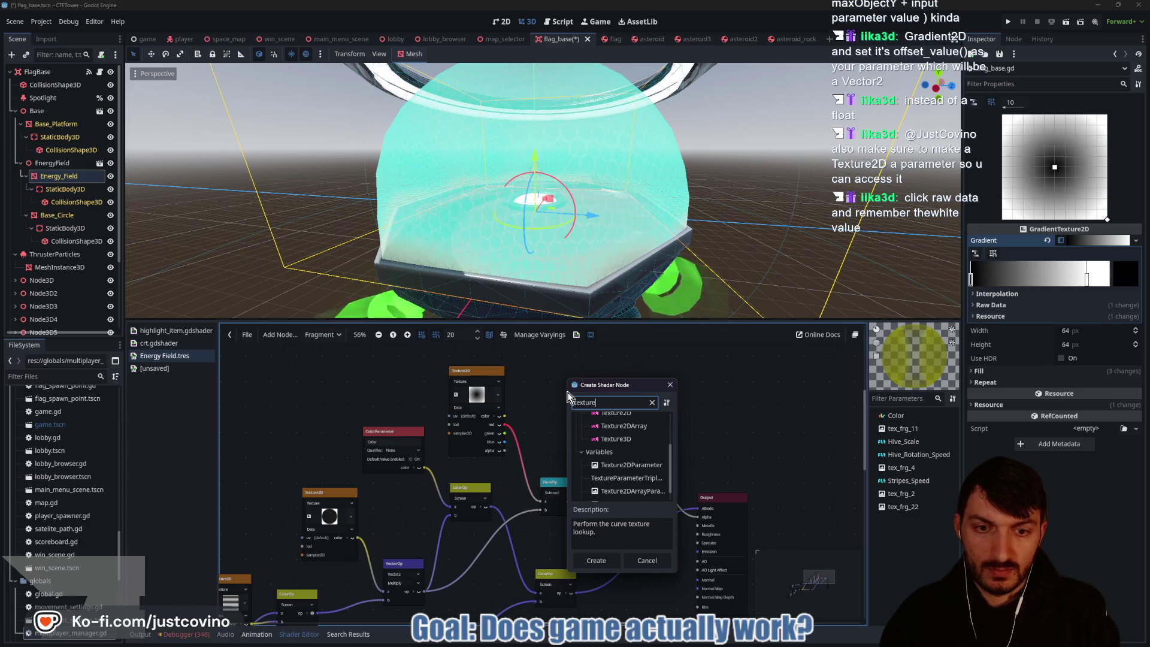
text(2dpar)
key(Return)
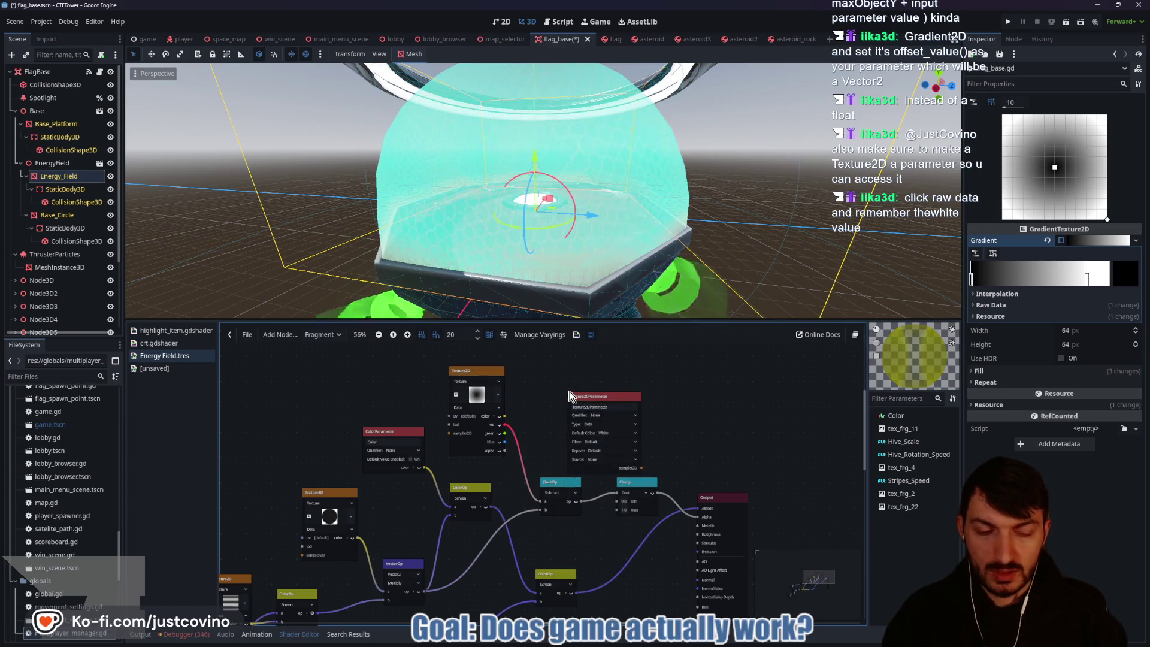
drag(598, 401, 556, 380)
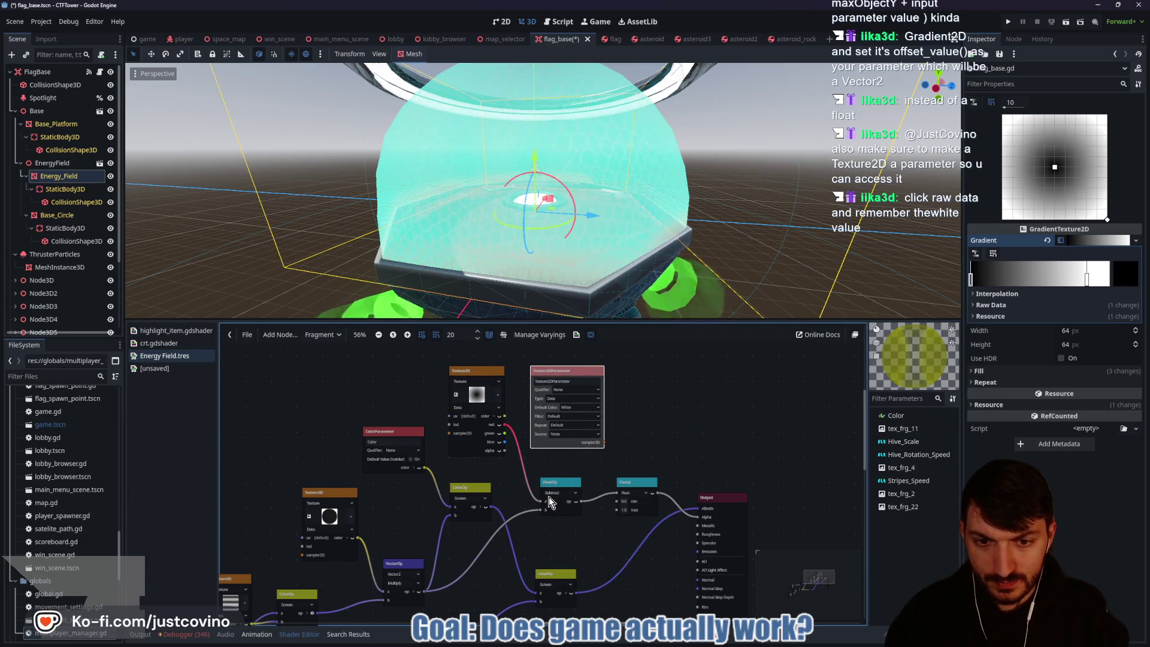
Step: Delete the old Texture2D node and reposition the parameter node
click(496, 376)
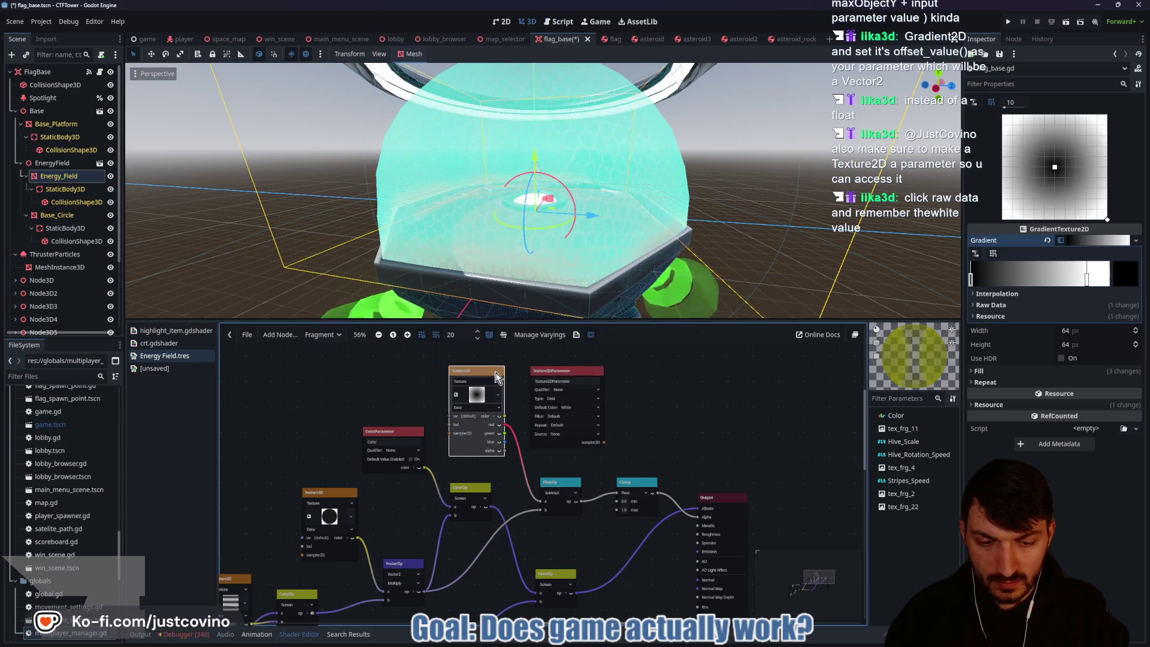
key(Delete)
drag(571, 369, 479, 354)
Step: Attach a Texture2D sampler to the parameter and wire its red channel to the subtract input
drag(512, 427, 559, 426)
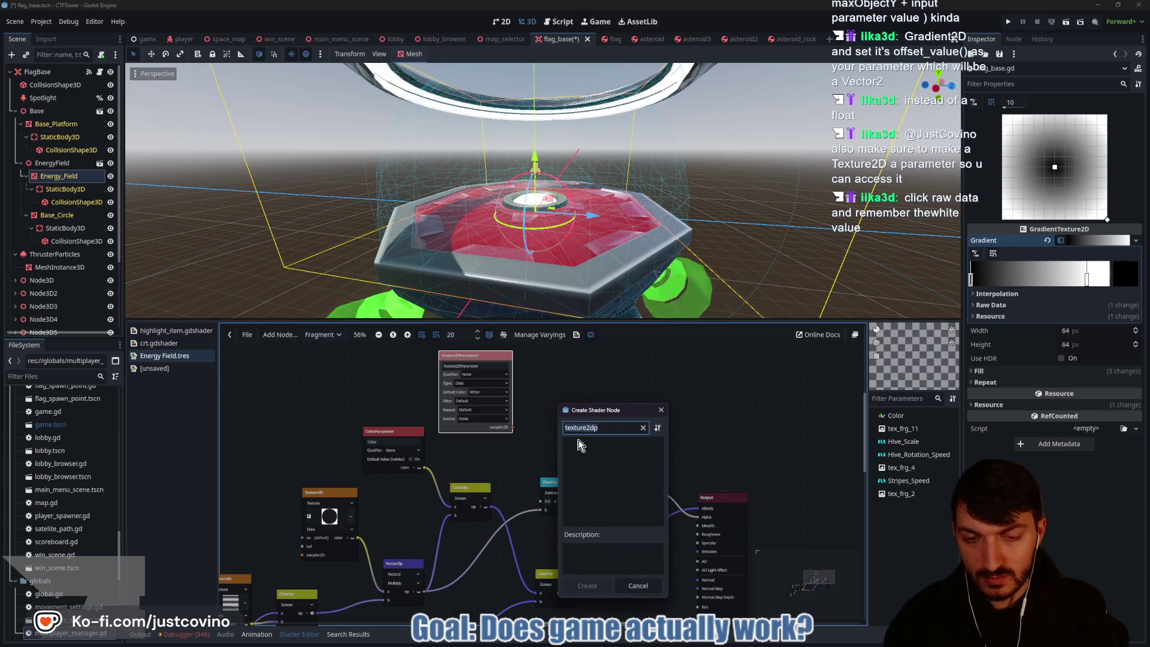
text(mple)
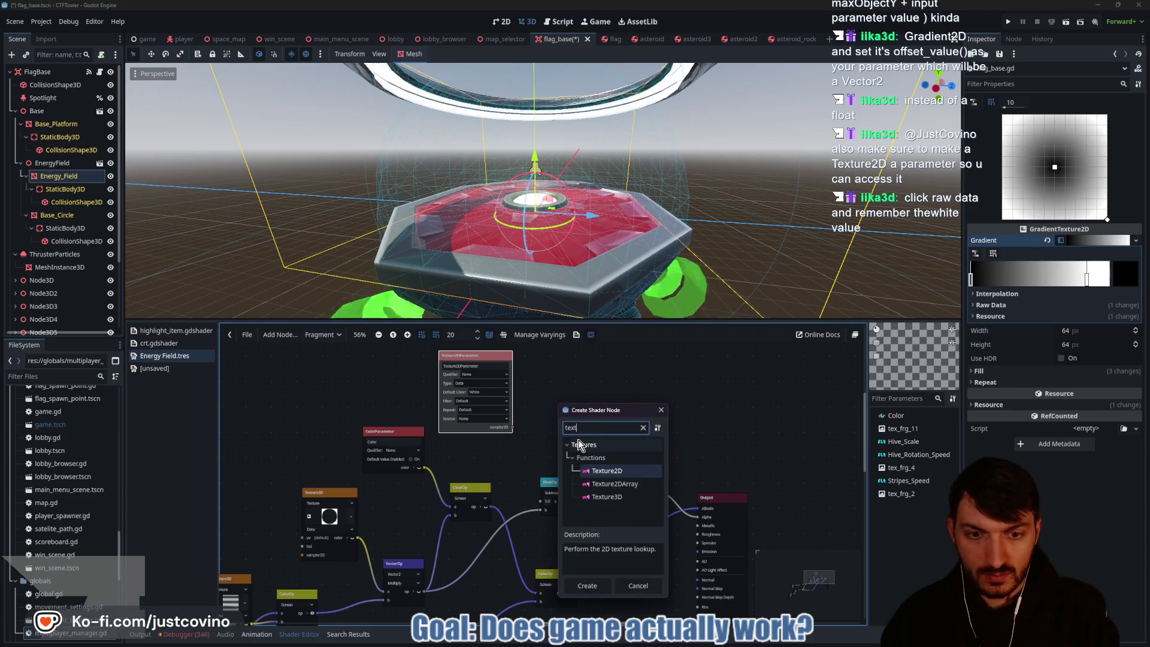
key(Return)
drag(566, 442, 541, 415)
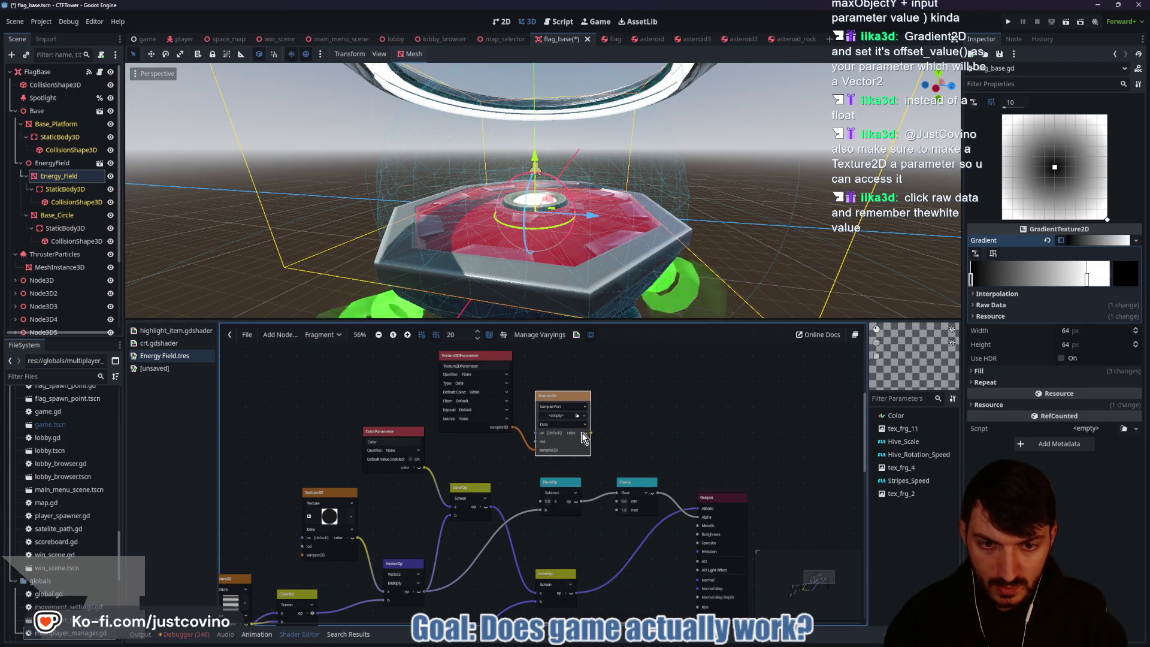
click(583, 433)
mouse_move(591, 426)
mouse_down()
mouse_move(527, 490)
mouse_move(539, 501)
mouse_up()
Step: Rename the texture parameter to FadeTexture
scroll(497, 467, up, 1)
scroll(497, 468, left, 2)
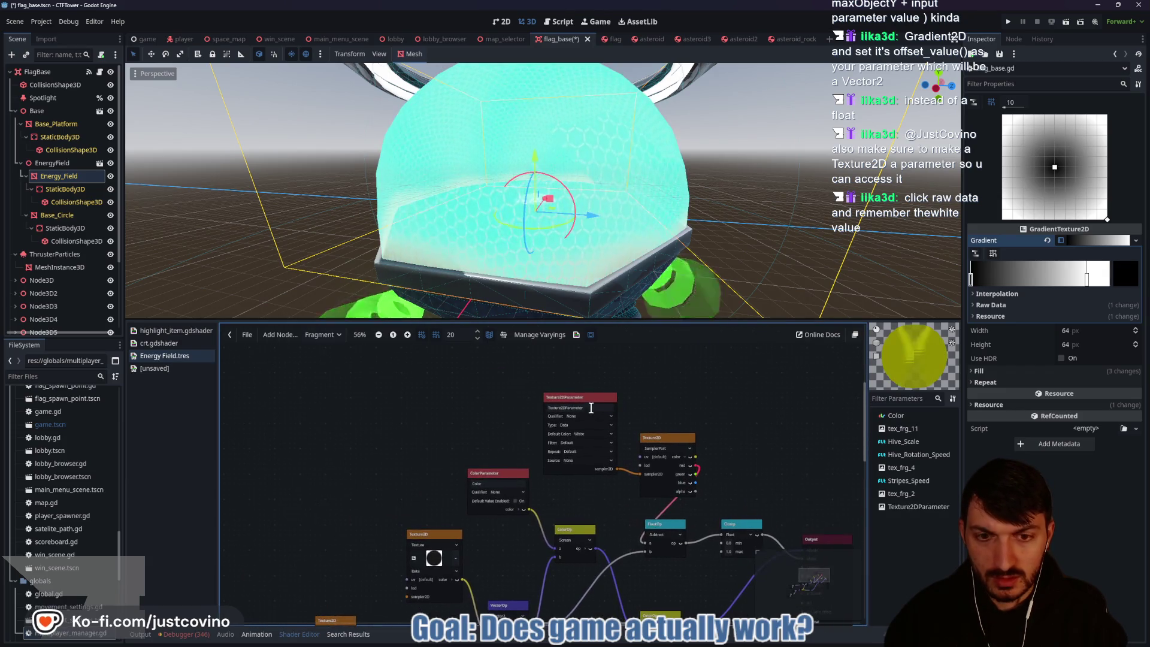
double_click(551, 408)
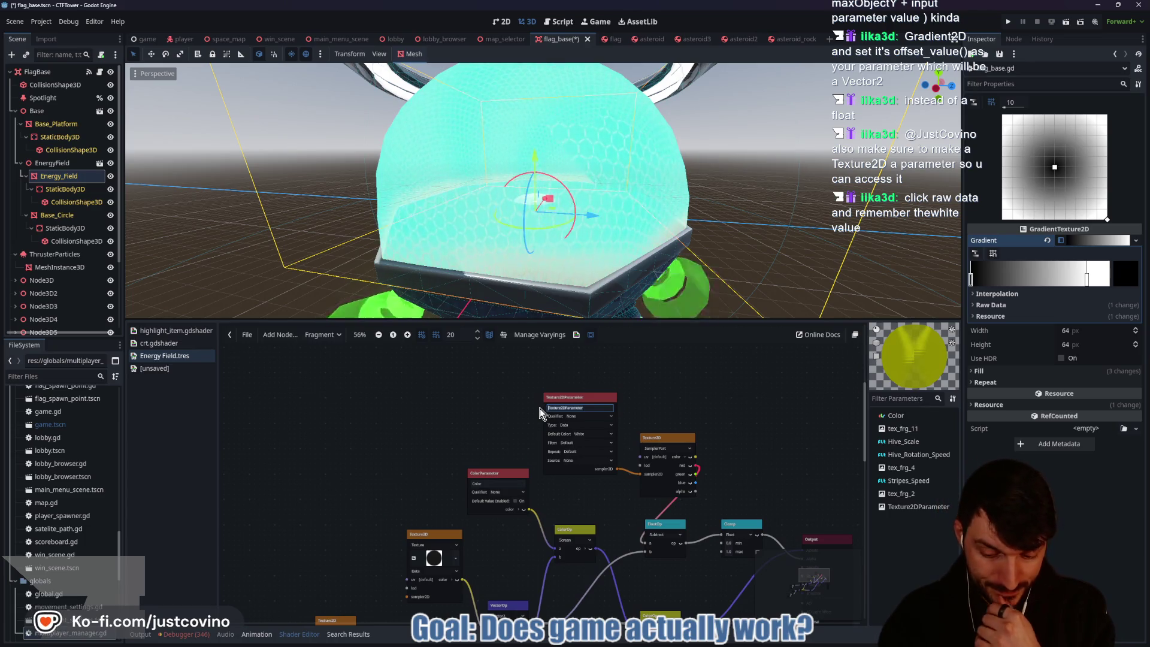
text(FadeTexture)
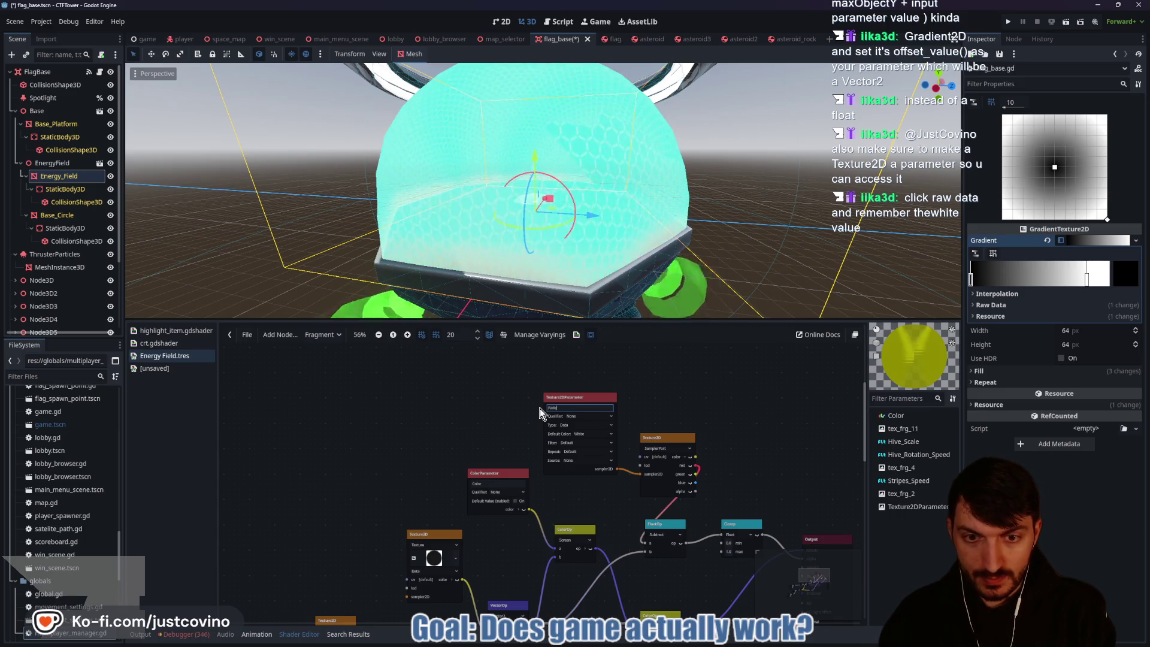
key(Return)
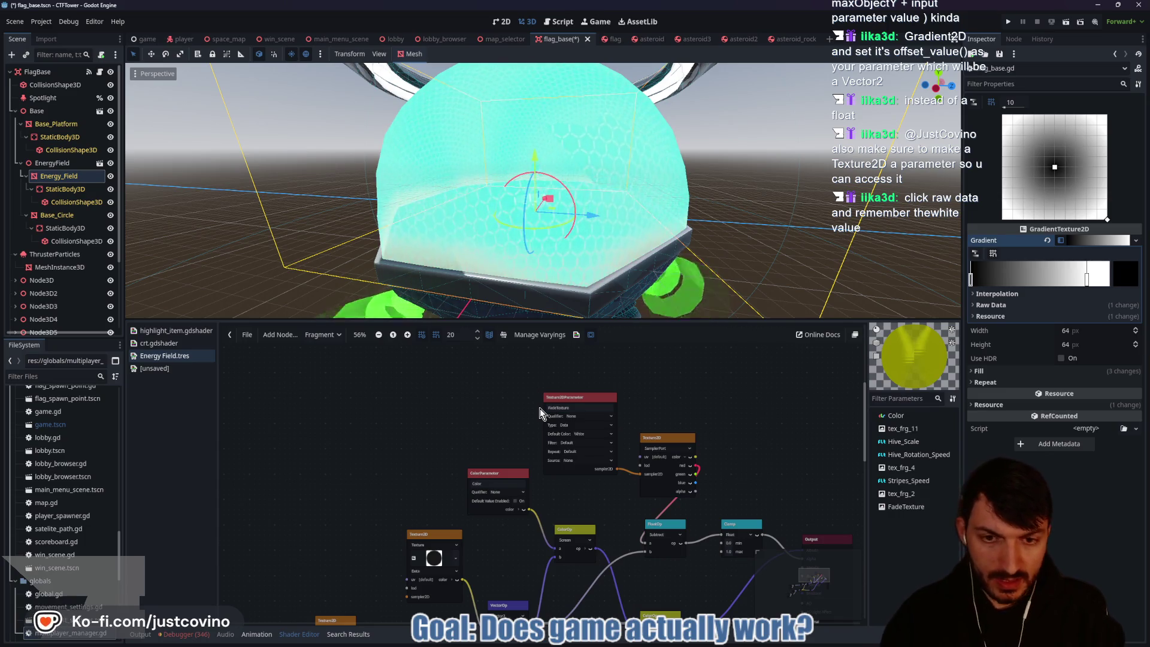
Step: Move both texture nodes up and left together
drag(543, 372, 698, 508)
drag(657, 437, 570, 382)
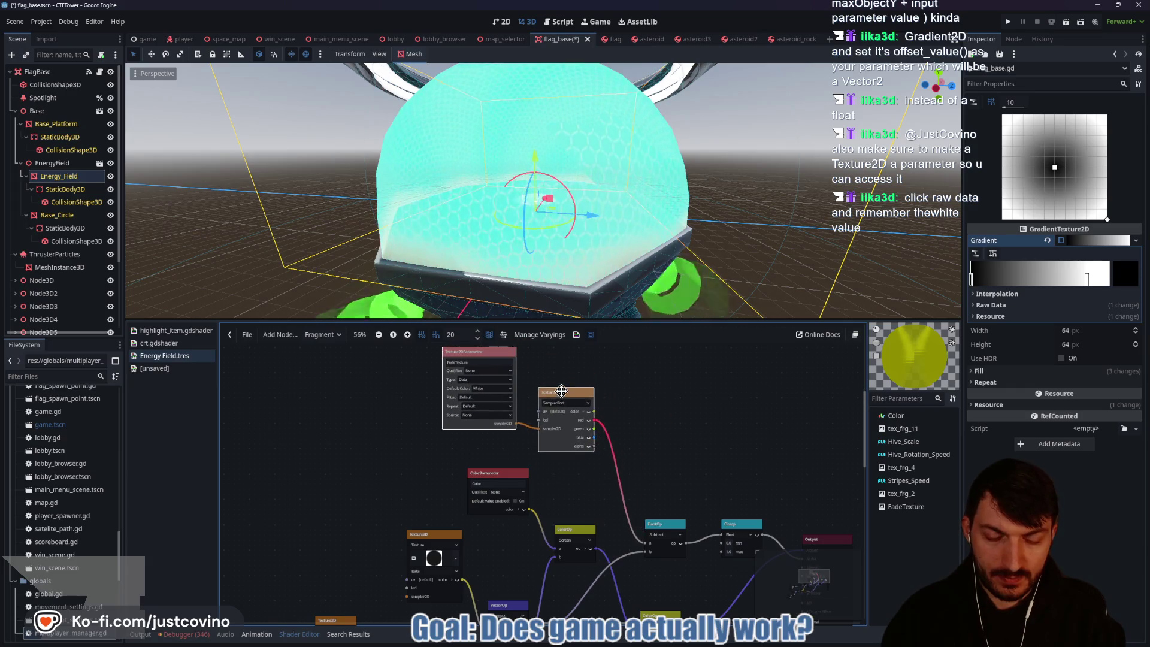
scroll(522, 519, down, 3)
scroll(522, 518, right, 5)
scroll(522, 519, up, 3)
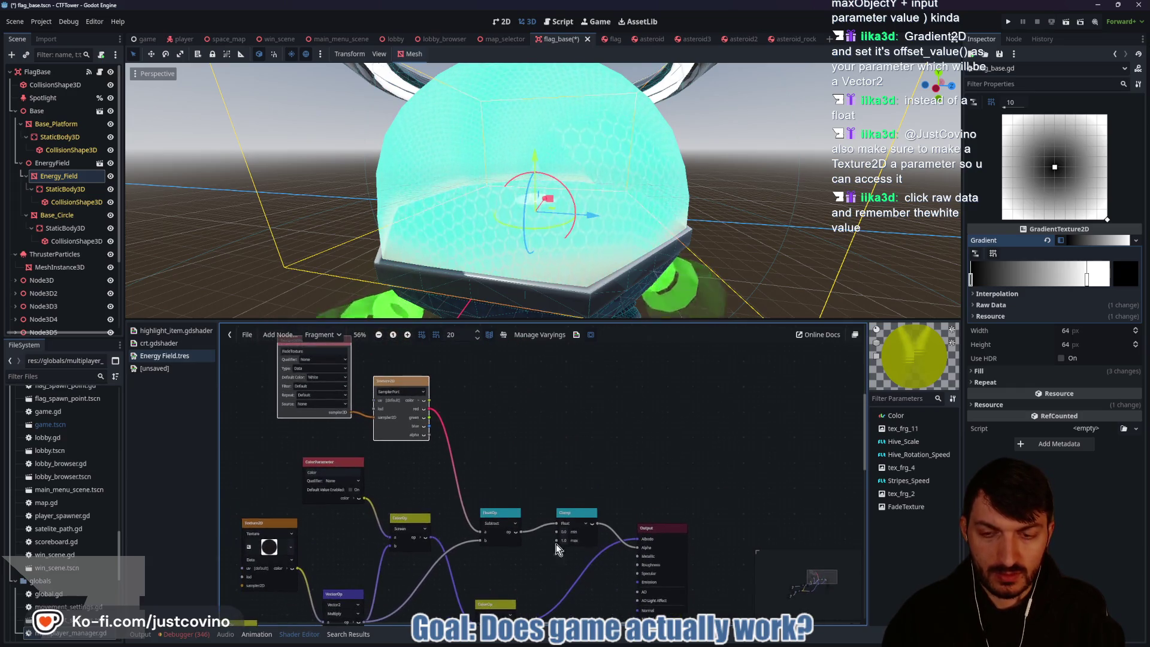
scroll(560, 431, left, 2)
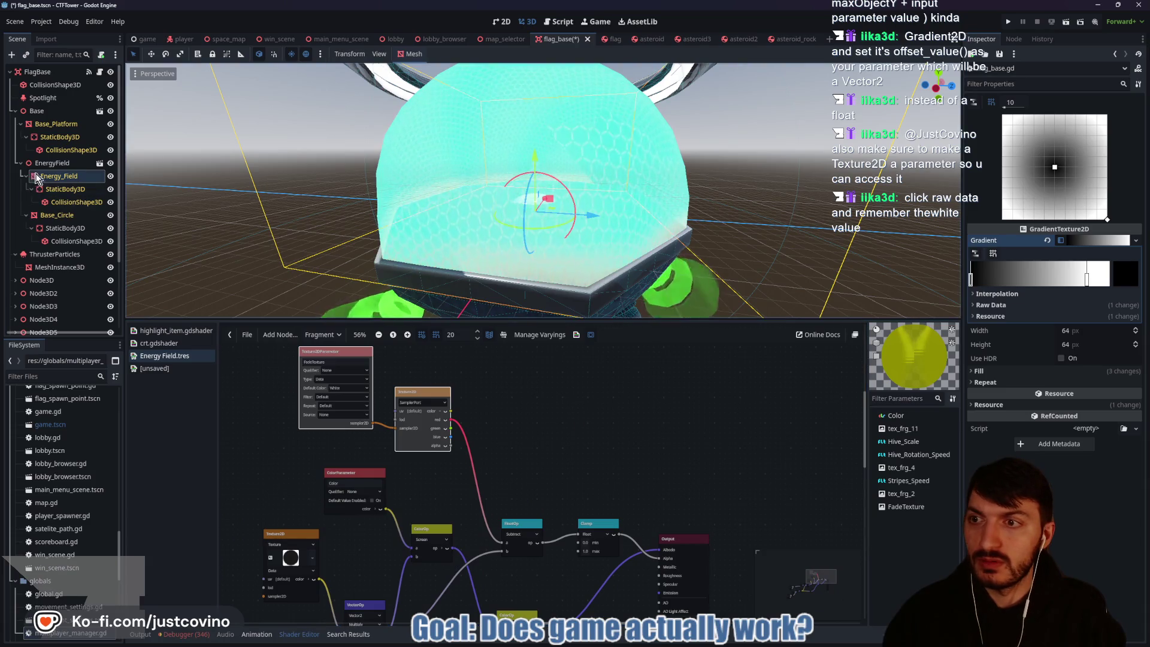
Step: Paste the radial gradient into the Energy_Field material's Fade Texture slot and save the scene
click(58, 176)
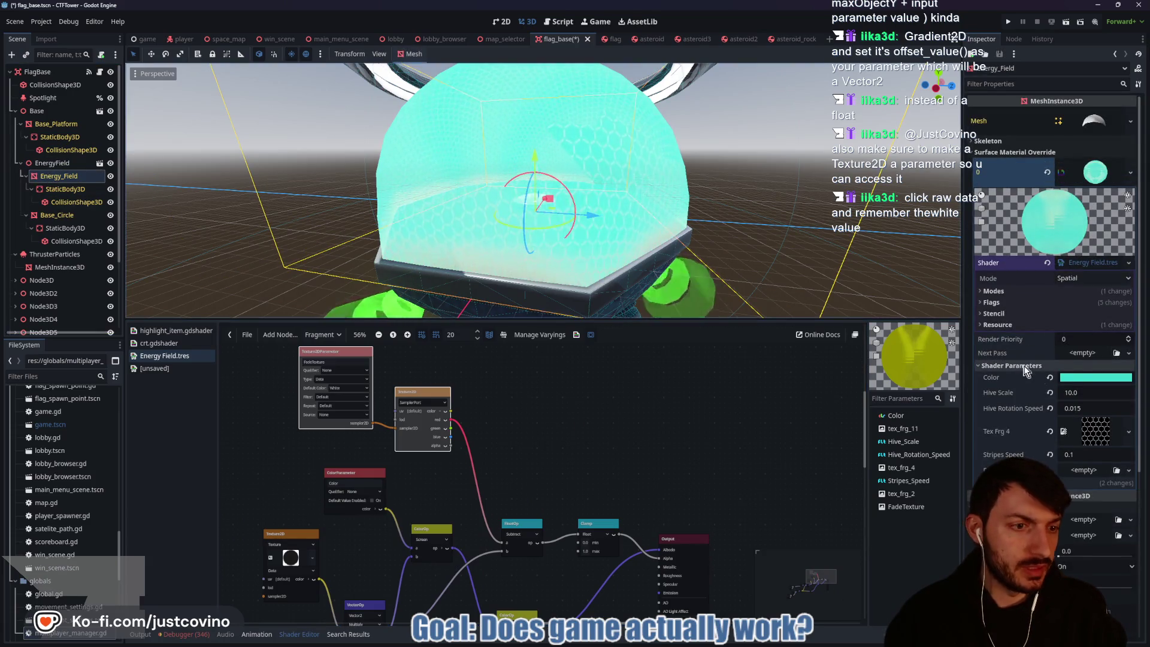
click(1084, 470)
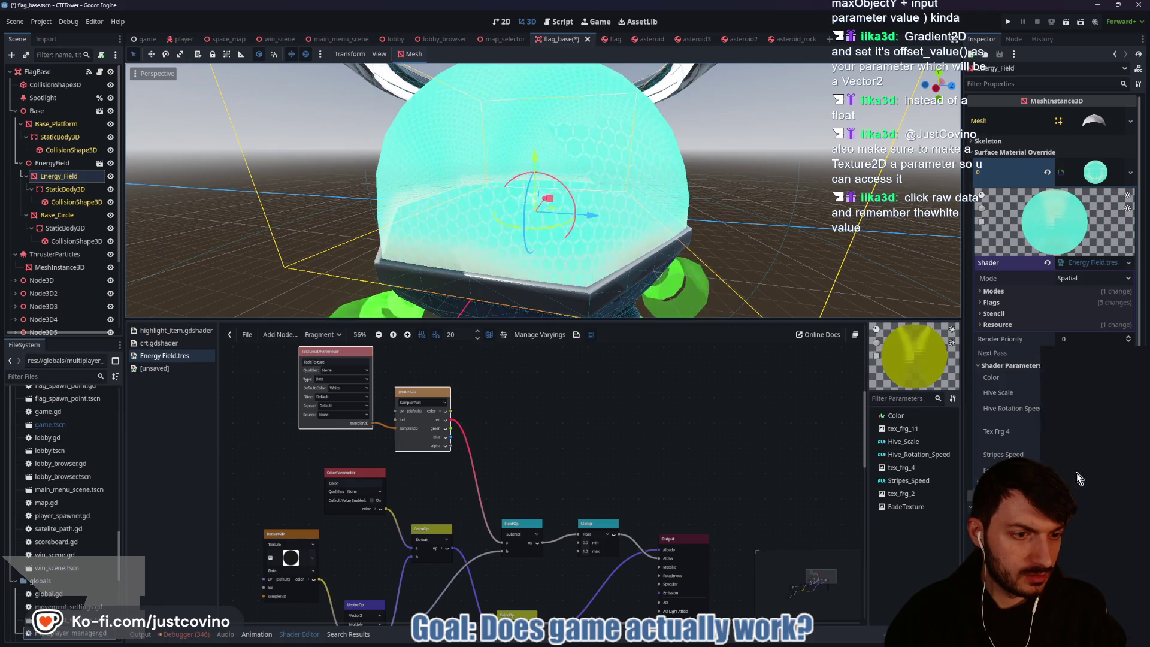
click(1079, 539)
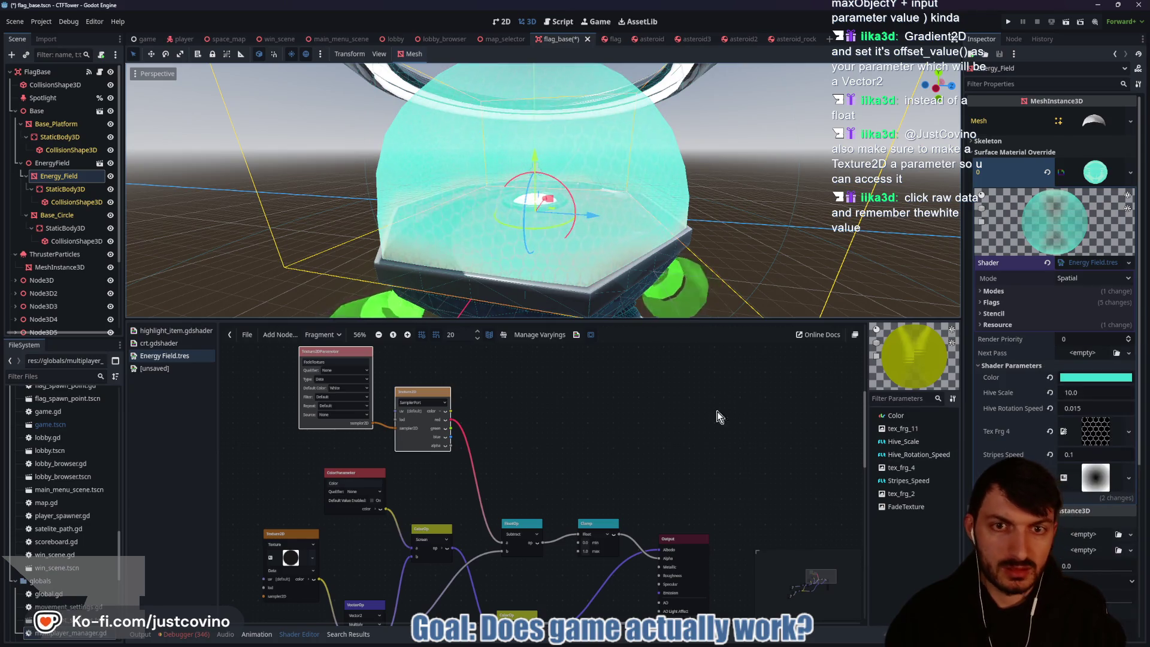
key(ctrl+s)
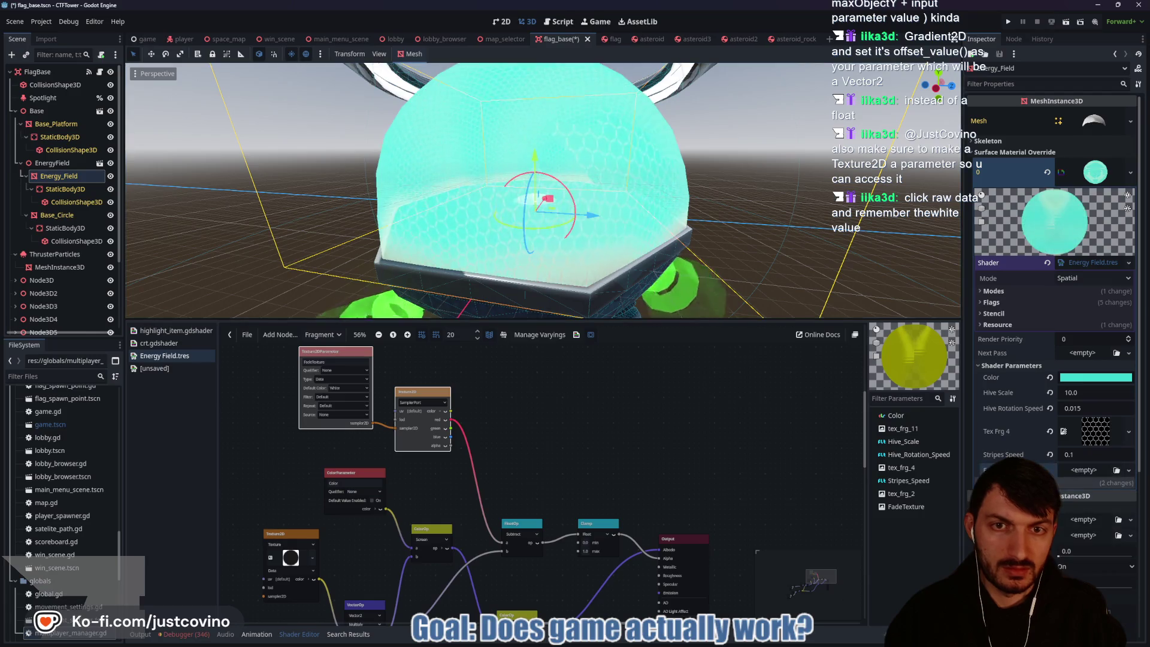
Step: Expand Fade Texture and adjust its gradient stops, making one black
click(1130, 477)
key(Escape)
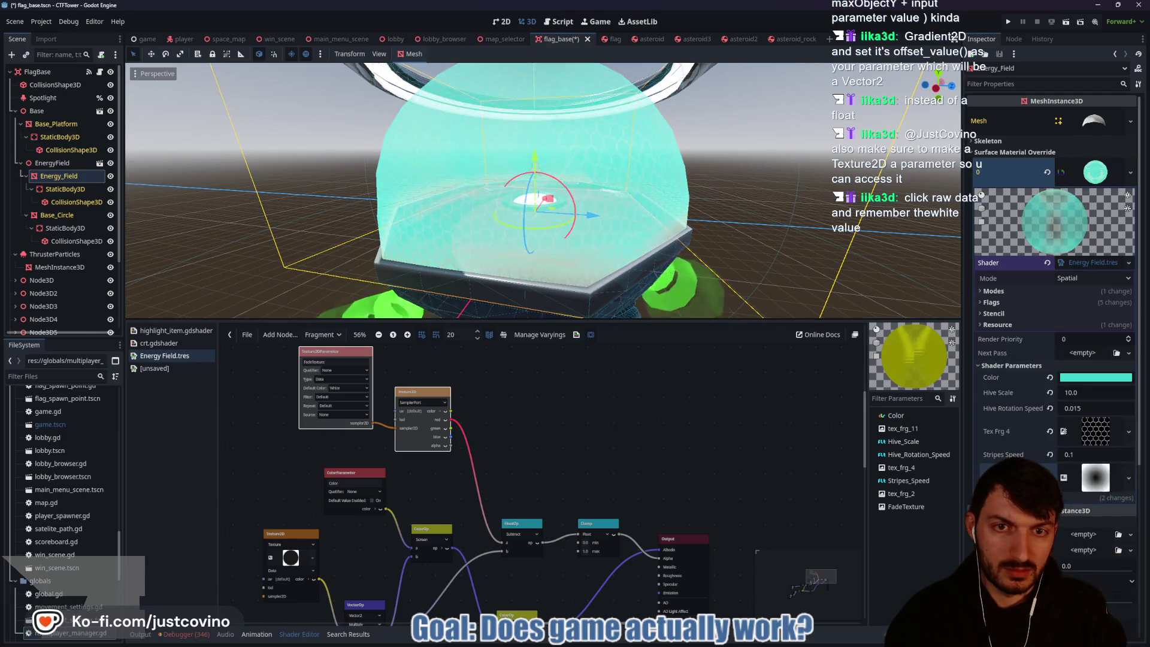
click(1094, 473)
scroll(1064, 552, down, 2)
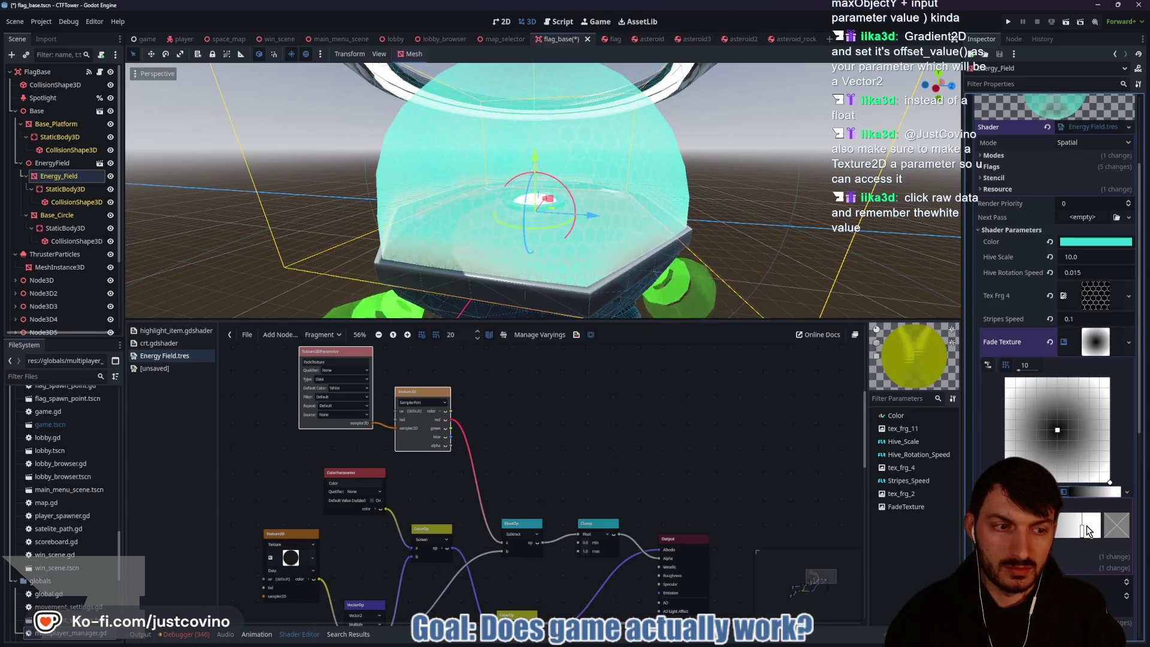
mouse_move(1083, 534)
mouse_down()
mouse_move(1093, 532)
mouse_move(1059, 536)
mouse_move(1070, 532)
mouse_up()
click(1059, 532)
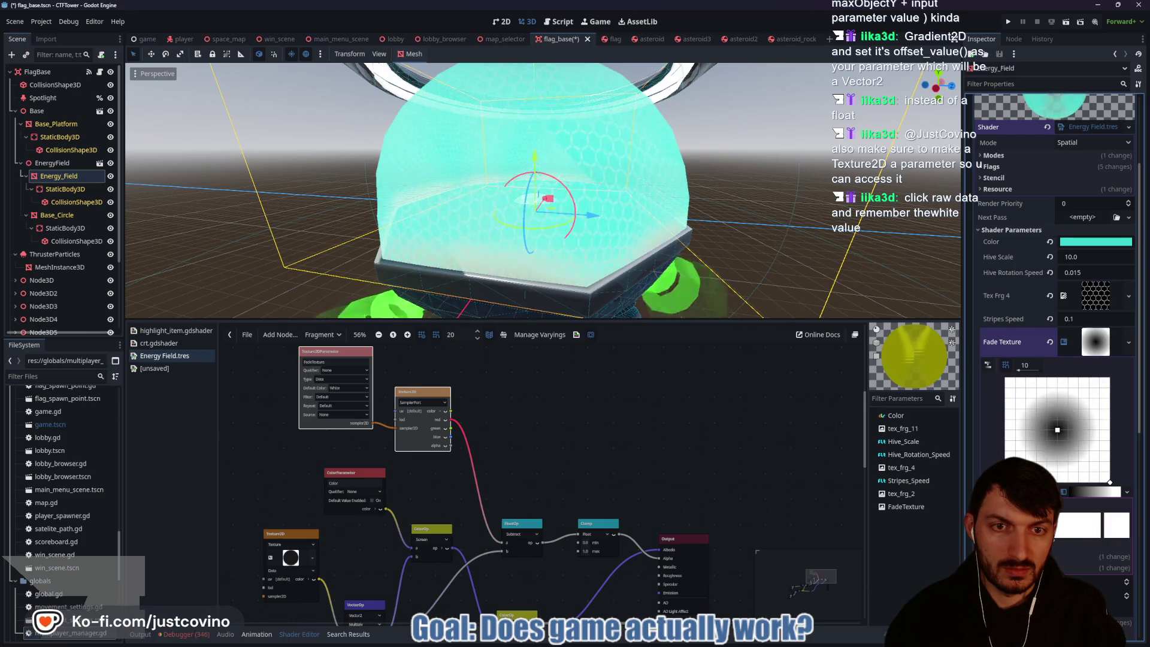
click(1057, 532)
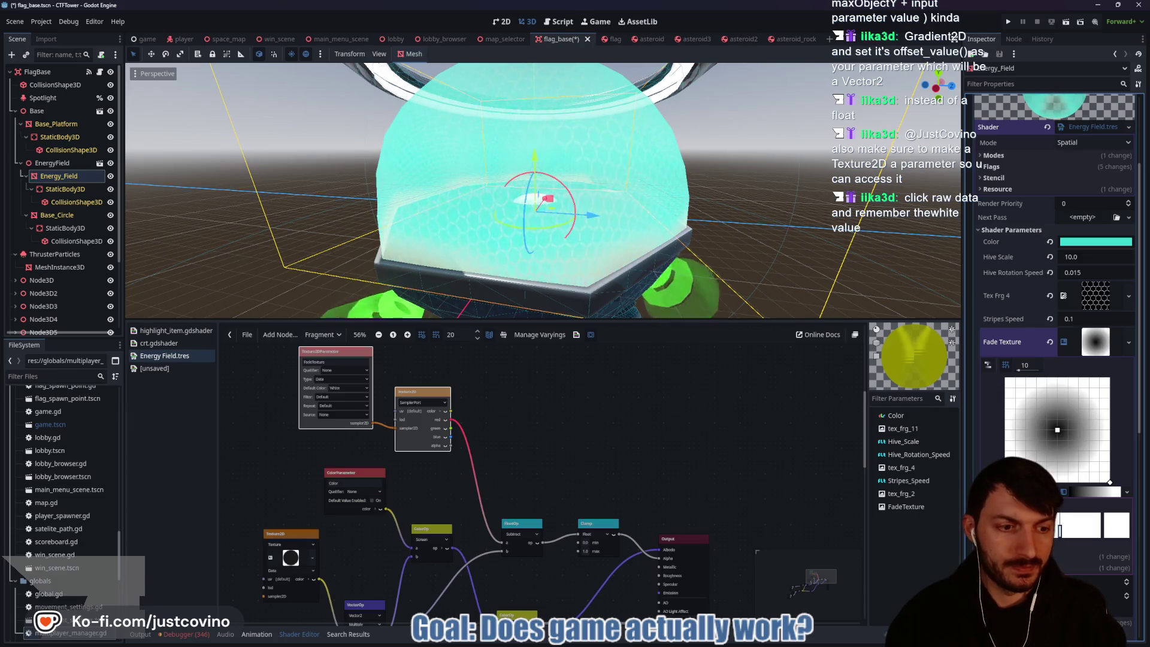
Step: Try Constant interpolation on the fade gradient, then undo back to linear
click(1096, 557)
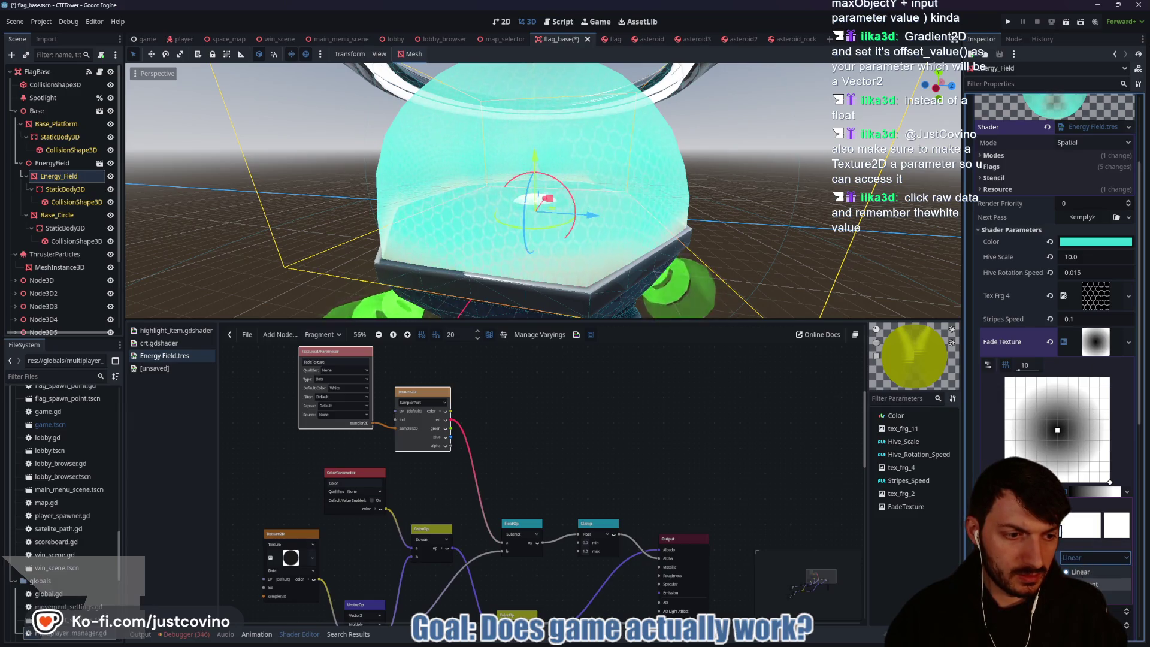
click(1095, 585)
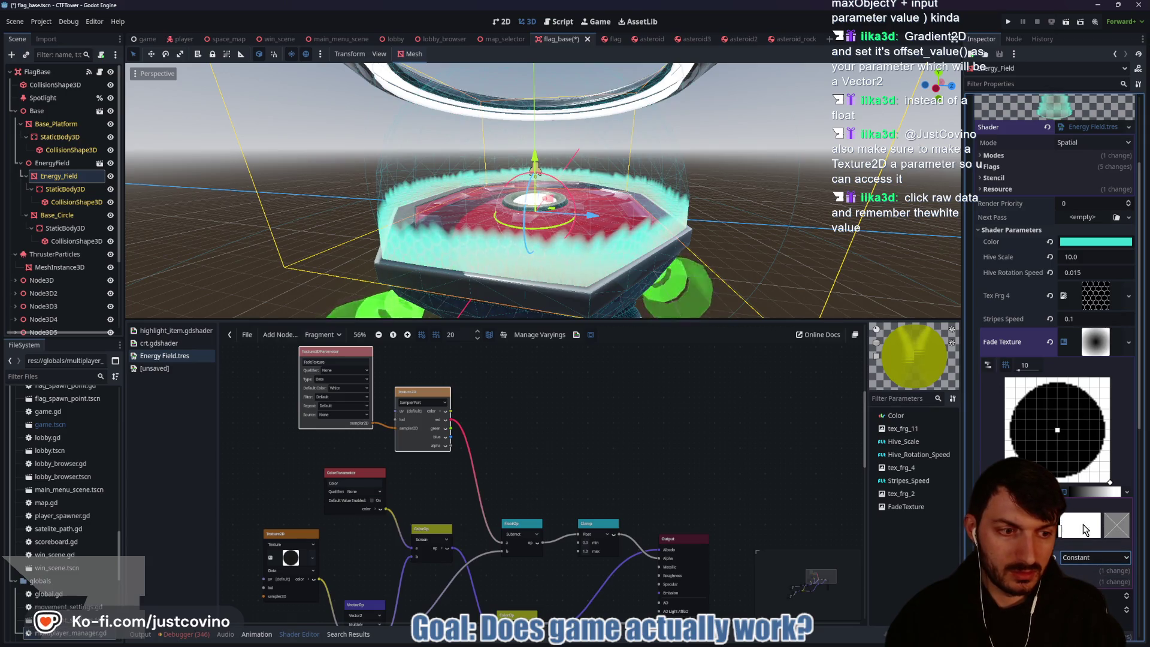
mouse_move(1061, 532)
mouse_down()
mouse_move(1086, 535)
mouse_move(1058, 535)
mouse_up()
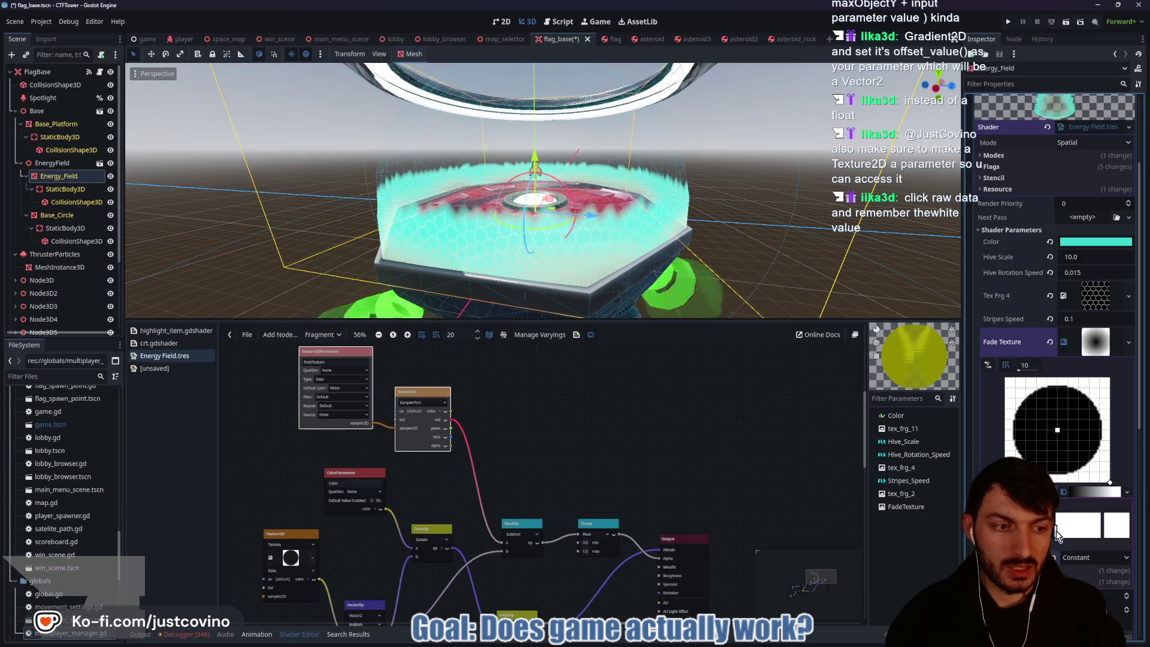
key(ctrl+z)
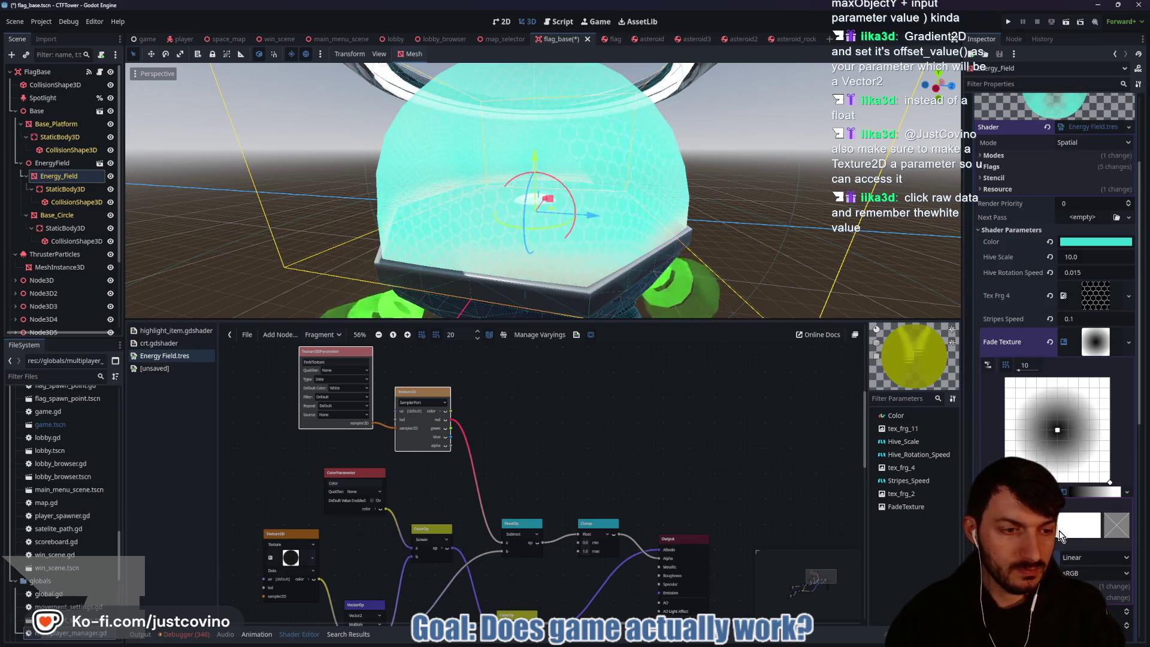
Step: Add a black stop near the right end of the gradient
click(1071, 532)
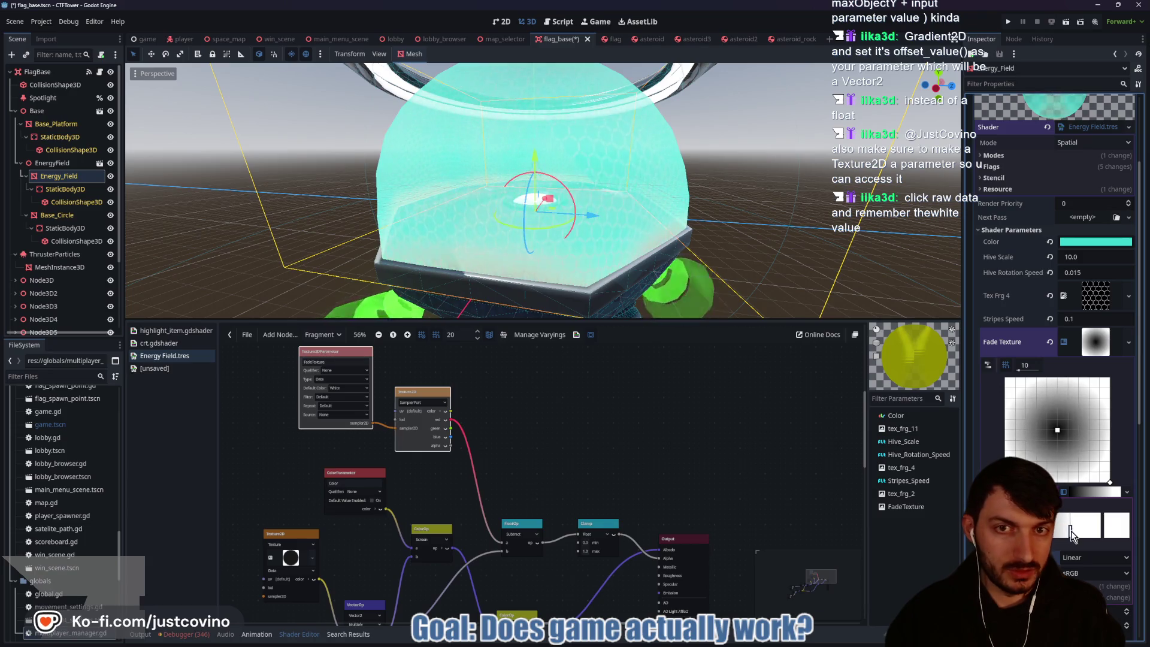
drag(1072, 533, 1090, 532)
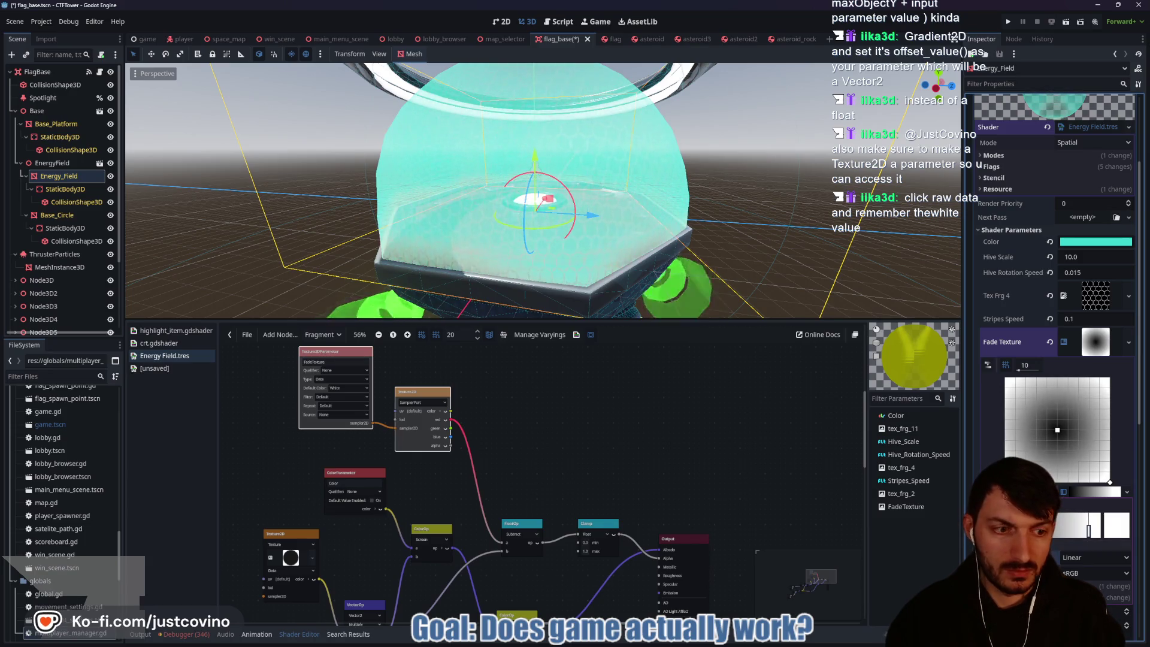
click(1057, 534)
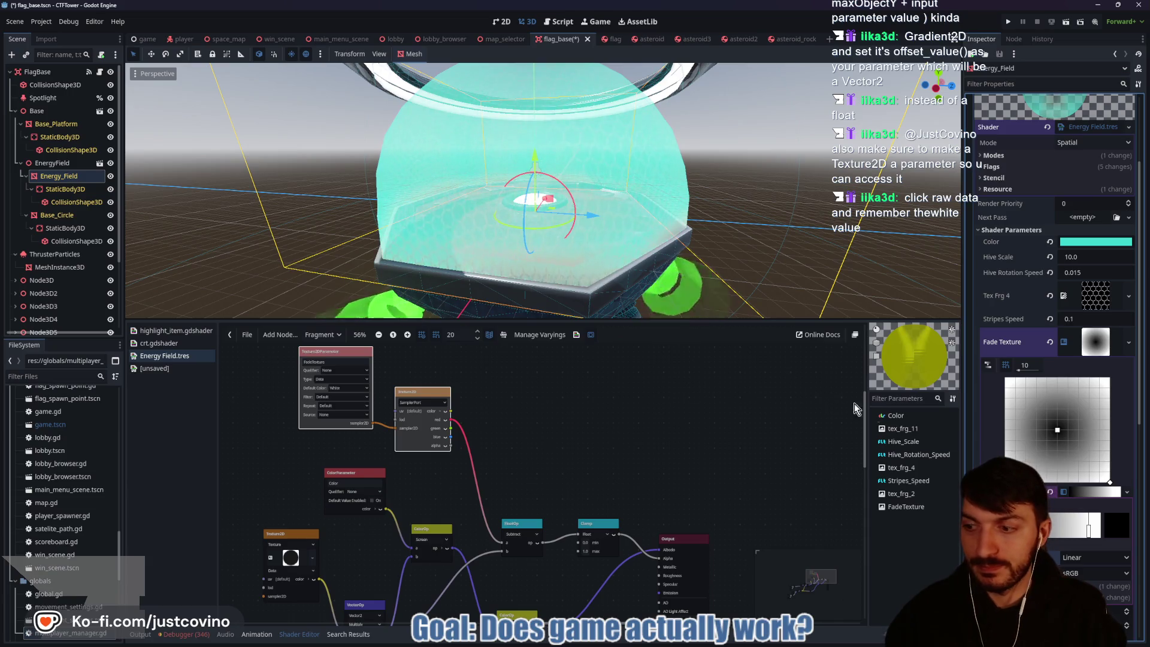
Step: Show the gradient's raw offsets and set the white stop's offset to 0.93
scroll(1073, 504, down, 3)
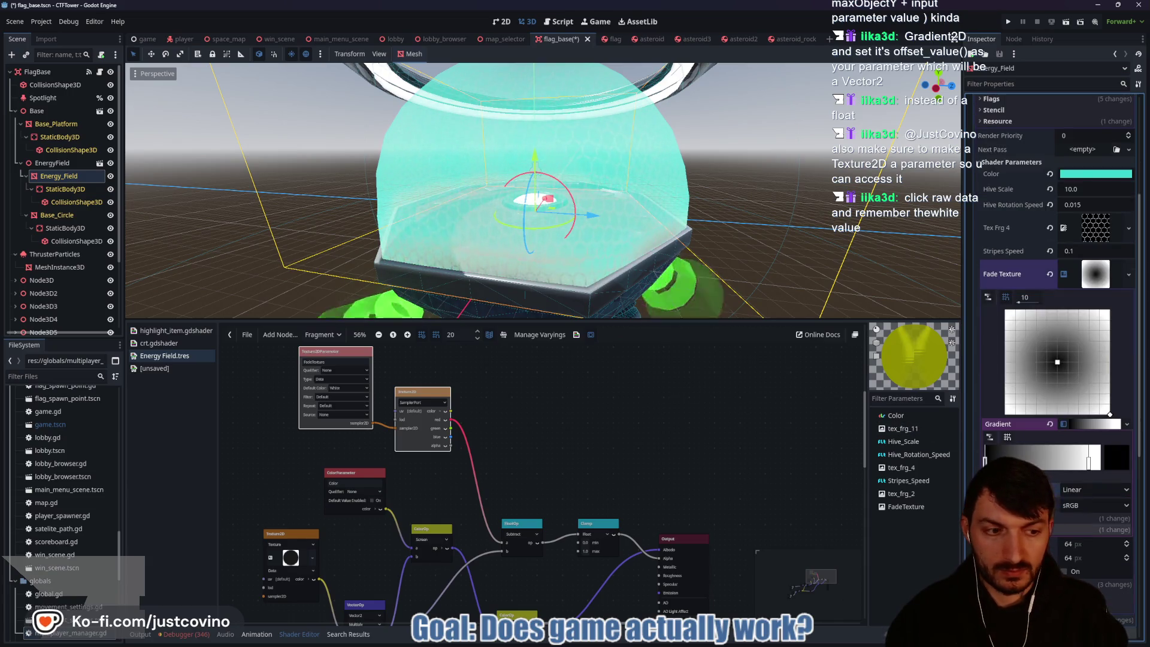
click(1043, 518)
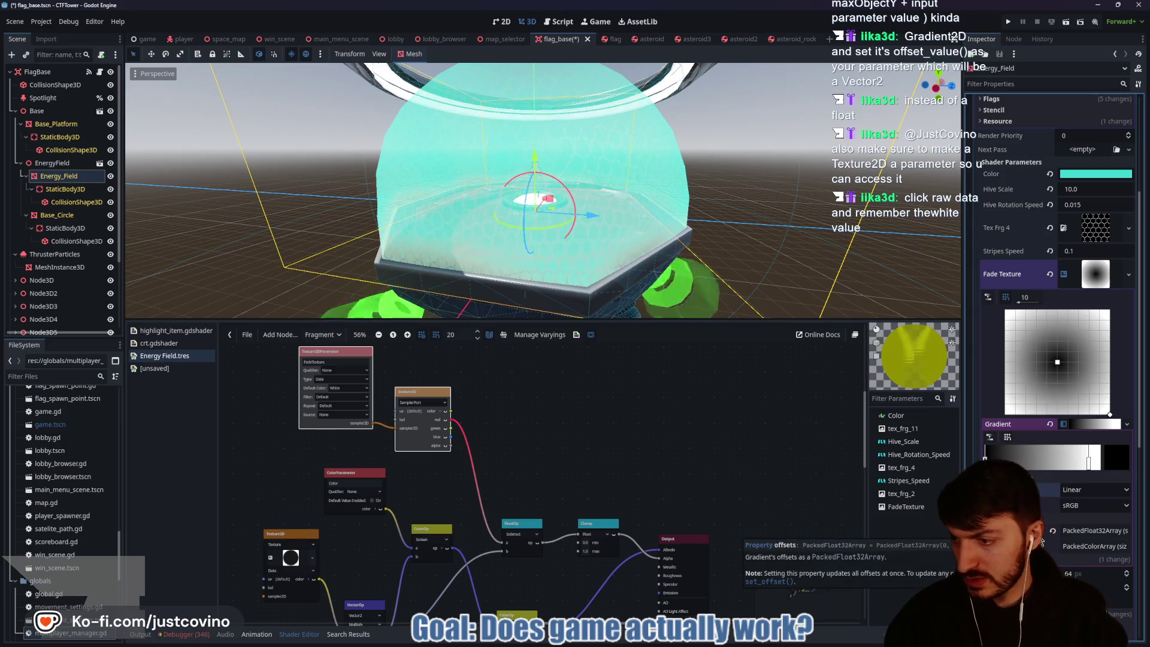
click(1095, 531)
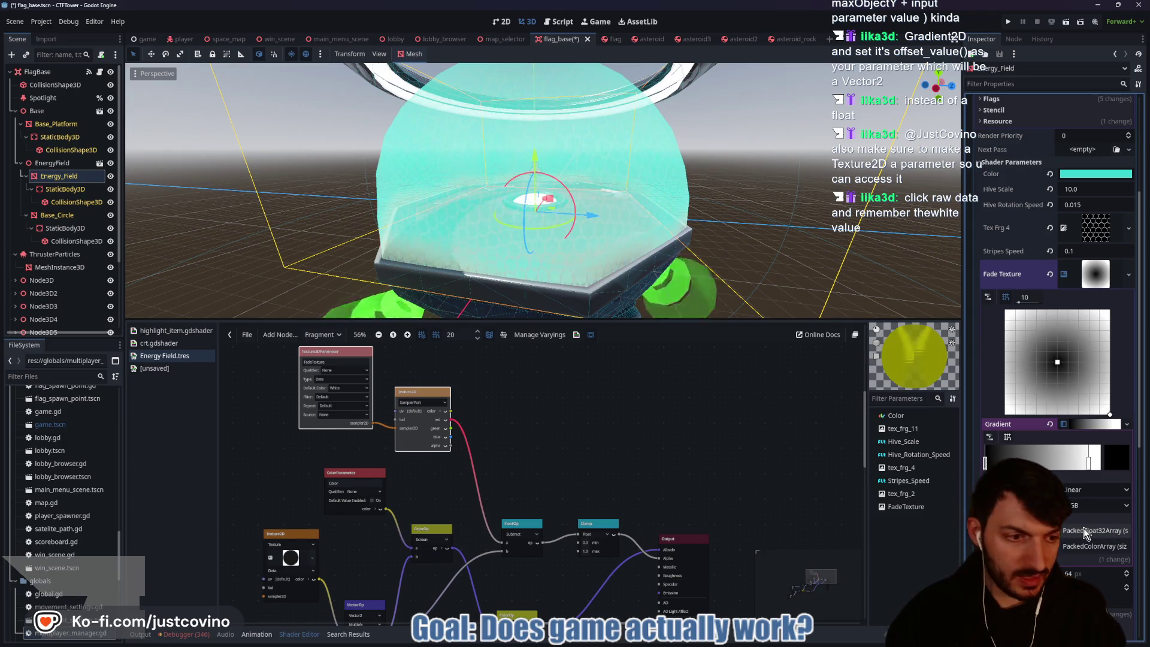
scroll(1095, 531, down, 3)
scroll(1090, 330, down, 2)
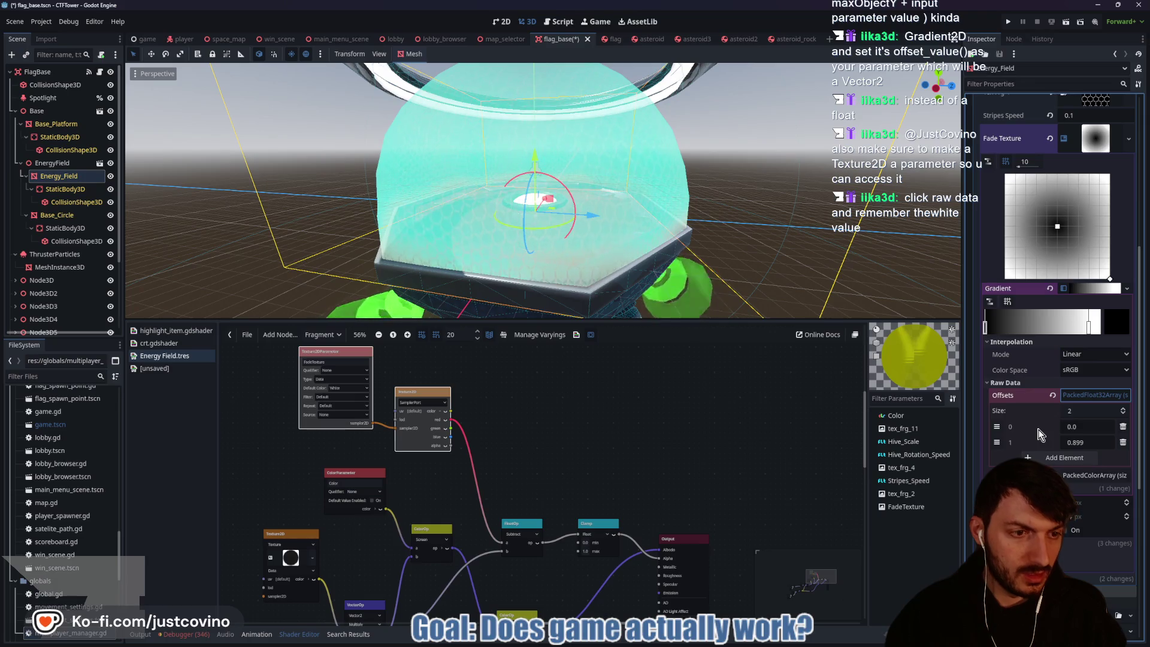
click(1088, 329)
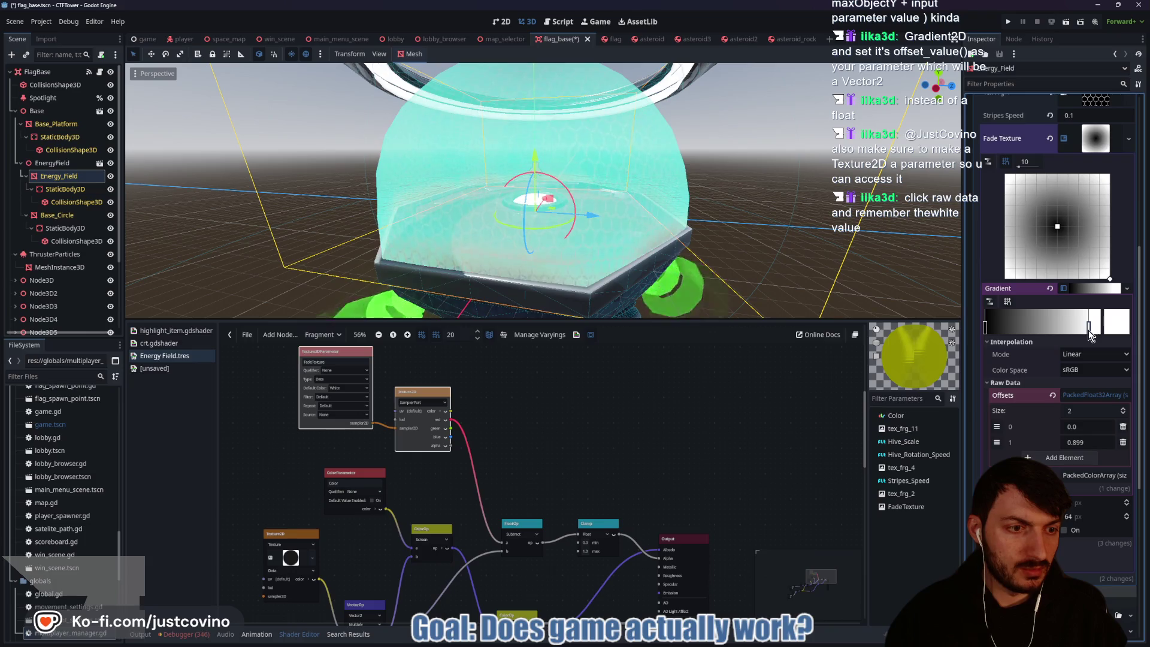
drag(1089, 331, 1093, 331)
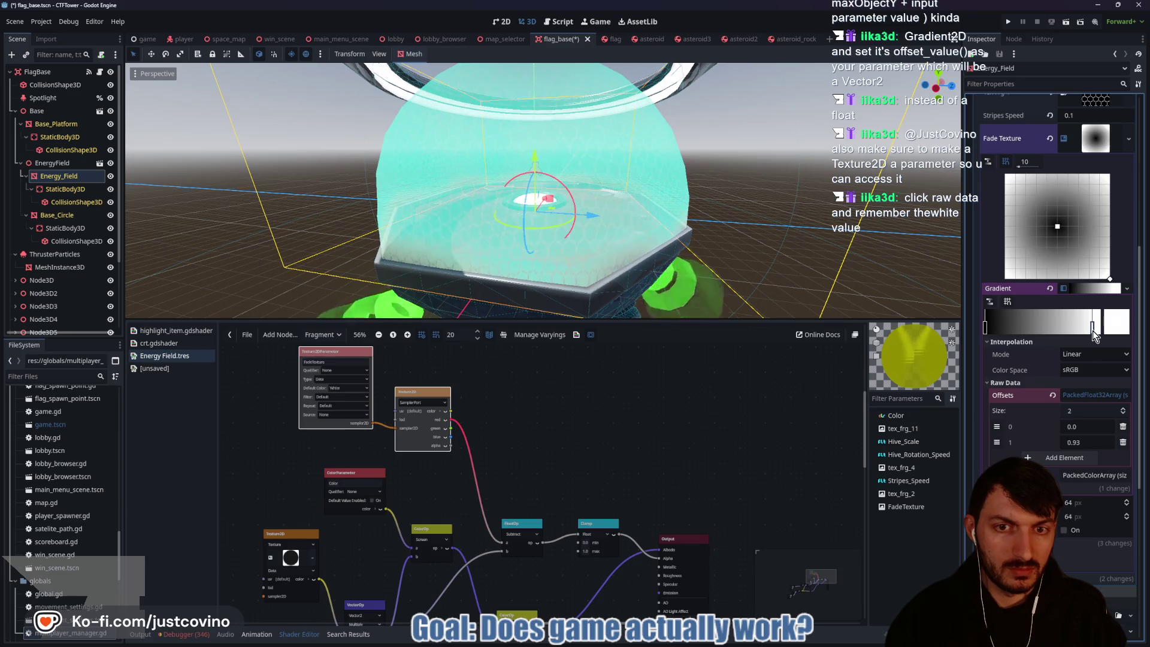
drag(987, 330, 1091, 334)
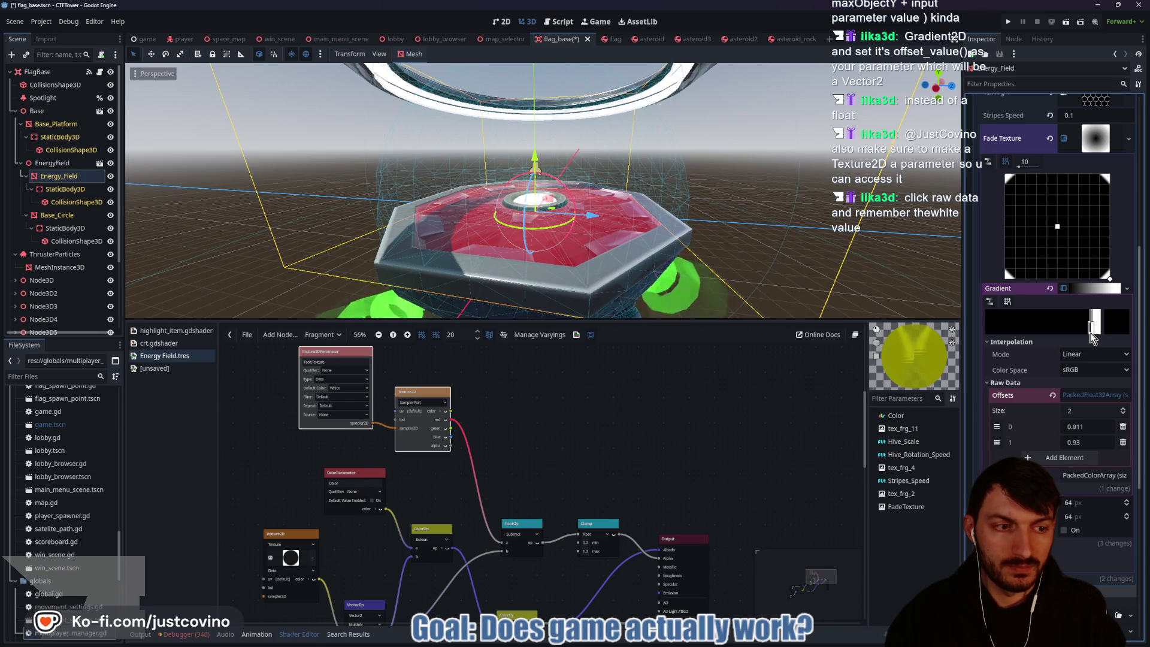
Step: Preview the shield fading by sliding the first stop, leave it at 0.0, and save
drag(1091, 332, 957, 341)
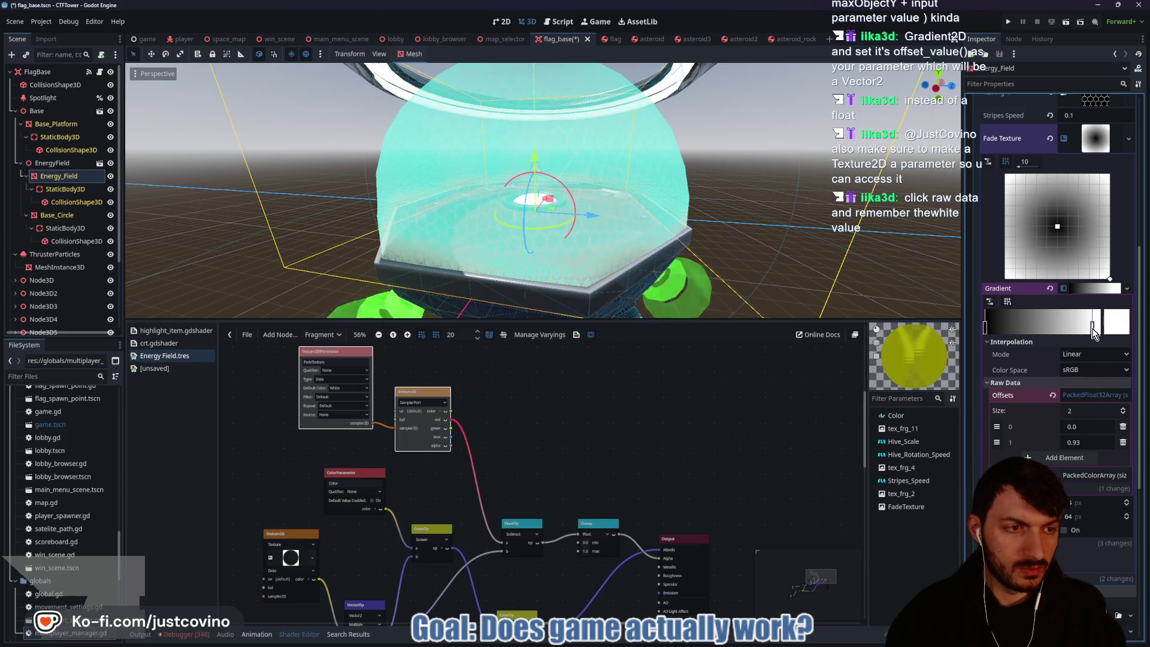
click(985, 328)
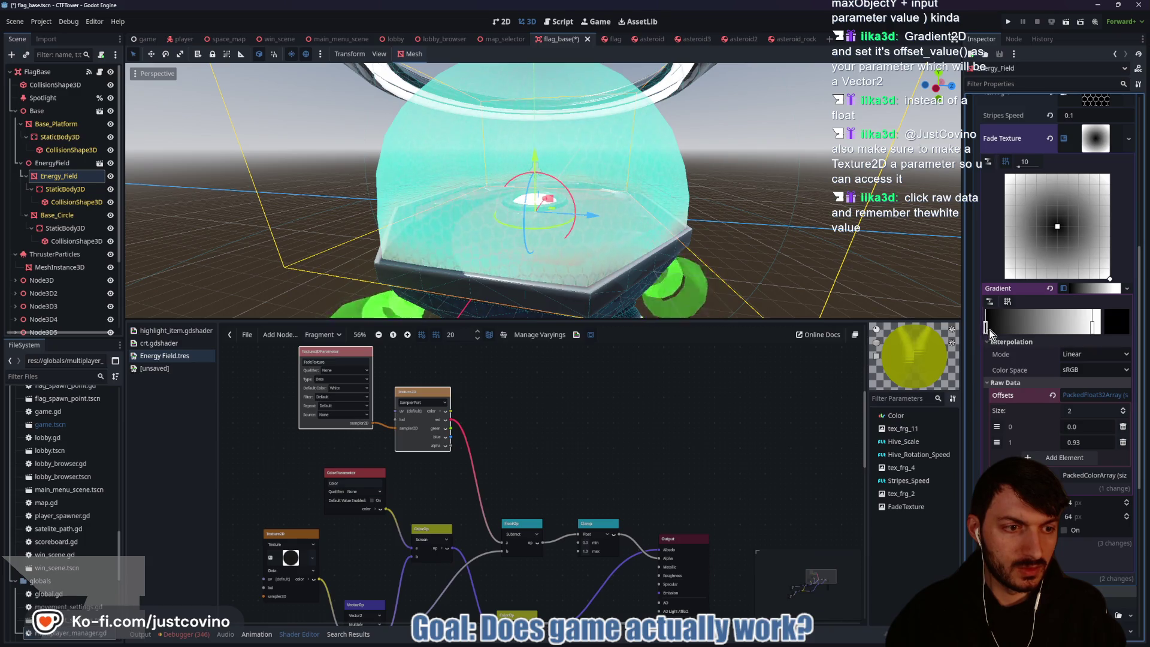
mouse_move(990, 333)
mouse_down()
mouse_move(1095, 332)
mouse_move(918, 343)
mouse_up()
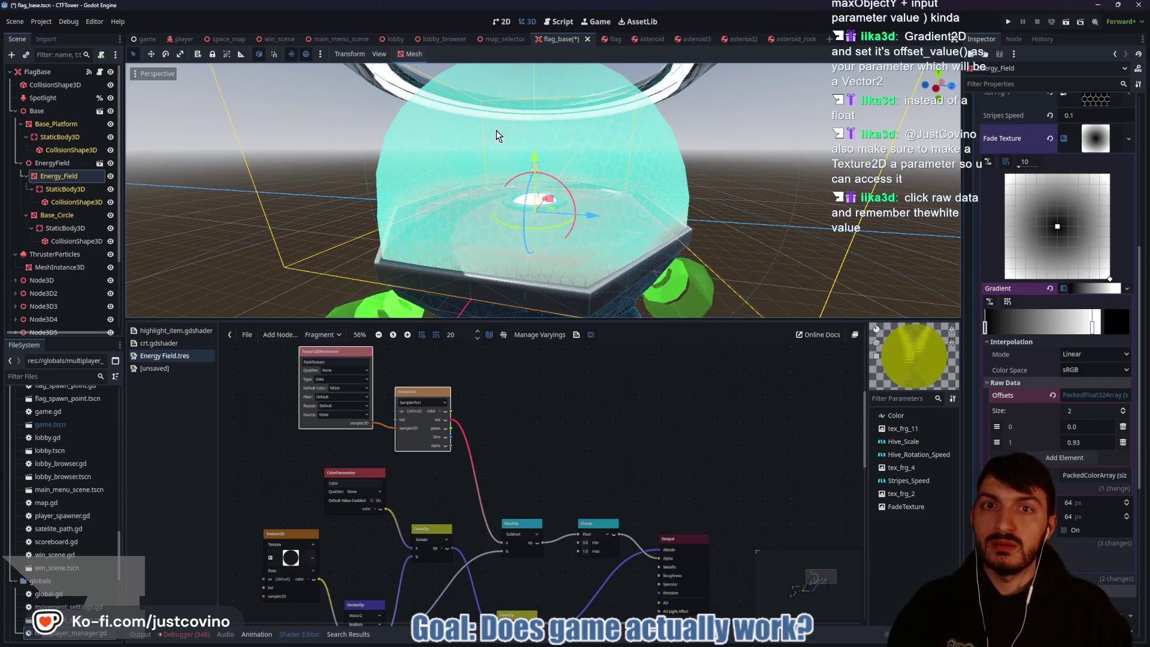
key(ctrl+s)
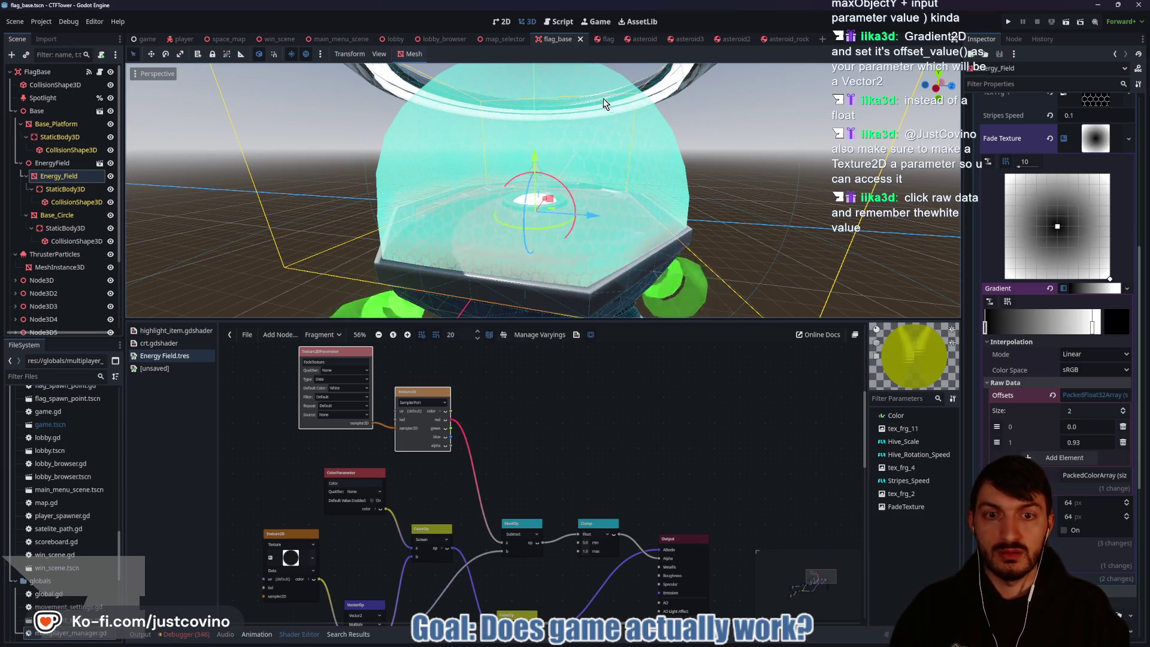
Step: Retype shield_opacity as Vector2 with default Vector2(0.0, 0.93) and save the script
click(561, 22)
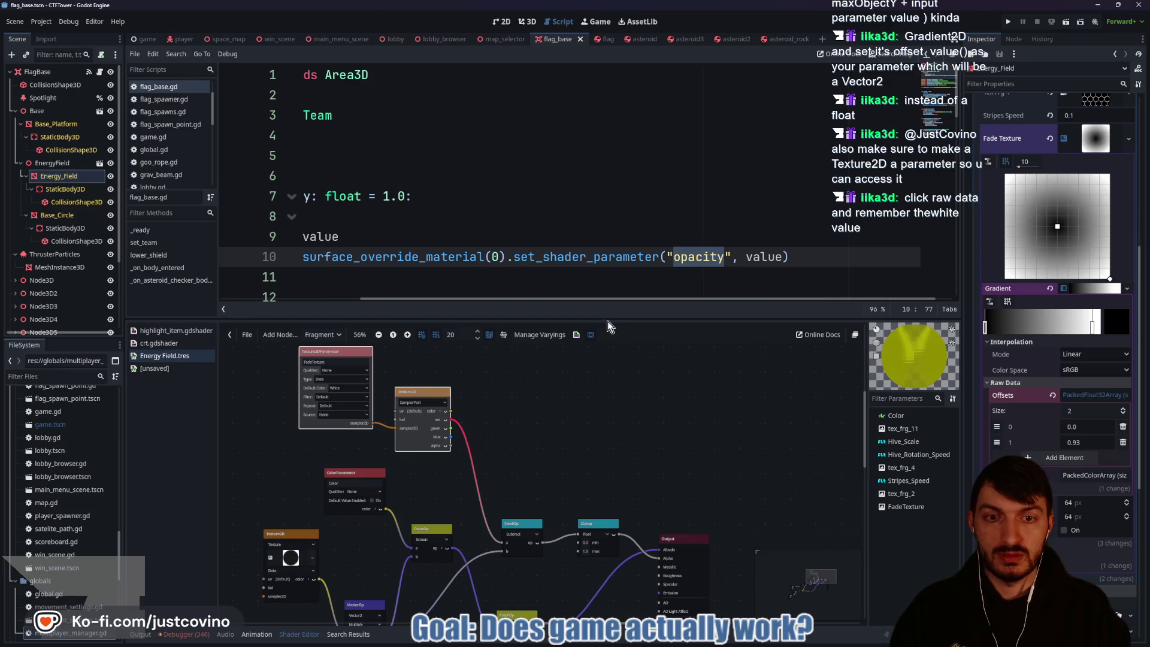
drag(608, 326, 607, 485)
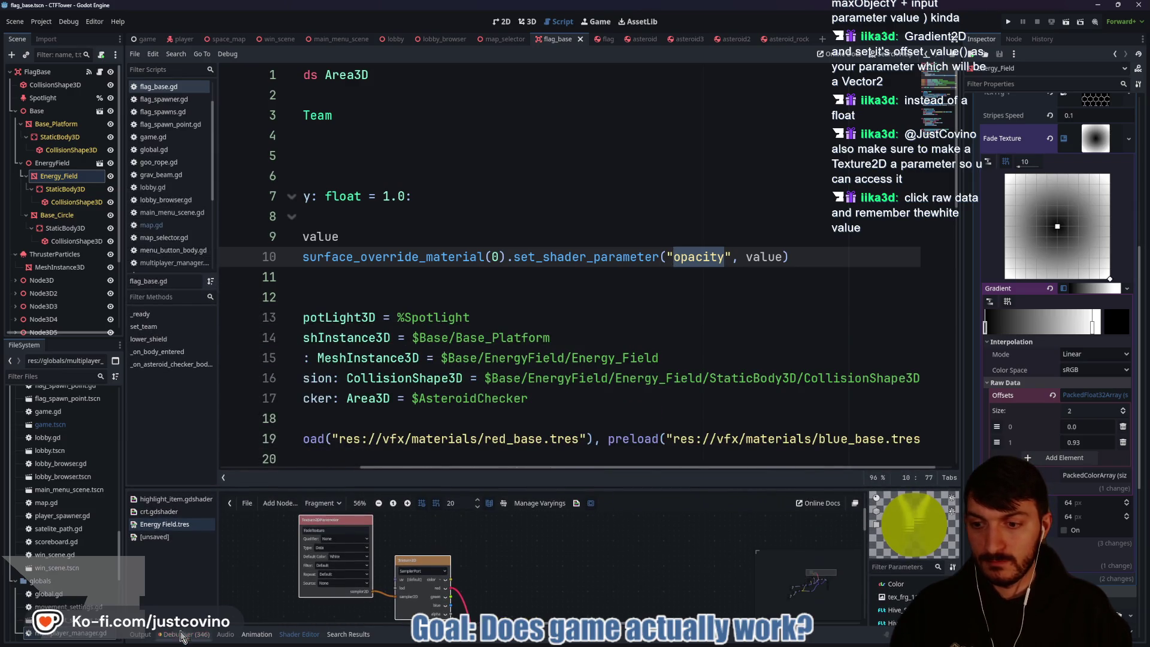
click(143, 636)
click(143, 636)
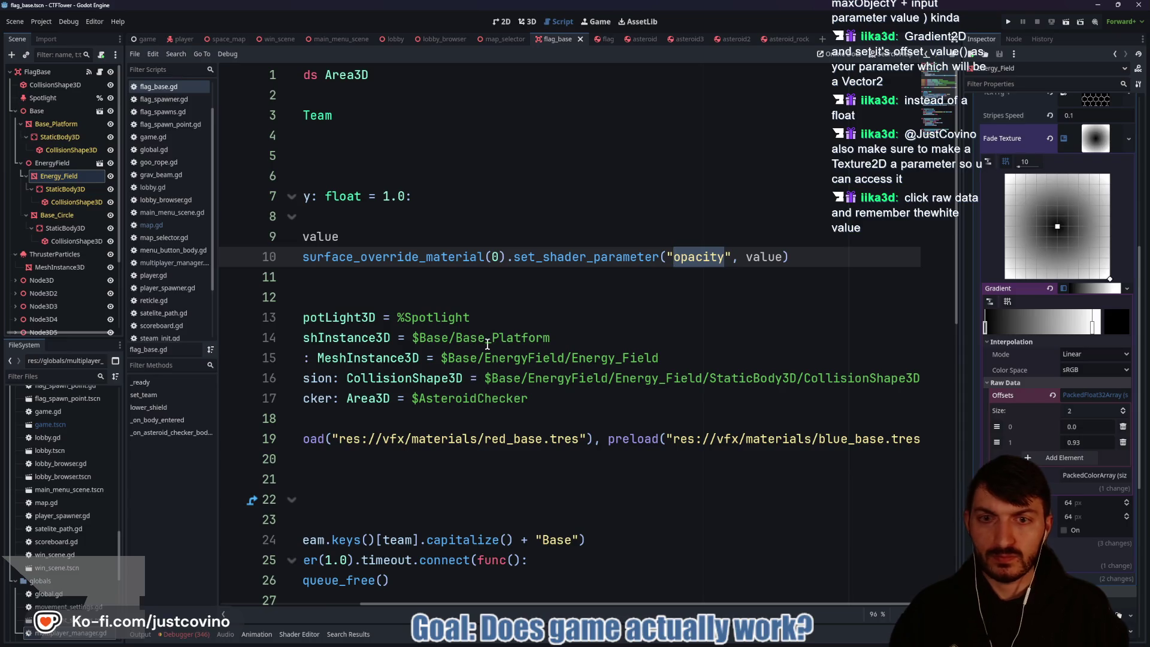
scroll(488, 344, left, 5)
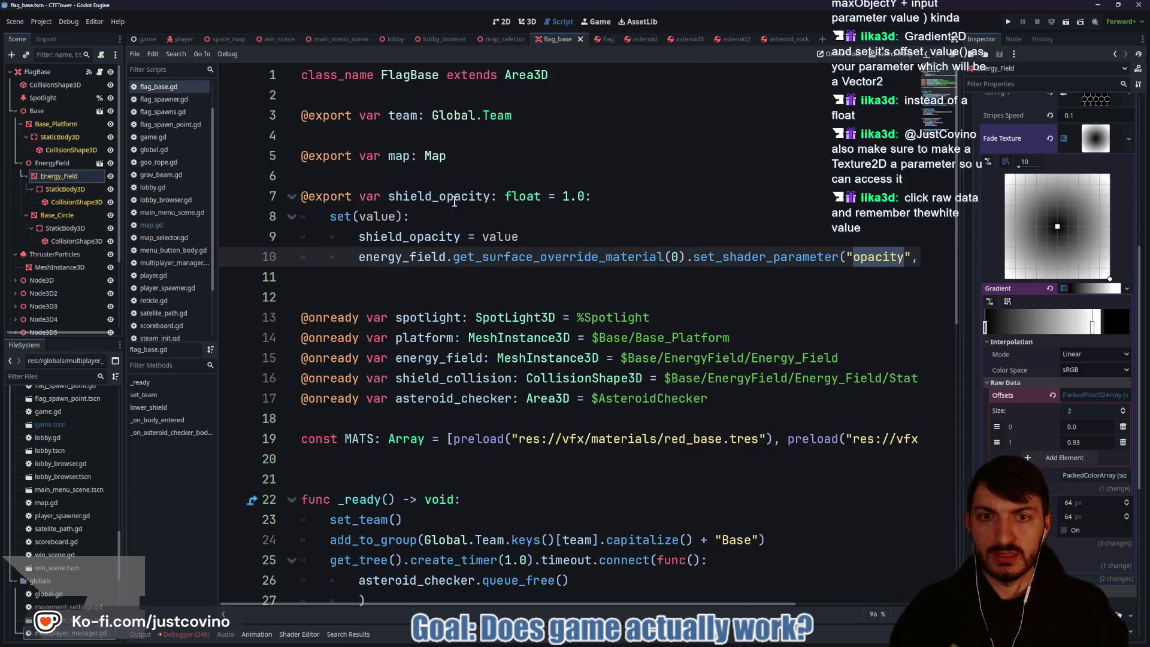
drag(542, 196, 504, 190)
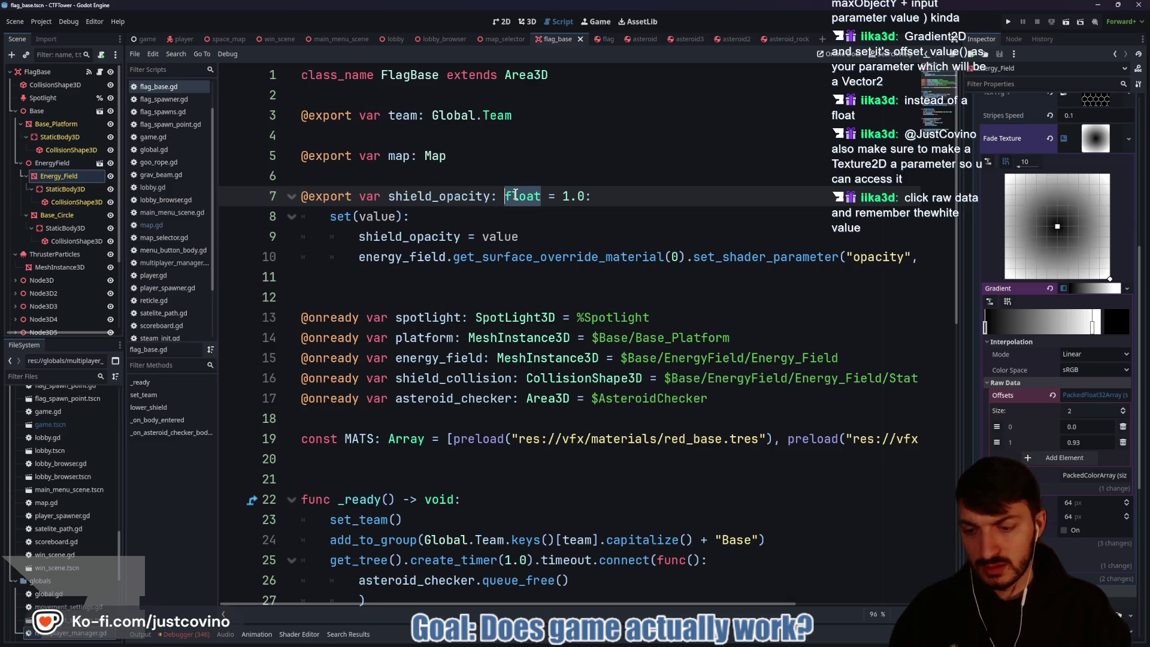
text(Vector2)
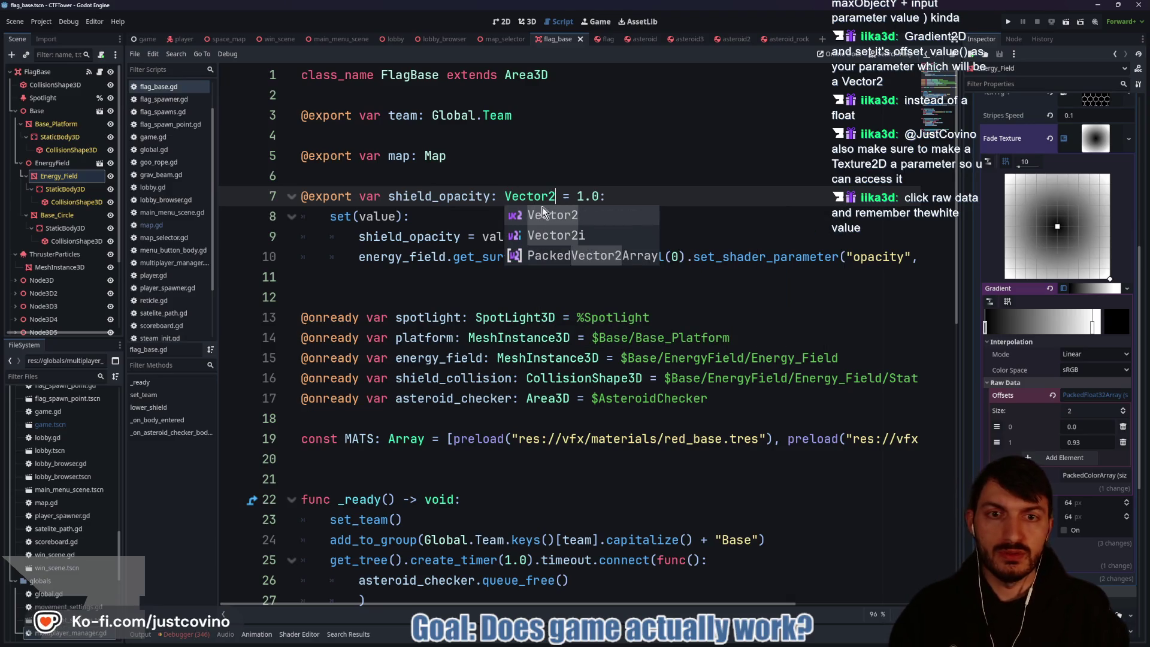
click(604, 196)
key(BackSpace)
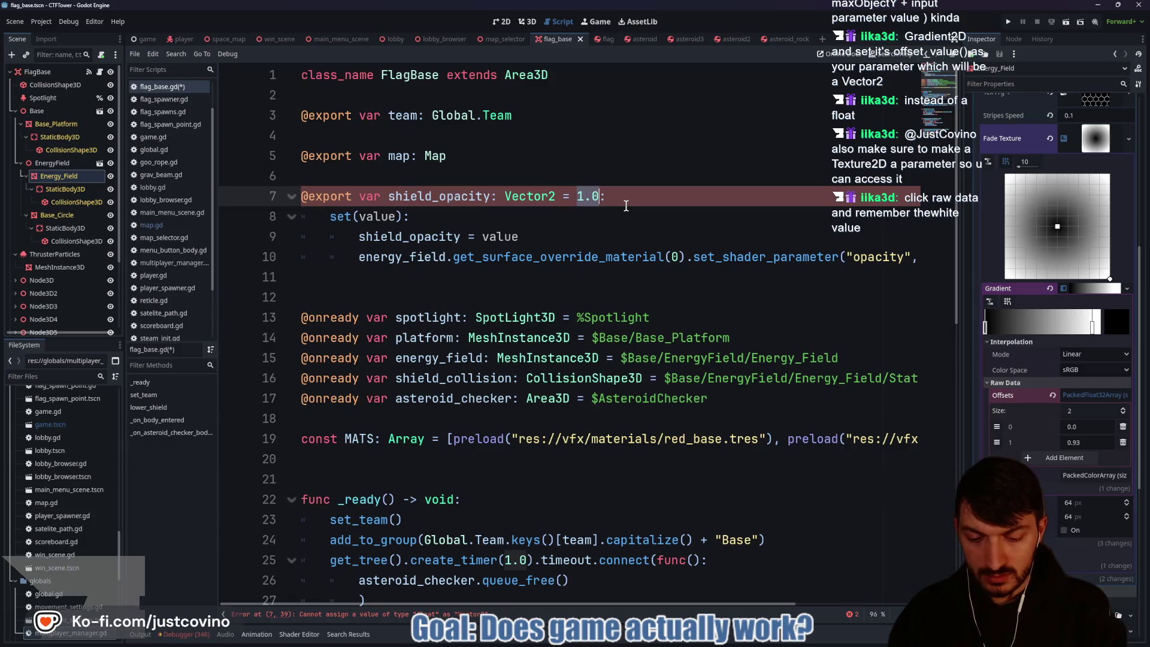
text((1)
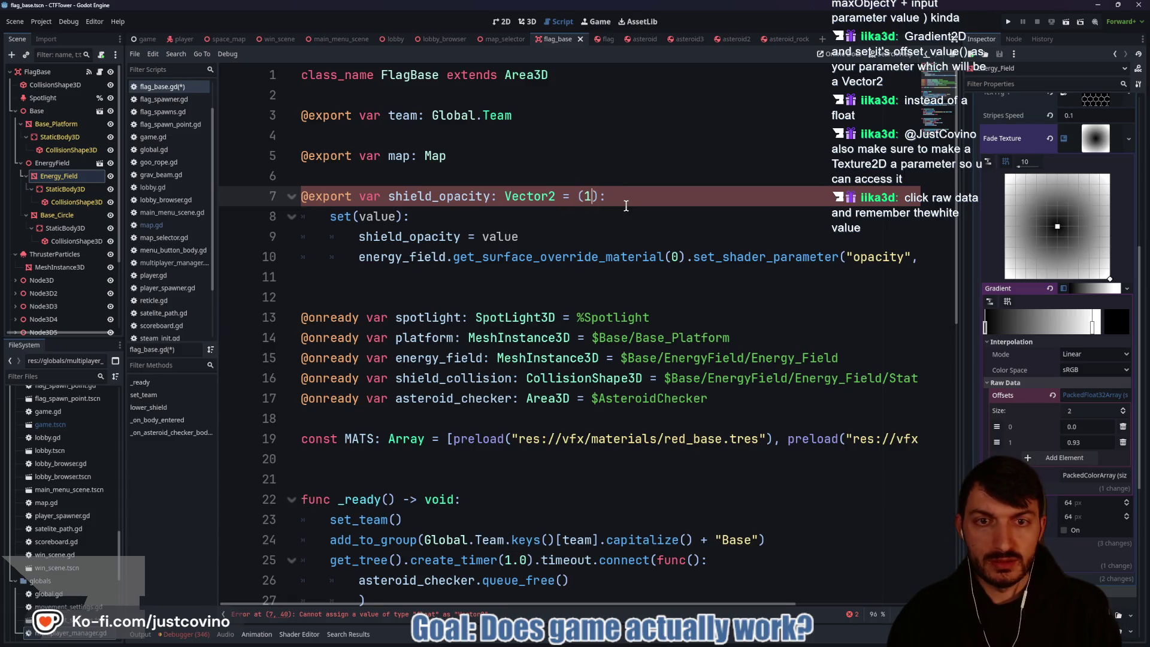
key(BackSpace)
key(BackSpace)
text(Vector2)
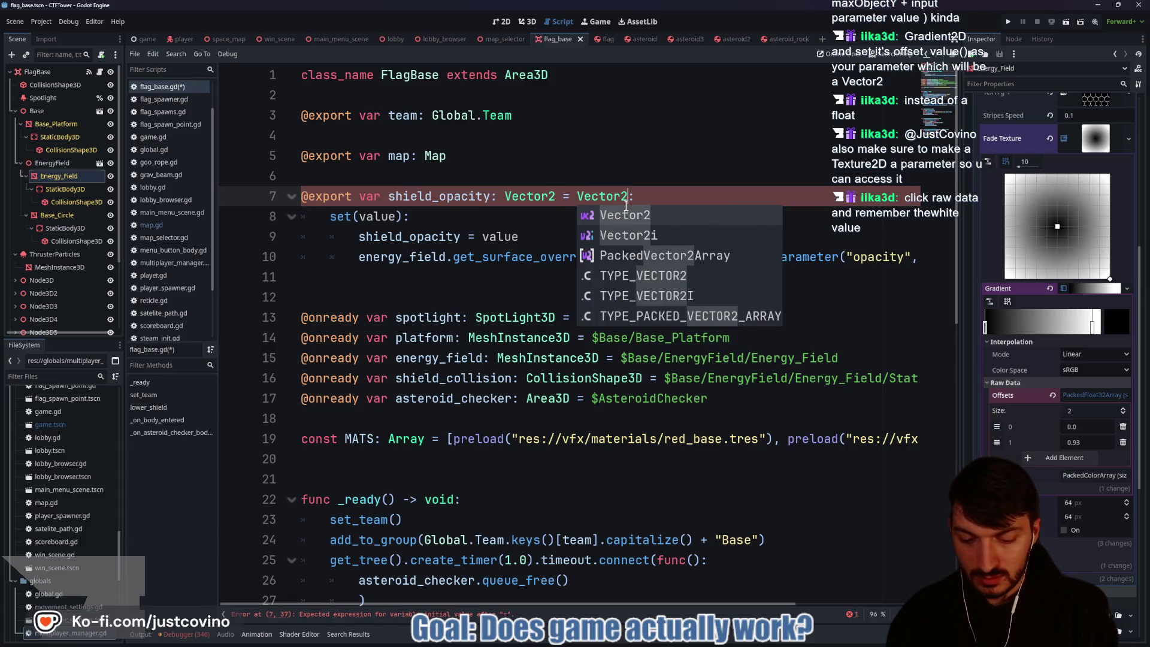
text((0.0)
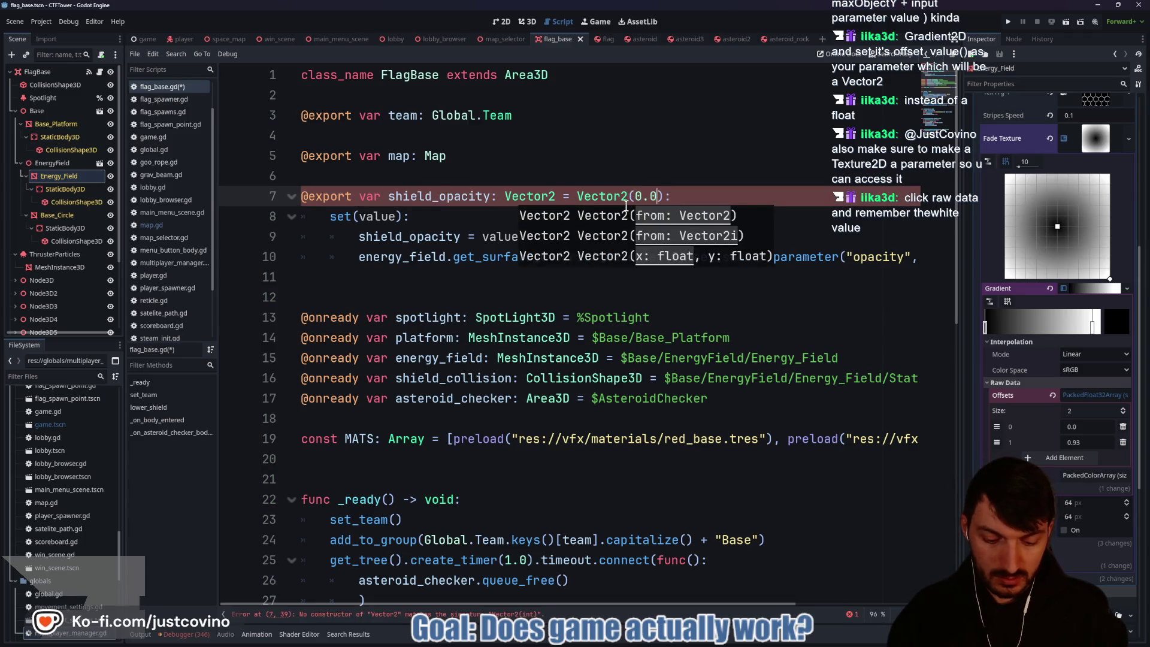
text(,0.)
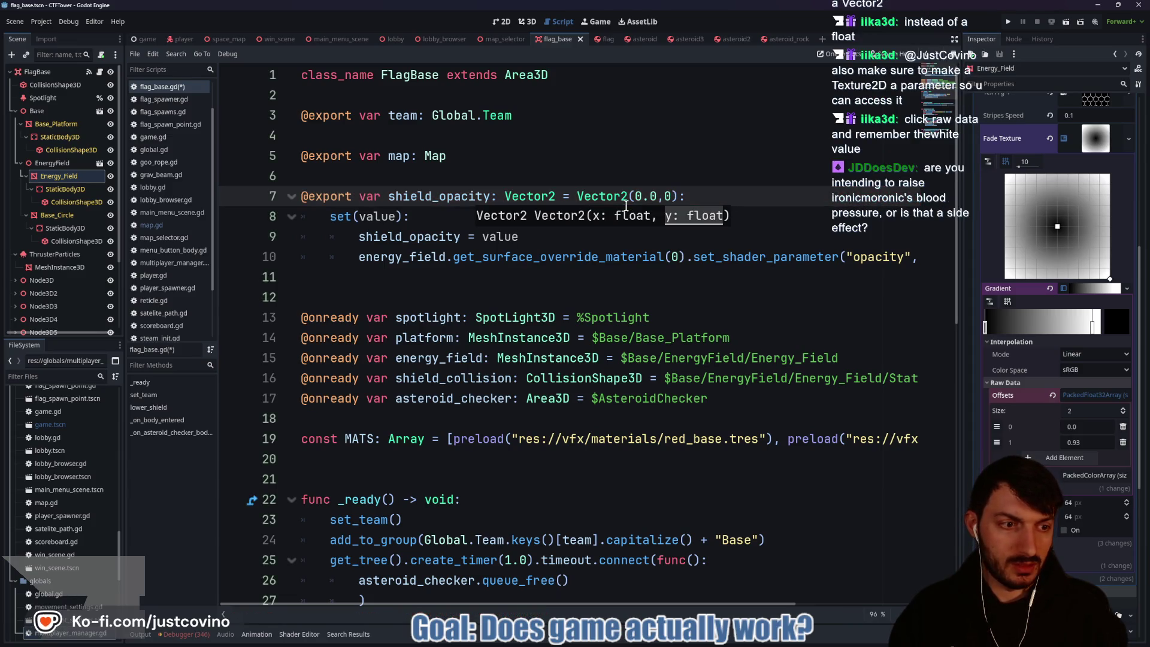
text(93)
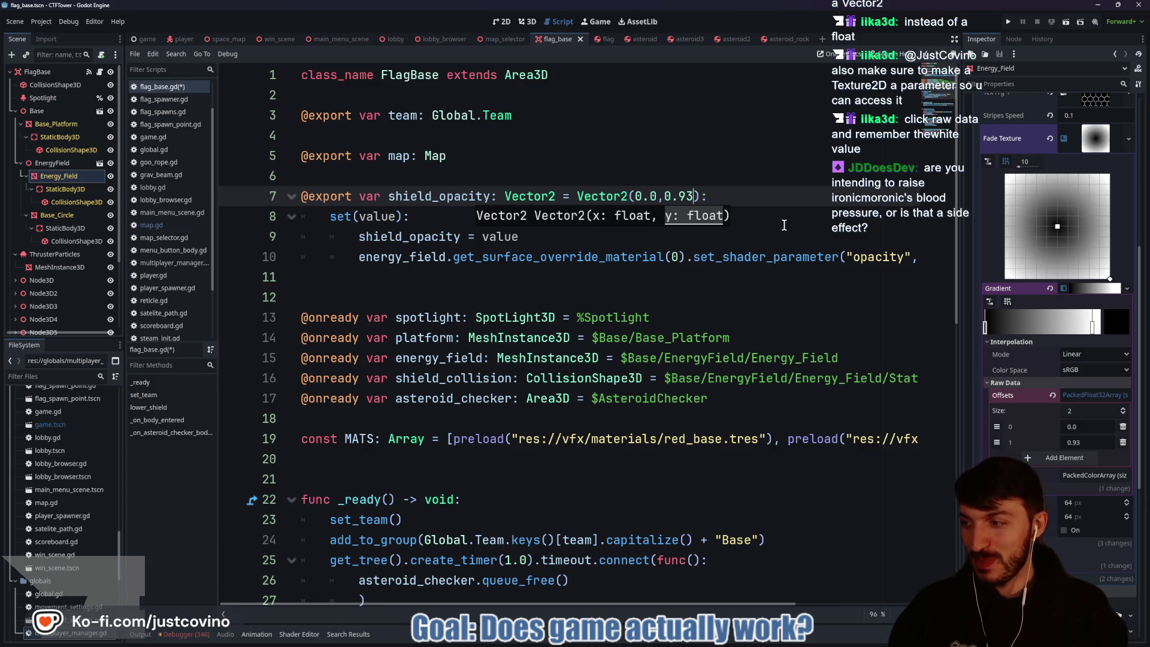
key(Down)
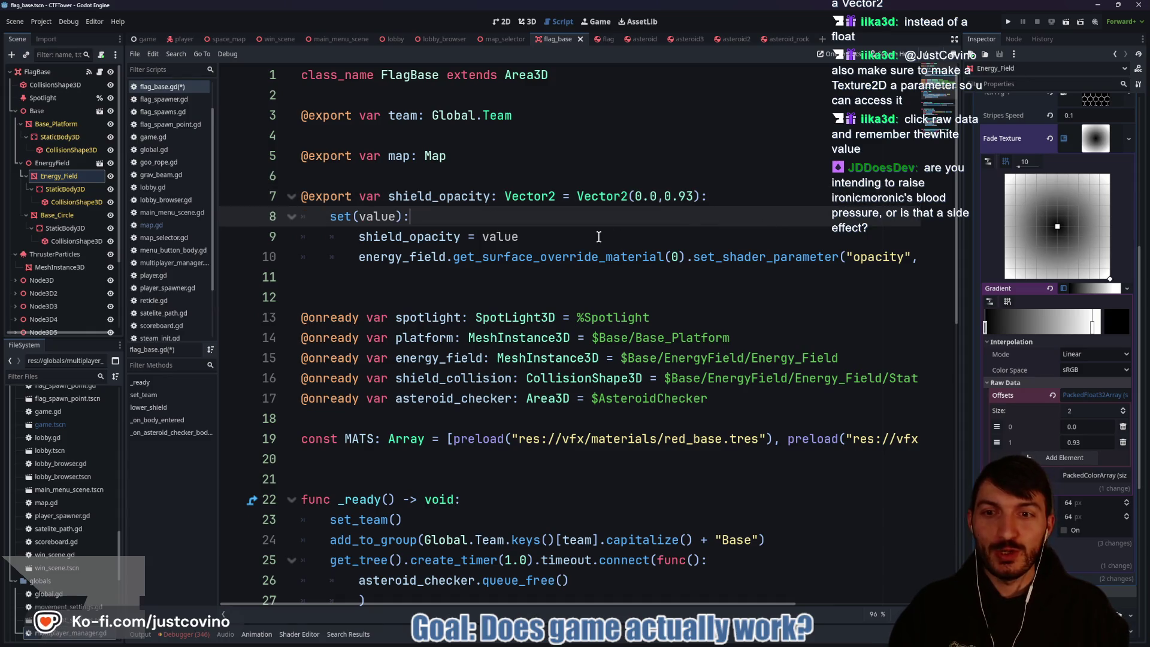
key(Down)
key(ctrl+s)
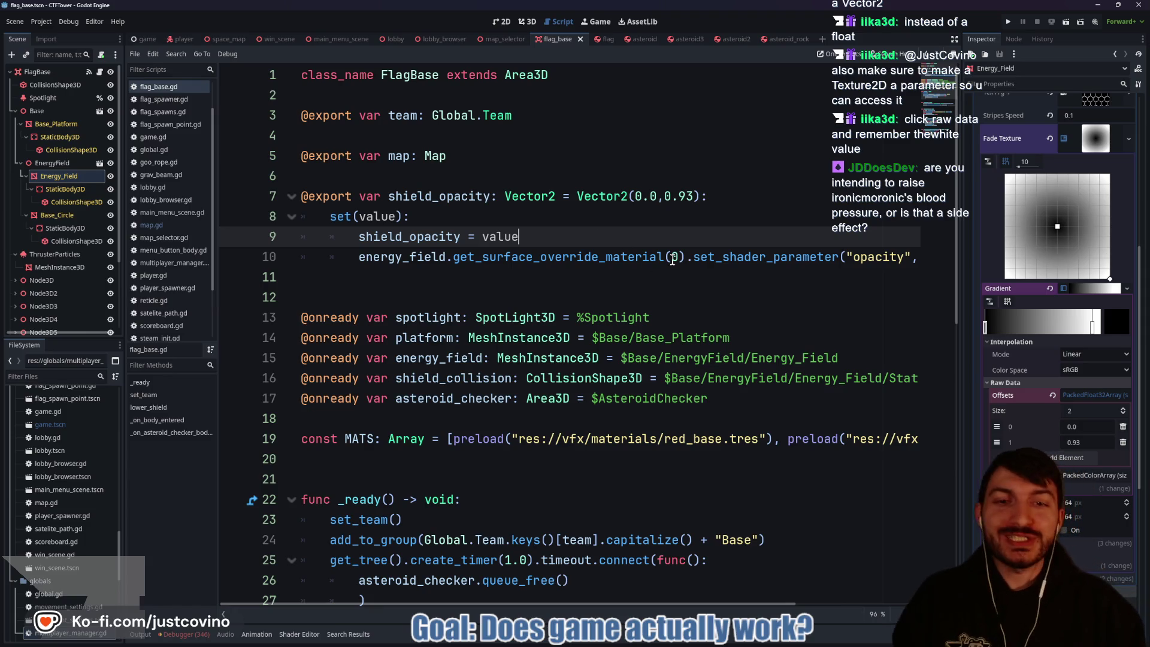
Step: Replace 'opacity' with FadeTexture in the setter's set_shader_parameter call
scroll(723, 282, right, 3)
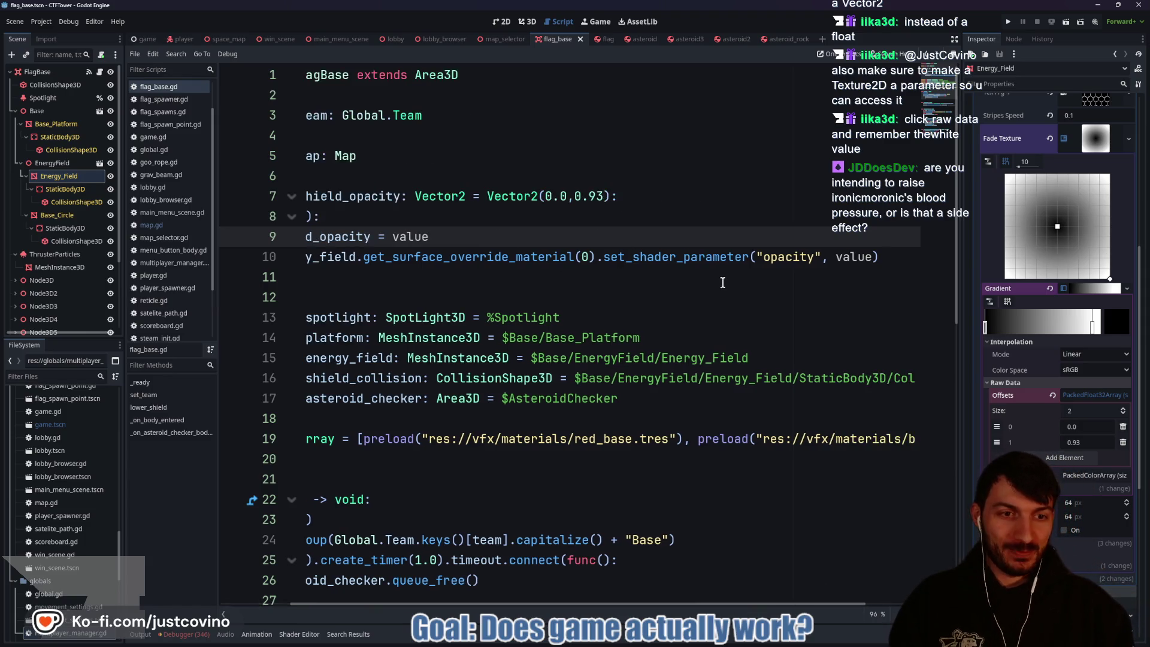
double_click(809, 259)
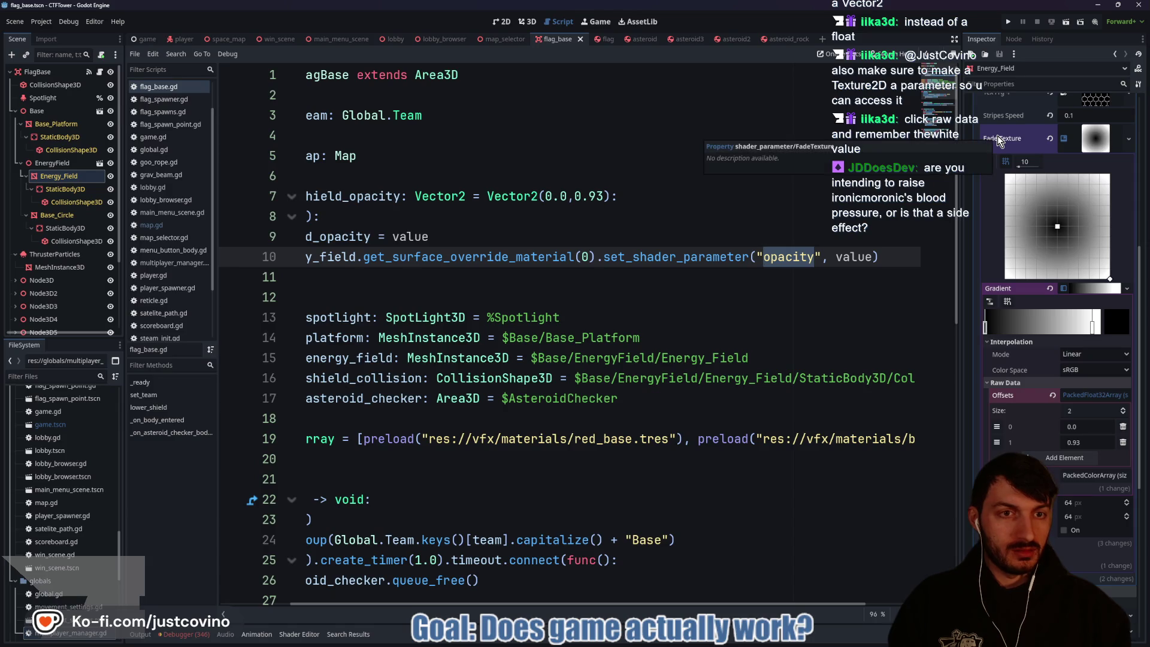
text(FadeT)
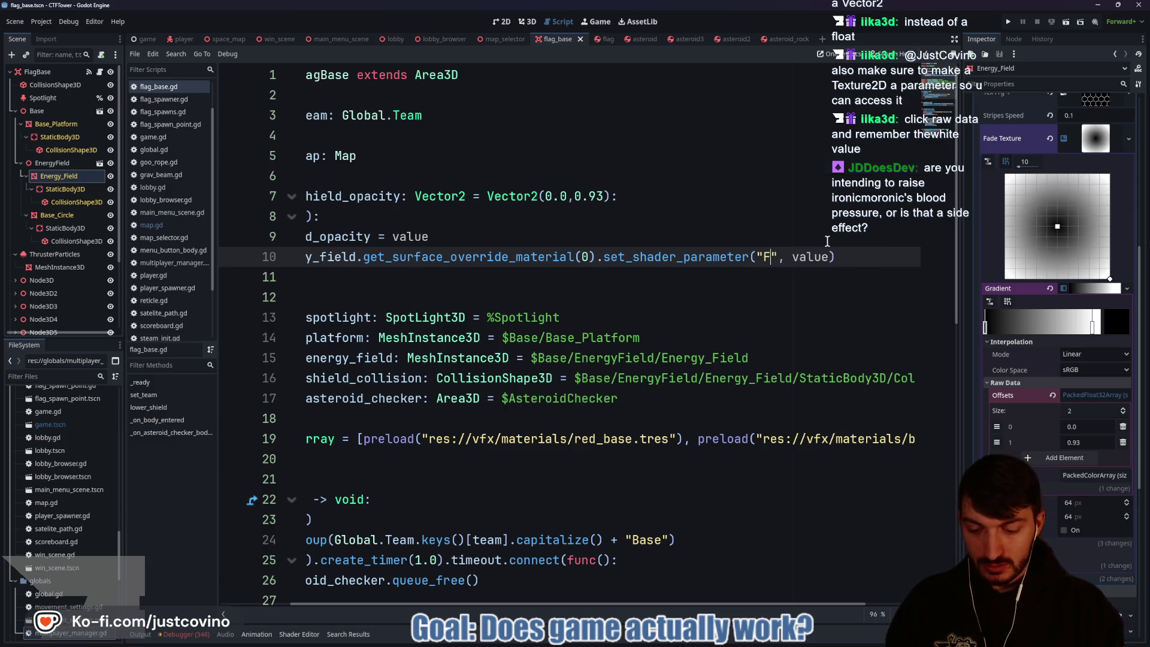
text(exture)
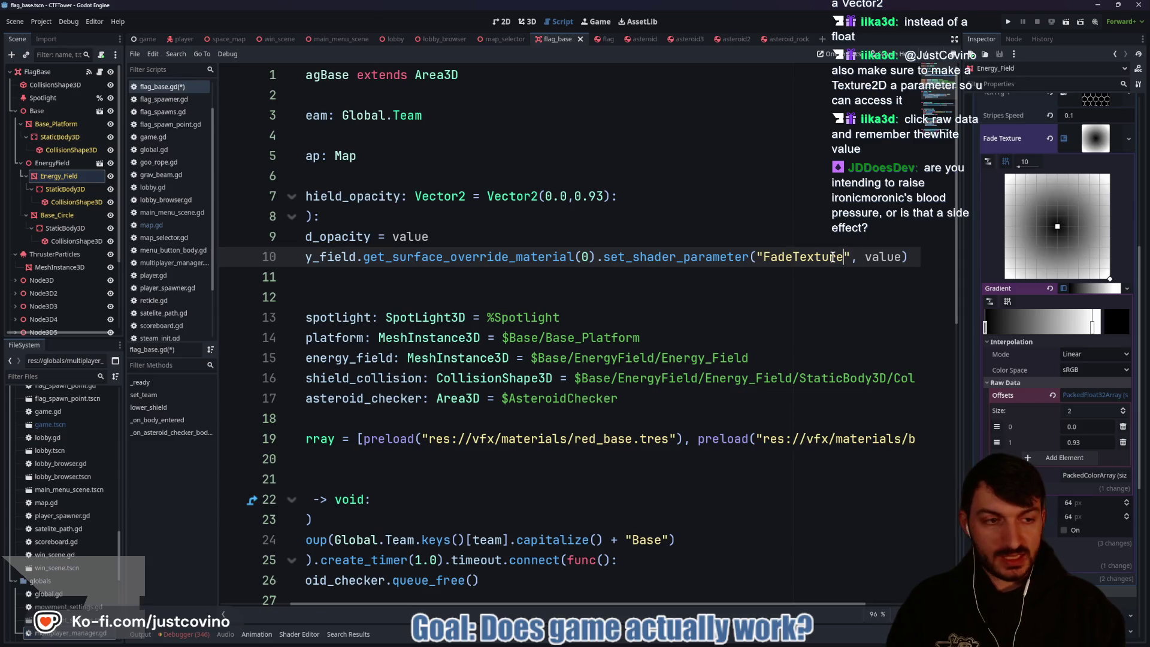
text(:x)
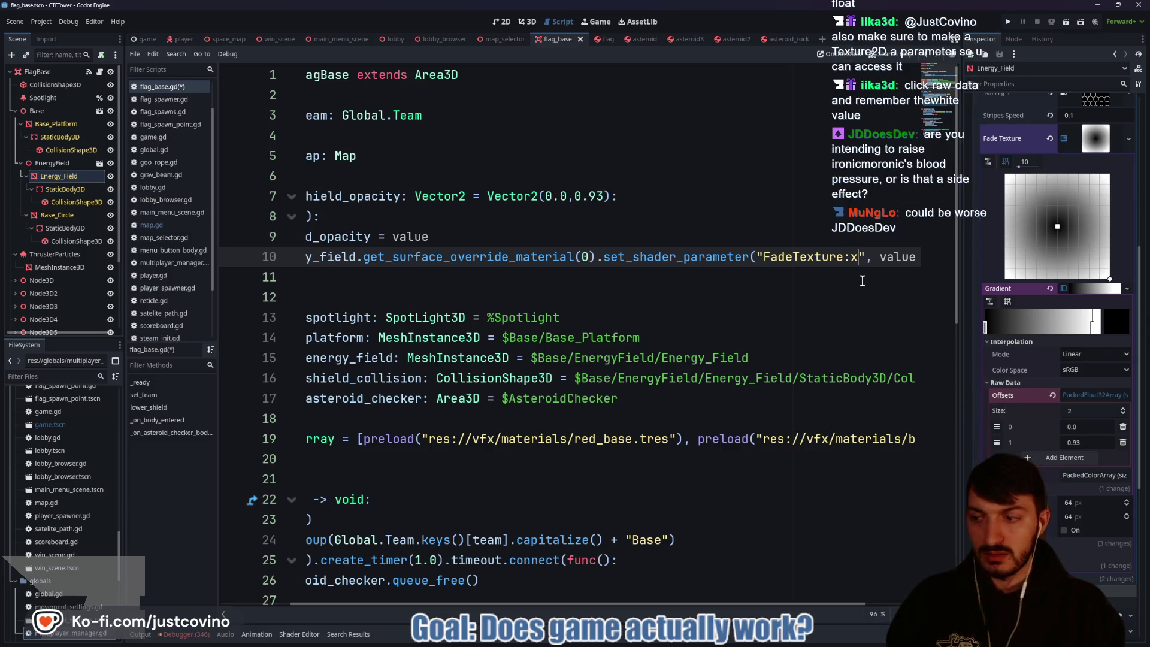
key(BackSpace)
key(BackSpace)
click(821, 286)
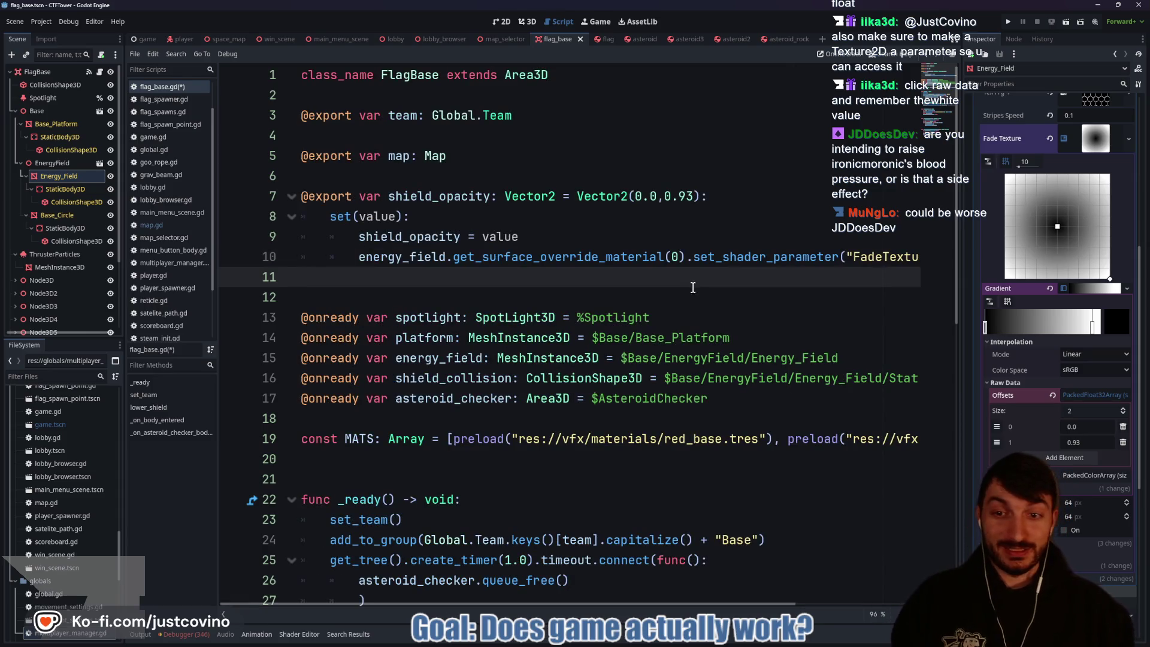
scroll(693, 293, down, 1)
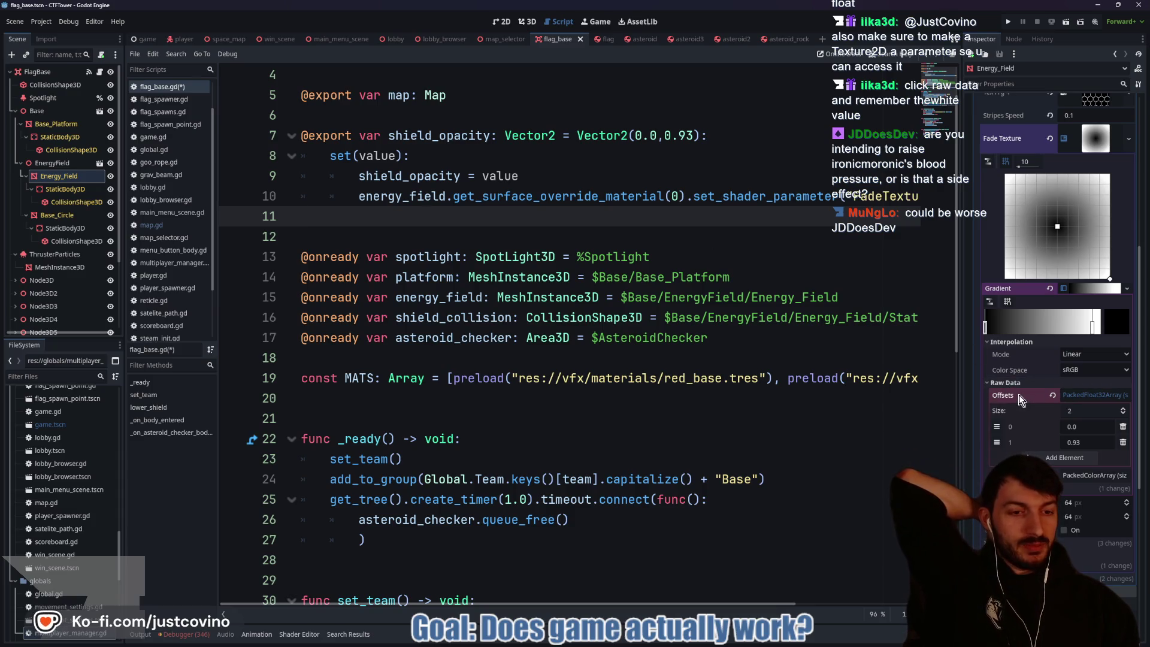
mouse_move(1019, 398)
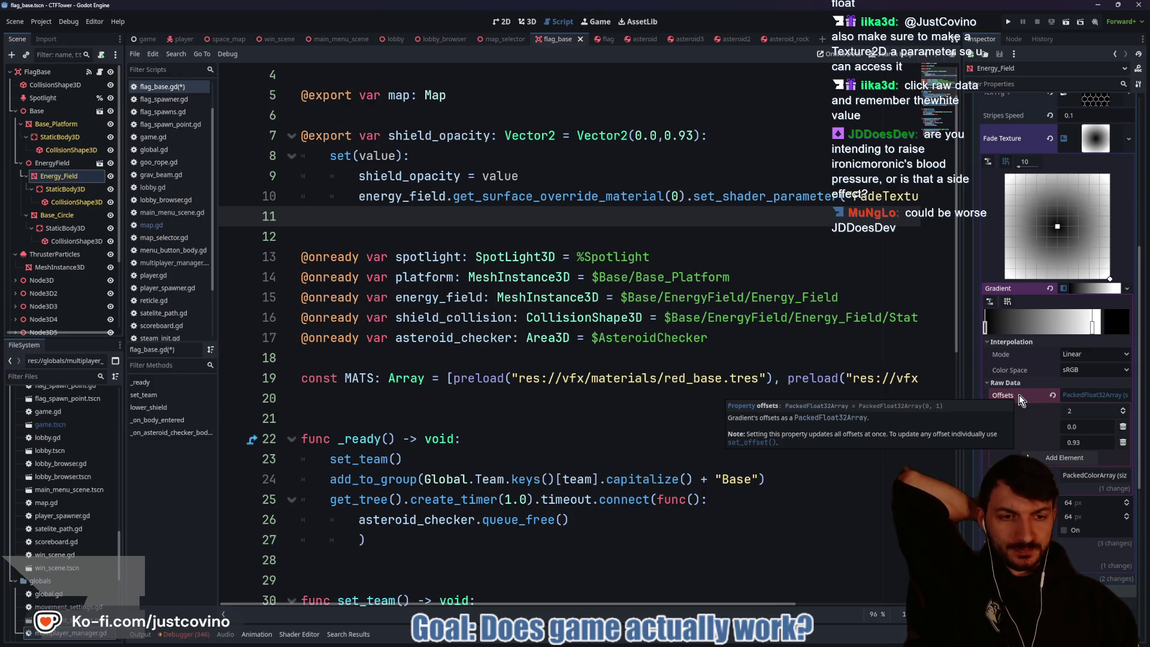
scroll(795, 216, right, 3)
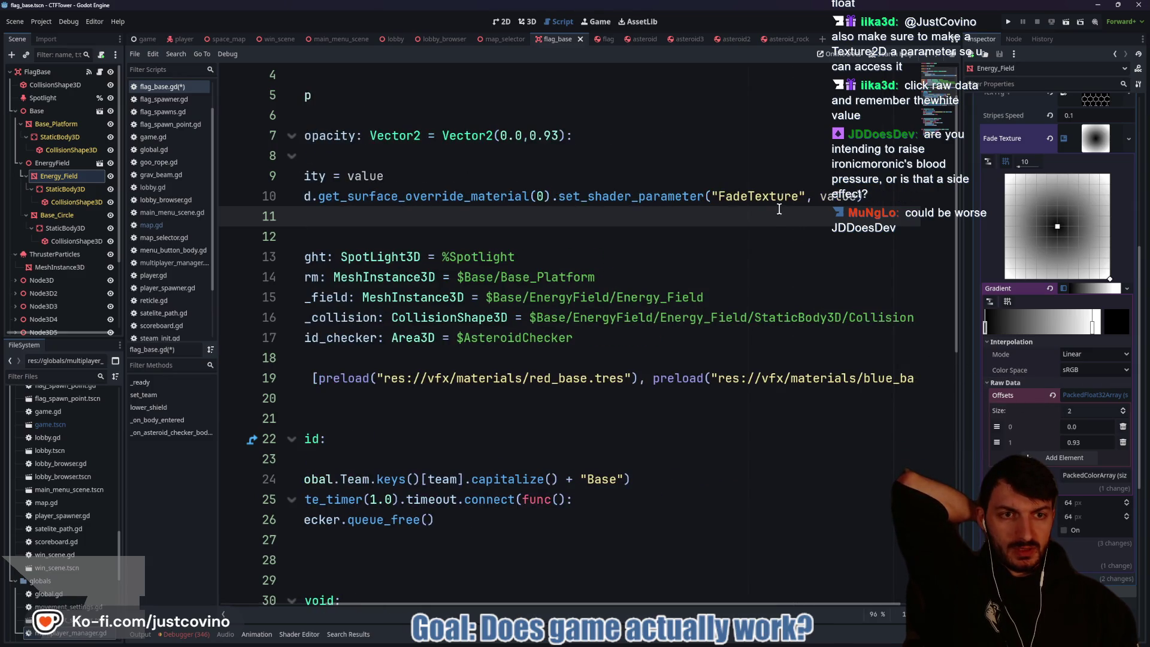
click(800, 194)
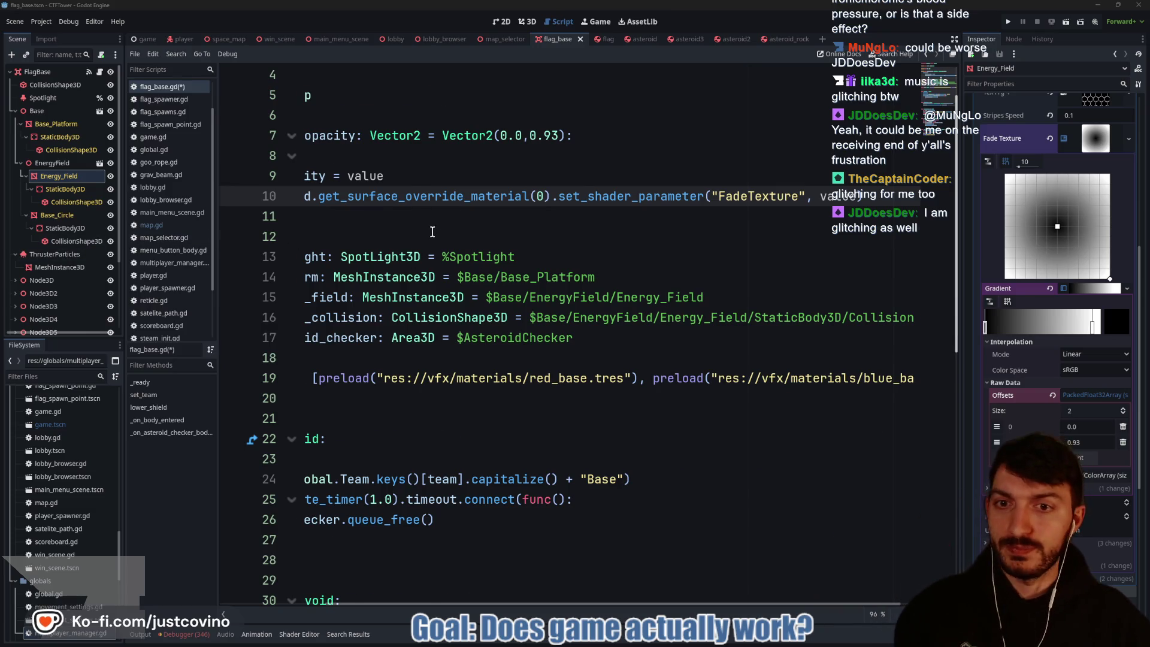
click(553, 232)
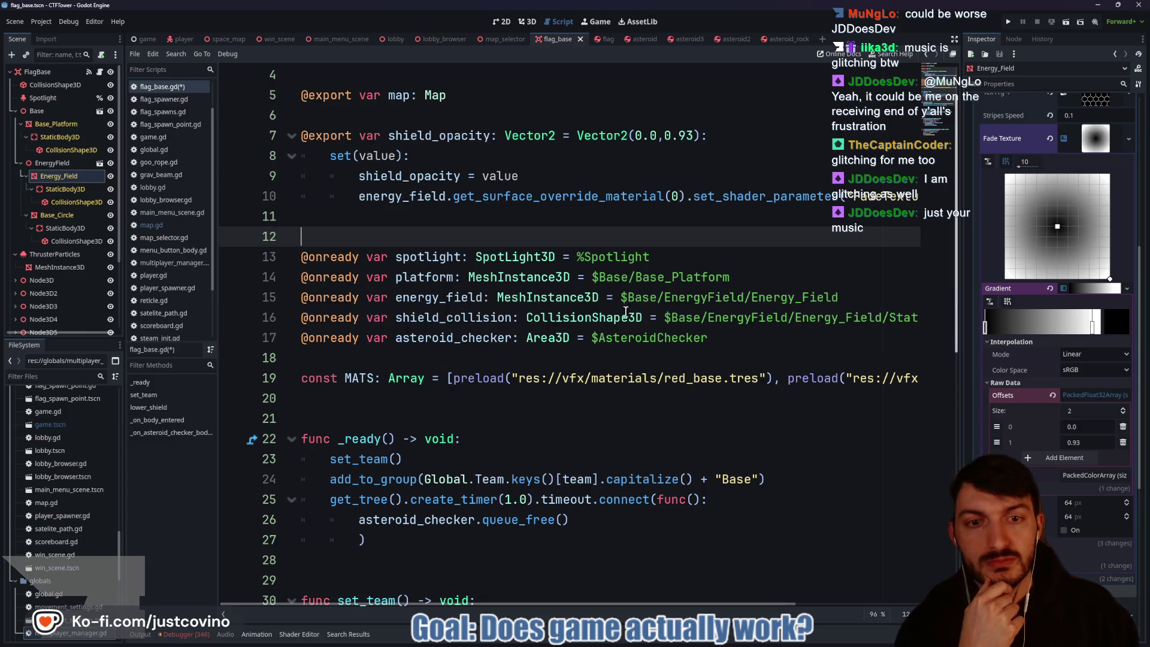
click(700, 225)
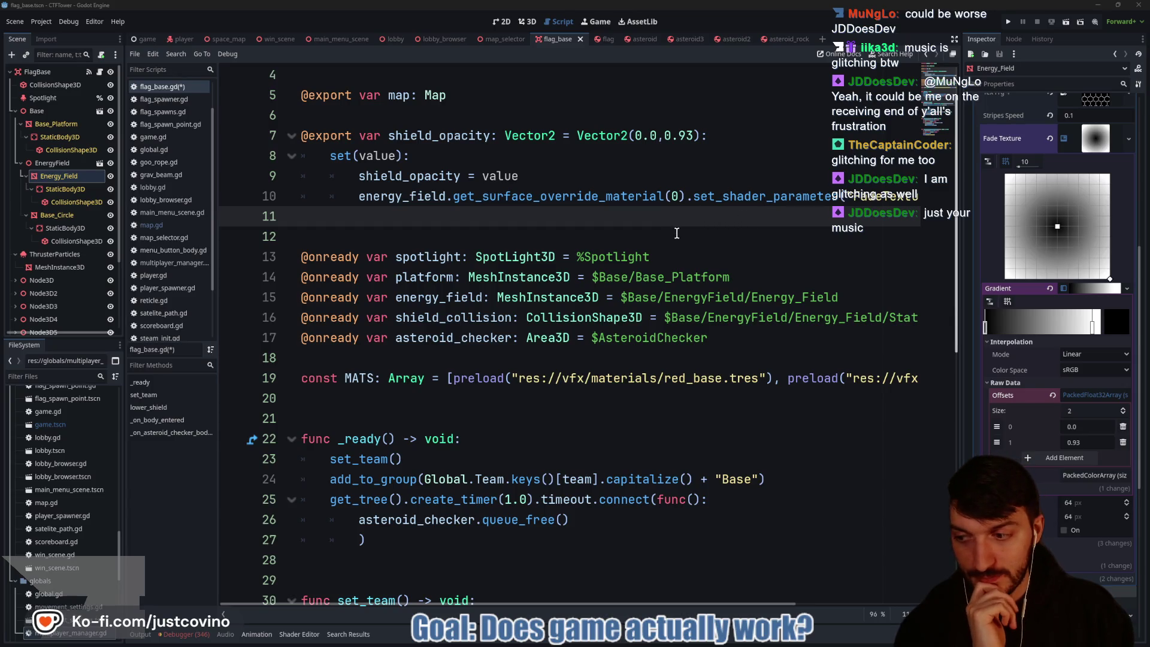
scroll(677, 233, right, 5)
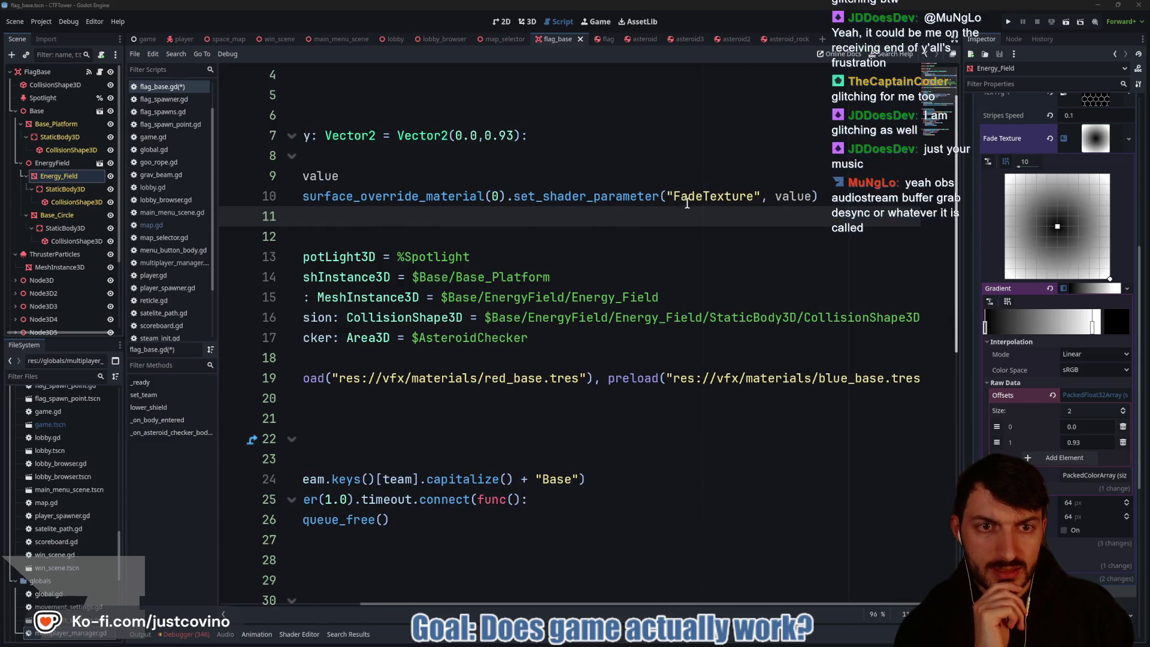
double_click(712, 204)
click(751, 198)
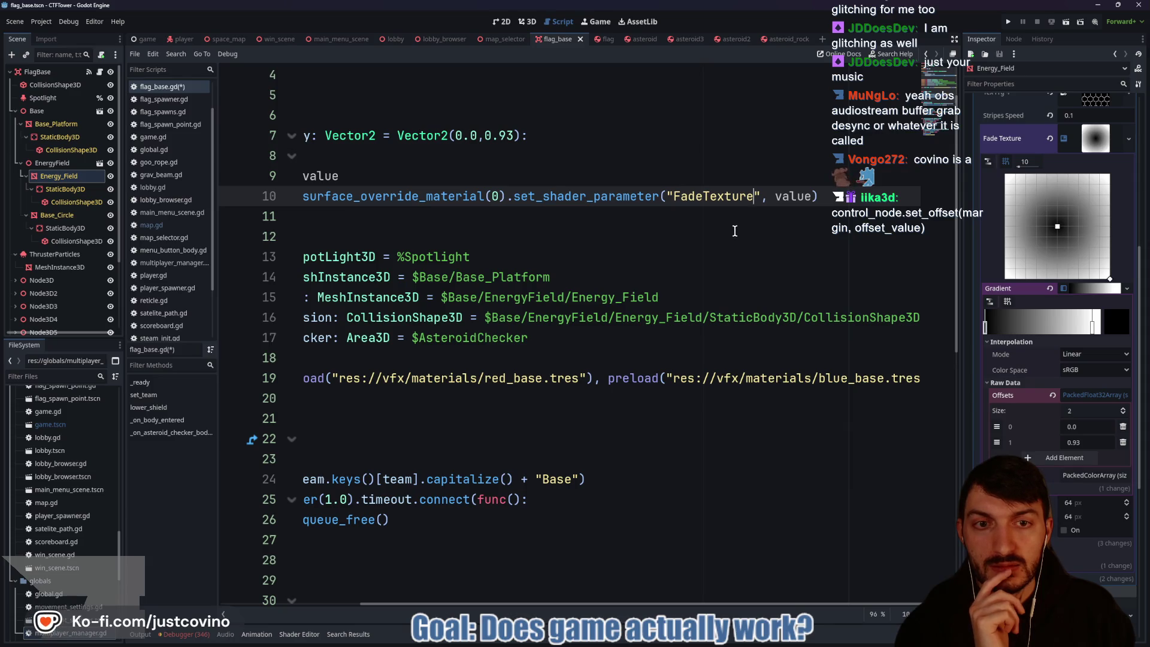
scroll(734, 231, left, 3)
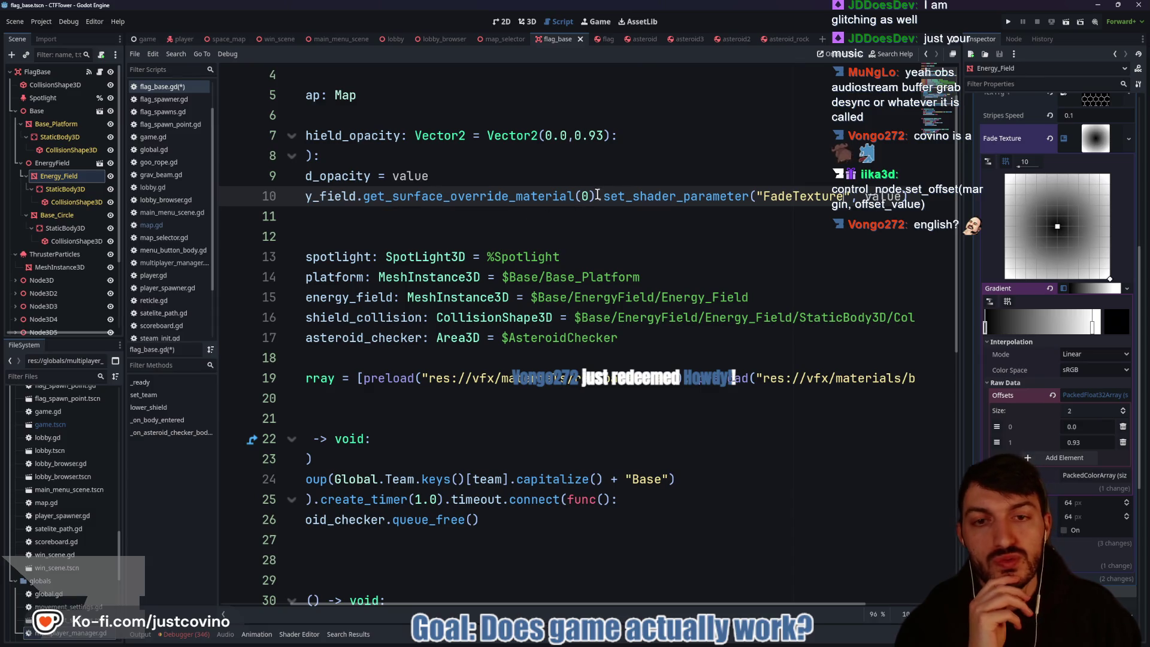
double_click(690, 202)
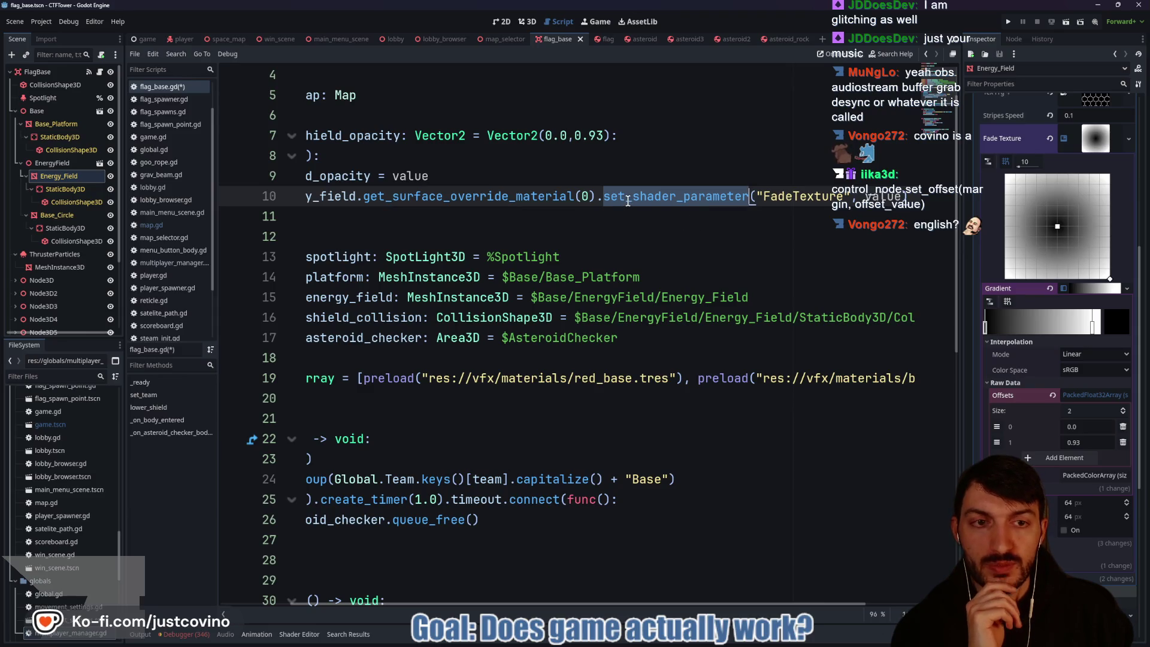
double_click(784, 197)
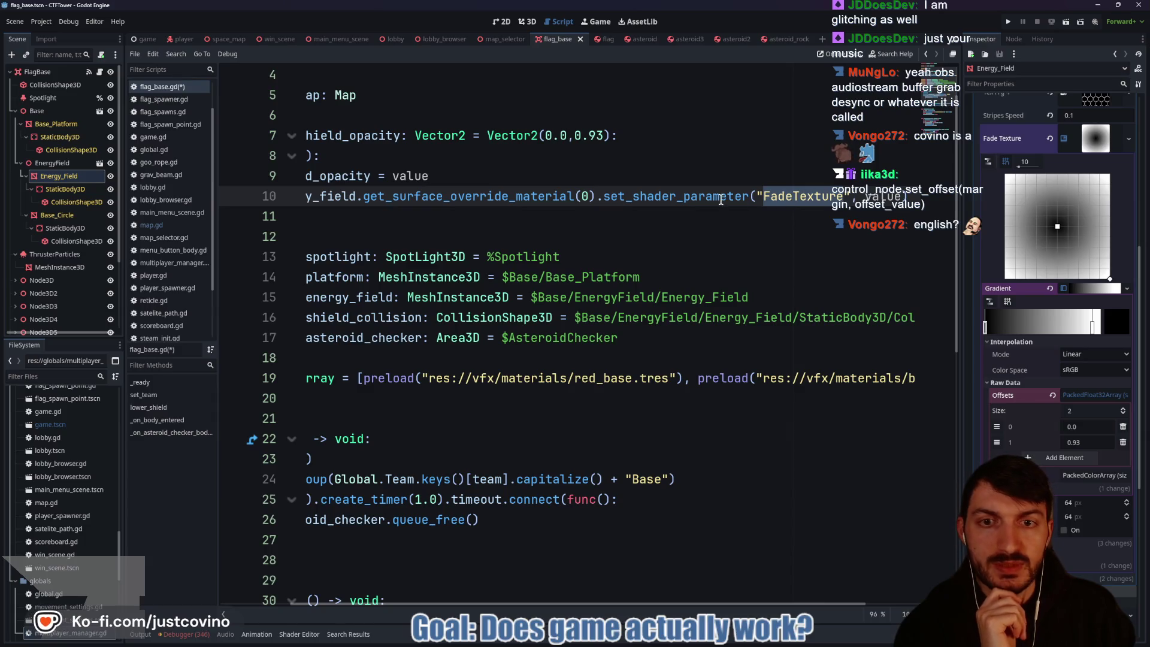
scroll(608, 199, left, 3)
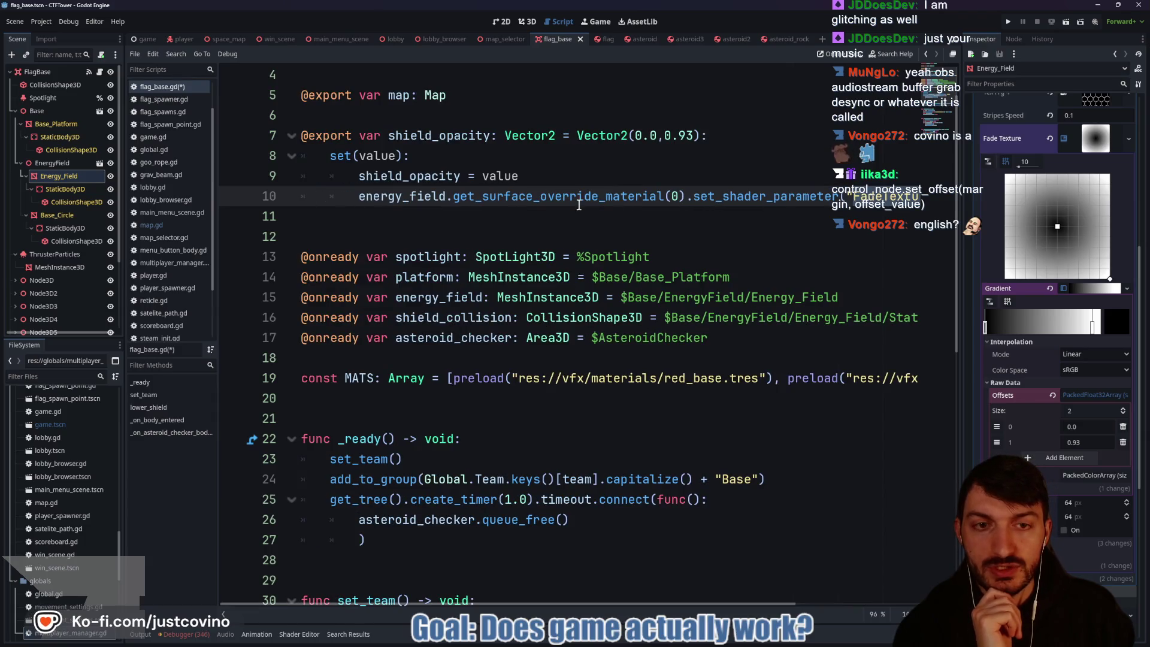
double_click(595, 200)
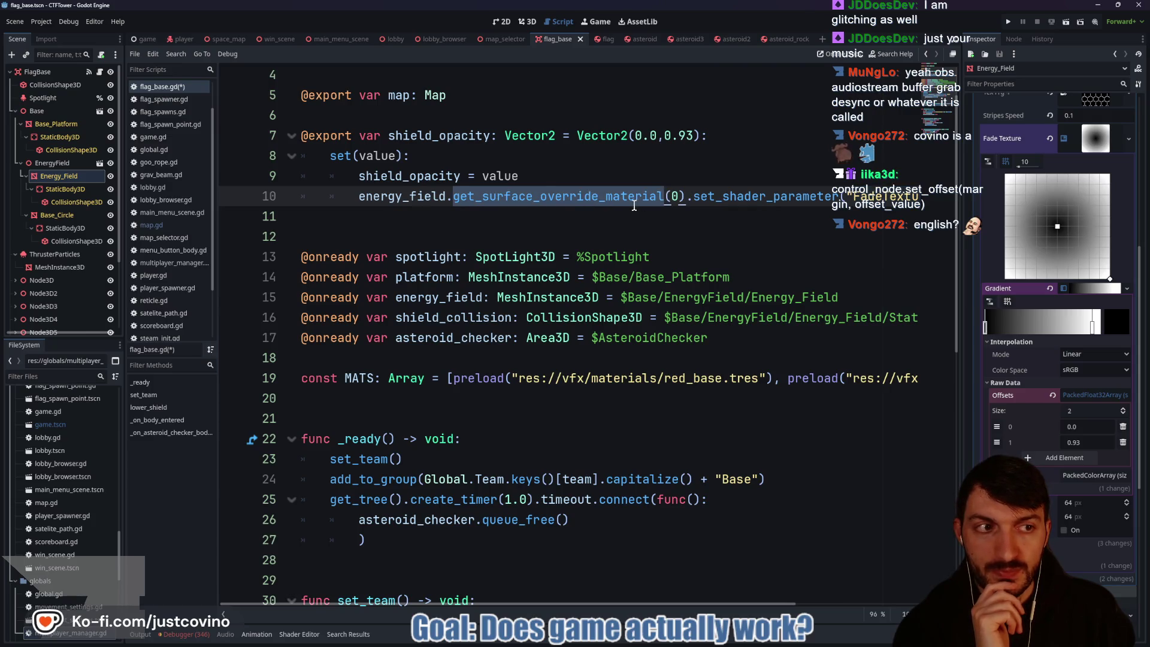
scroll(634, 206, right, 4)
double_click(564, 200)
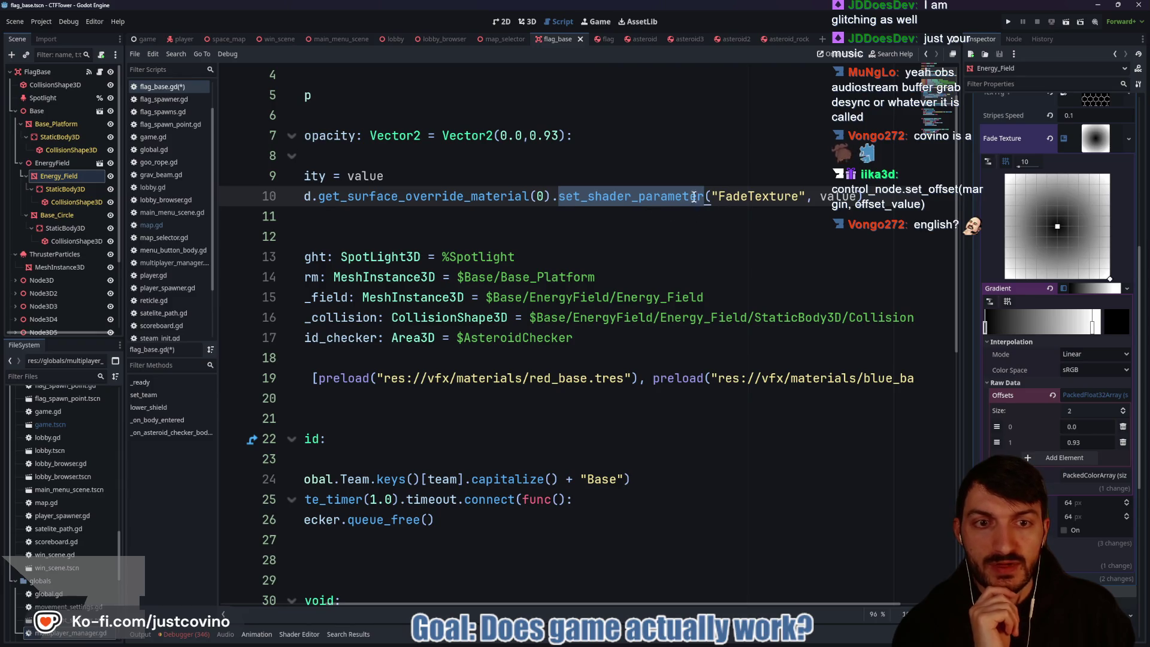
double_click(763, 199)
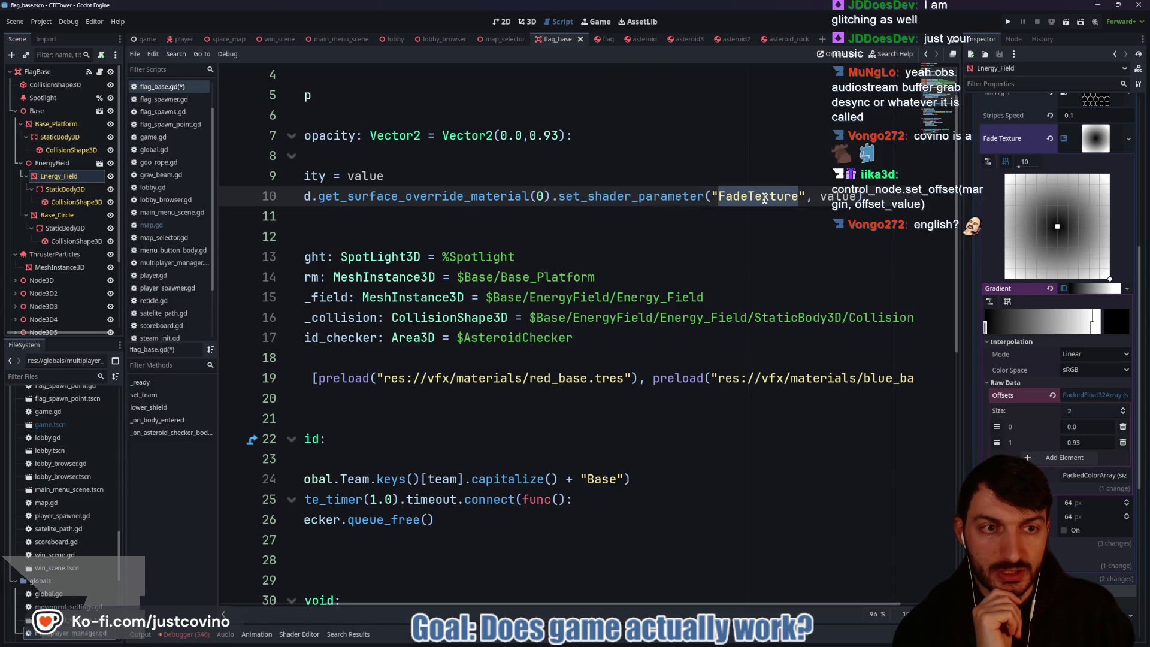
click(578, 204)
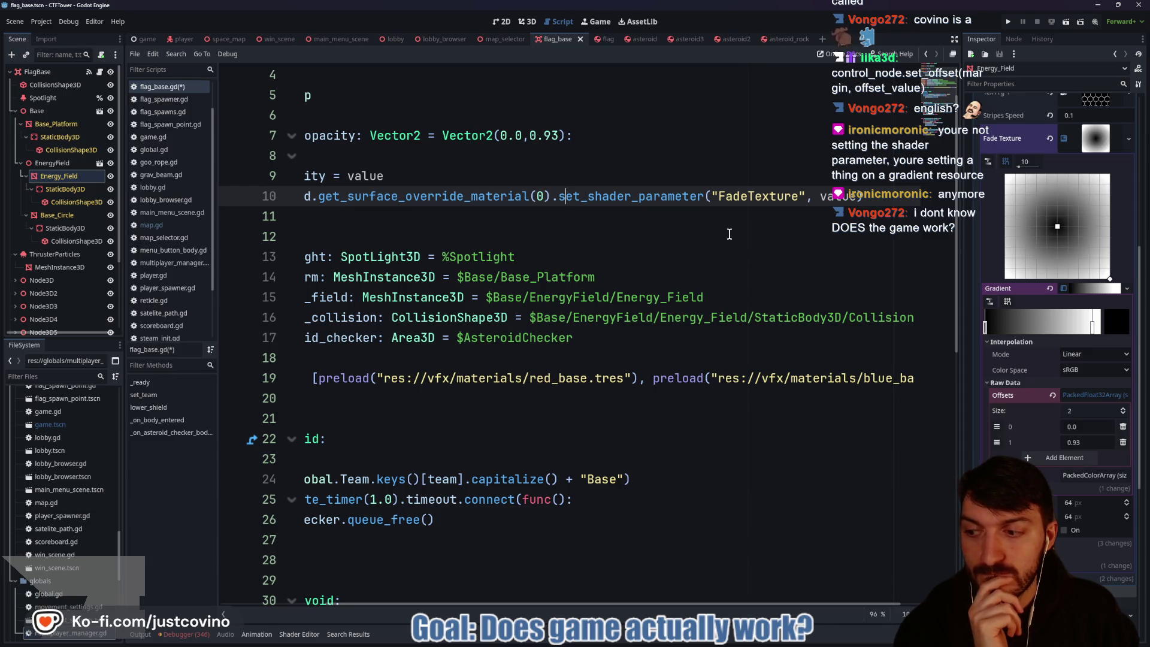
drag(870, 196, 559, 196)
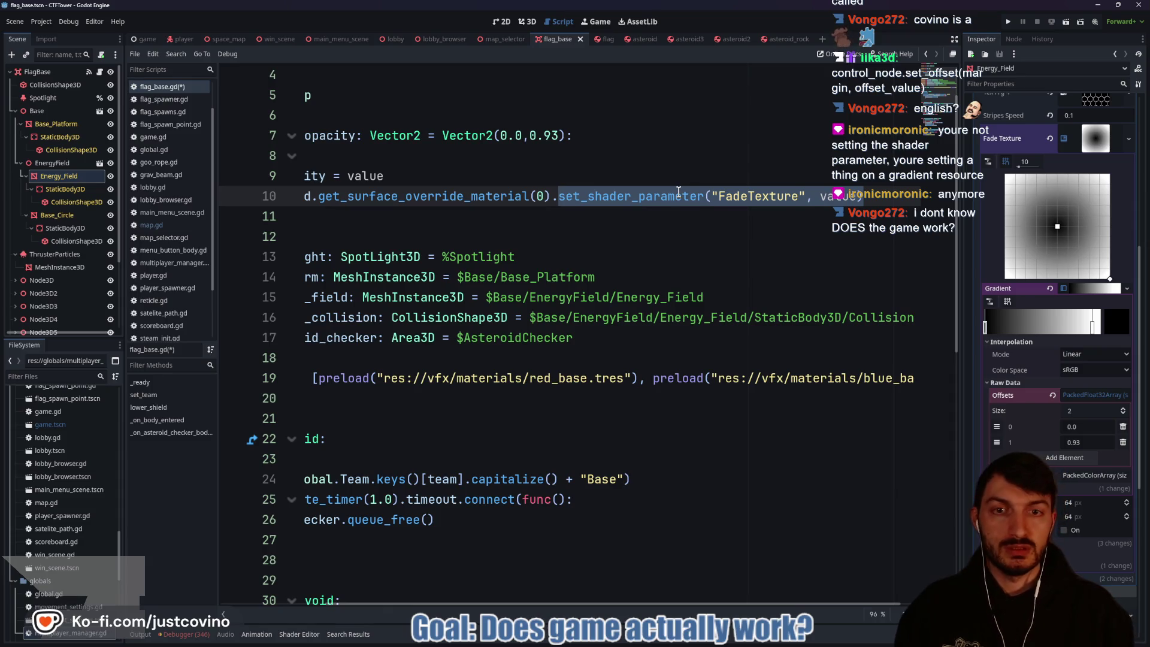
Step: Rewrite line 10 to fetch the FadeTexture shader parameter and call set_offset(value, 0.93) on it
click(567, 195)
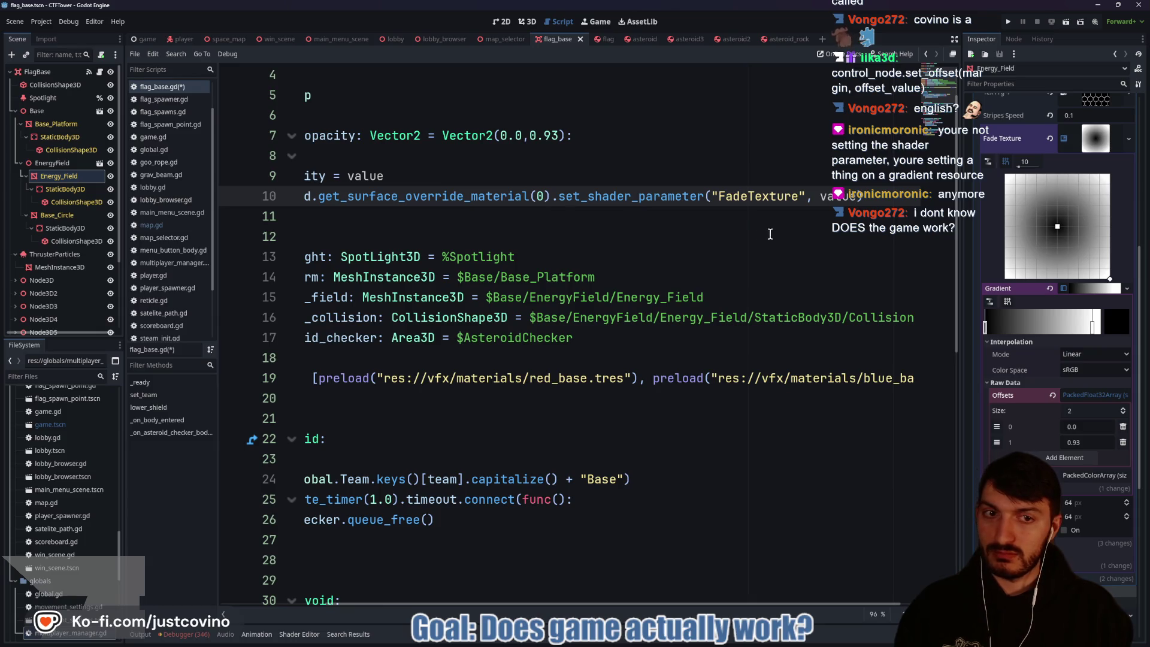
key(BackSpace)
text(g)
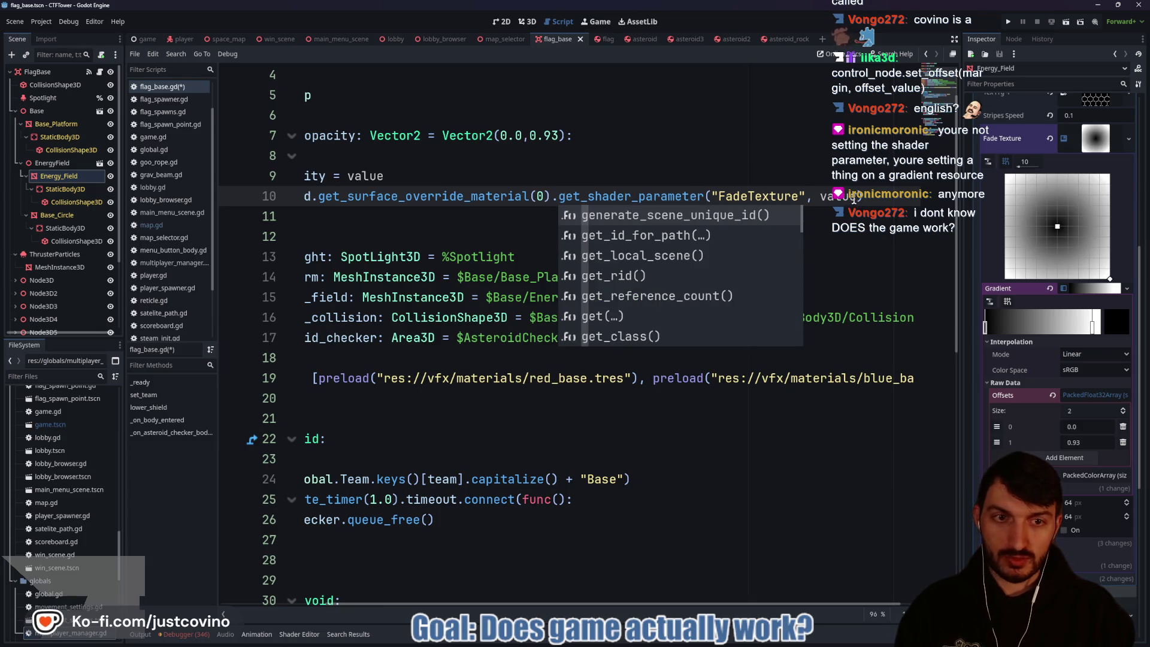
drag(854, 199, 808, 198)
key(BackSpace)
text().s)
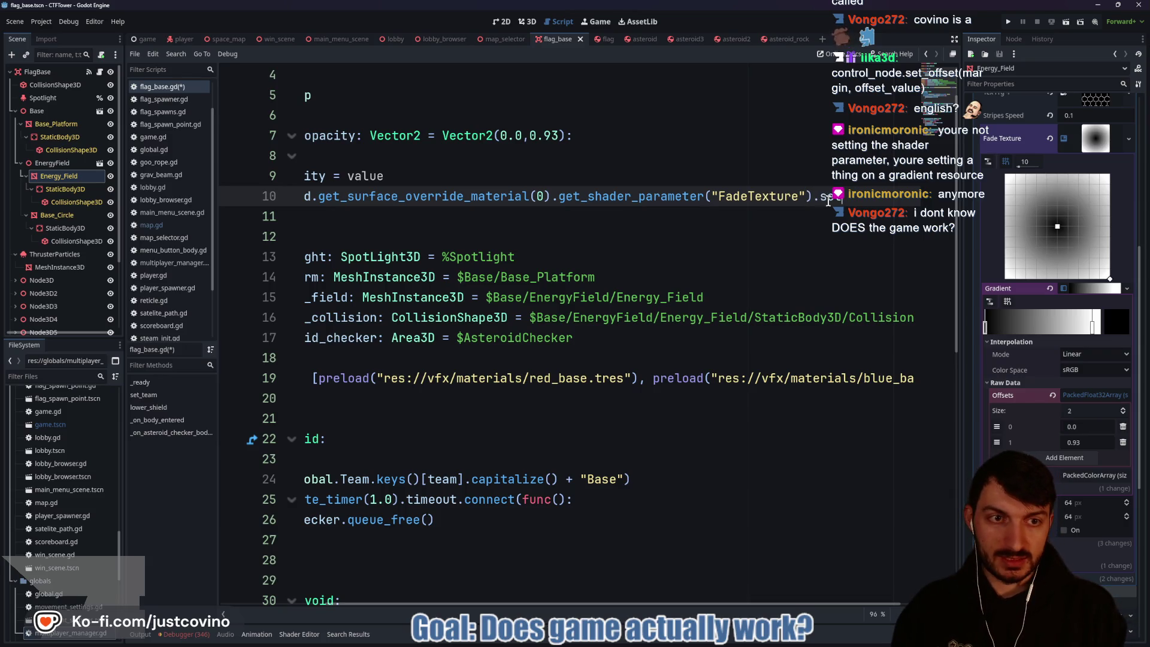
text(t_offse)
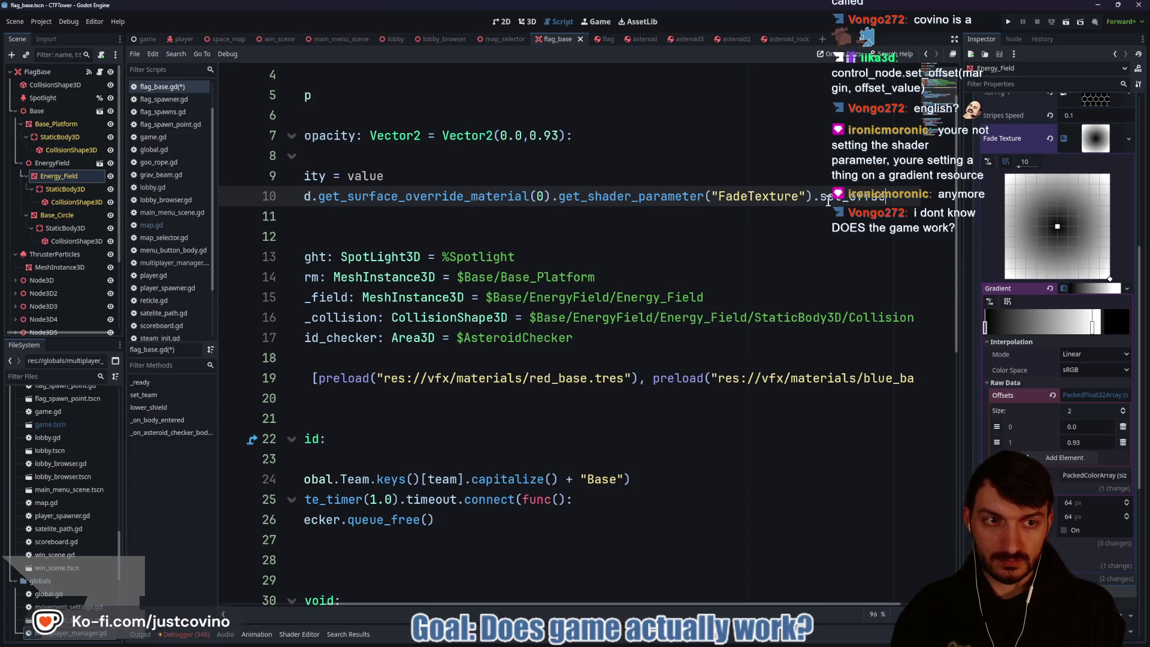
text(t)
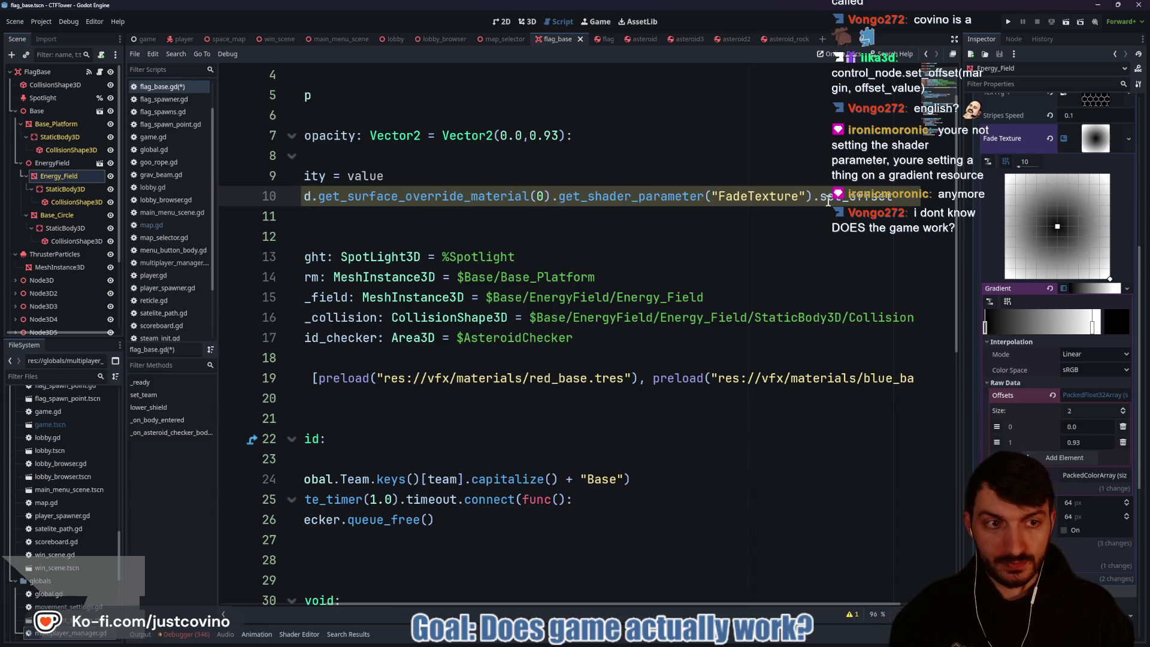
text(()
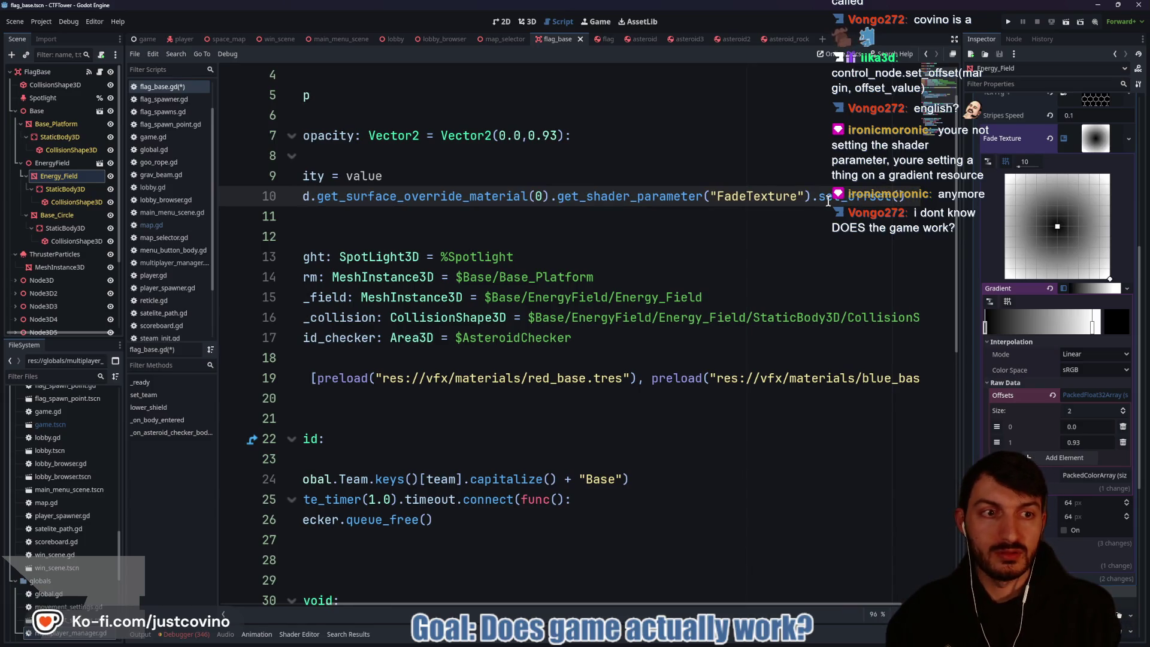
text(value, )
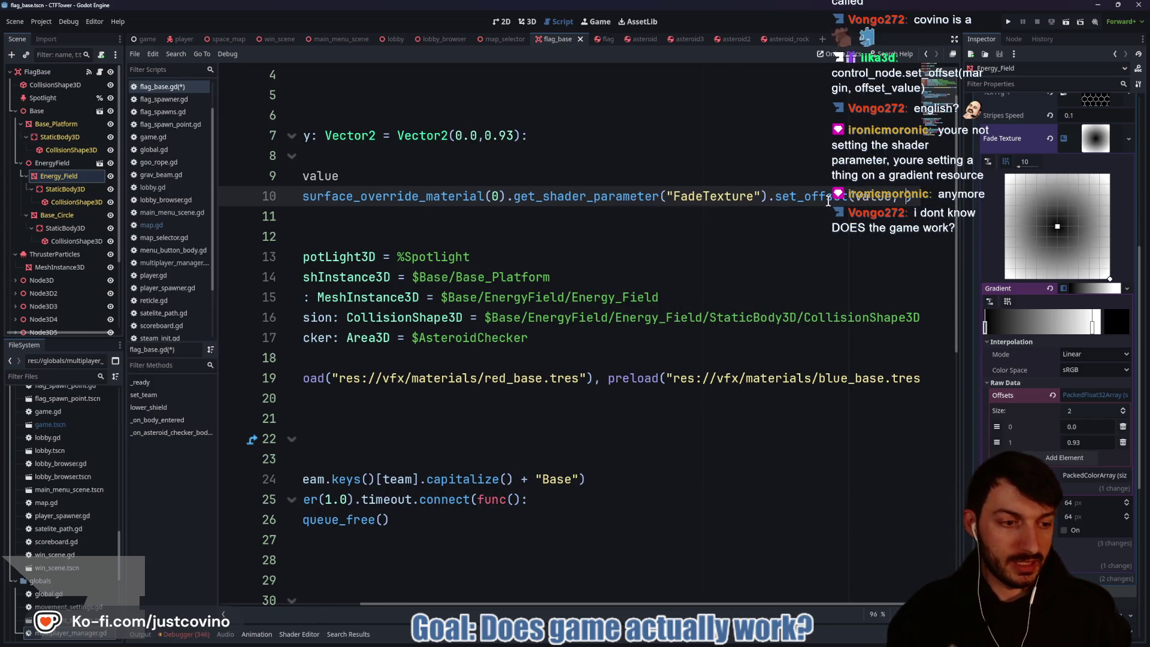
text(0.93)
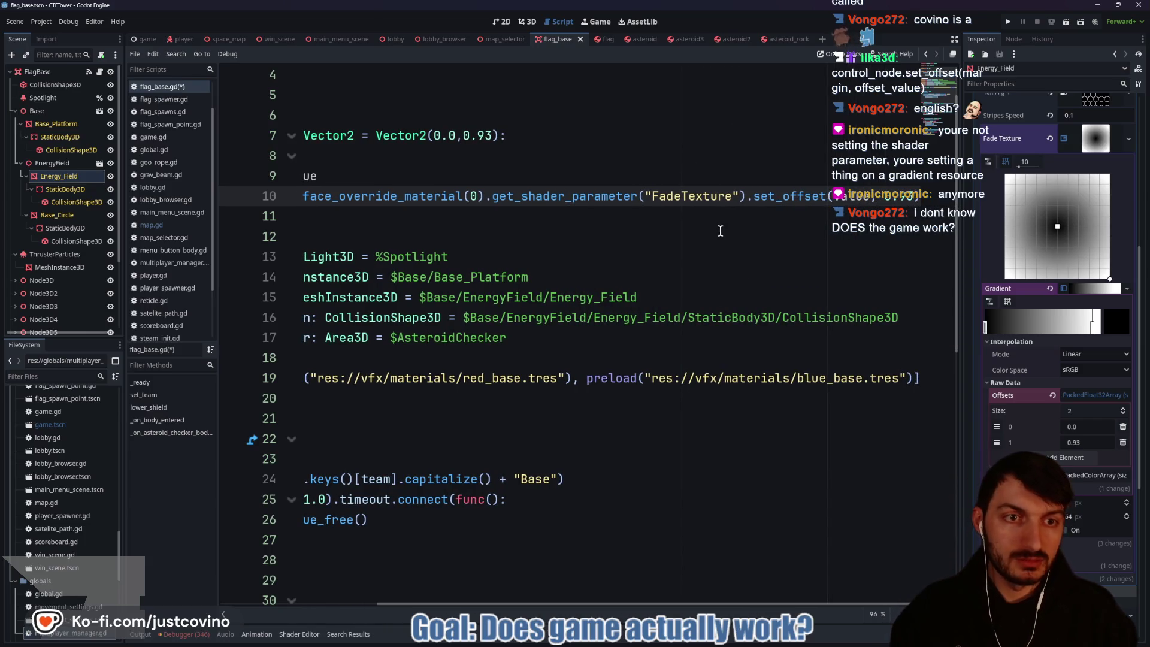
Step: Remove the extra 0.93 argument so the call reads set_offset(value), and save flag_base.gd
click(721, 231)
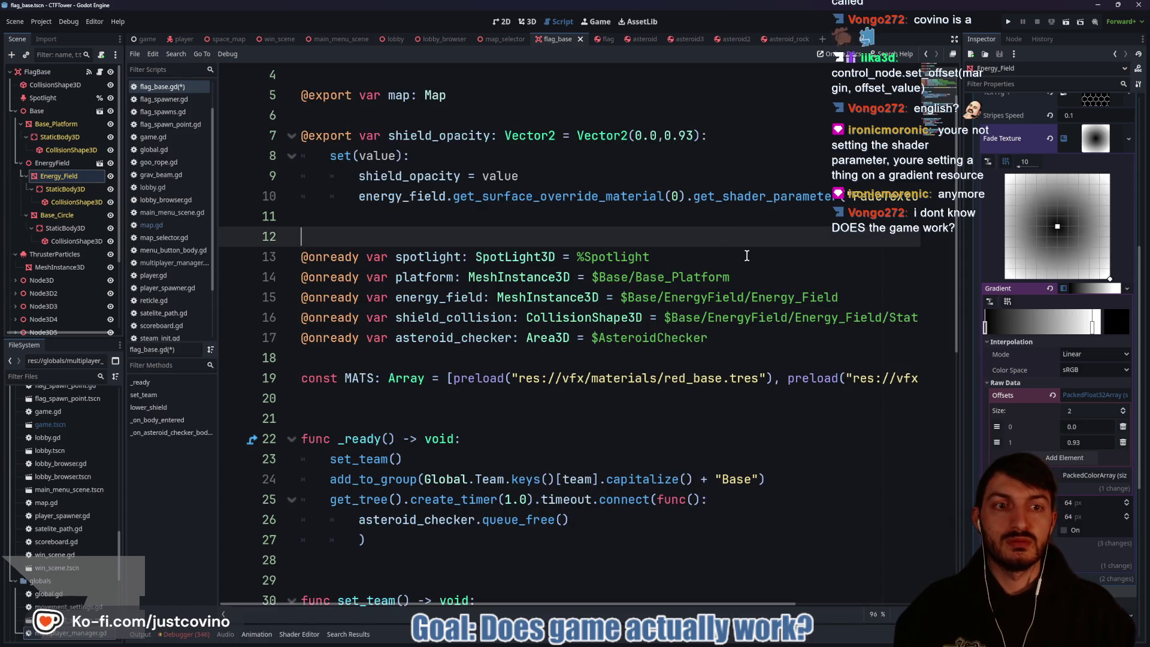
click(570, 223)
key(ctrl+s)
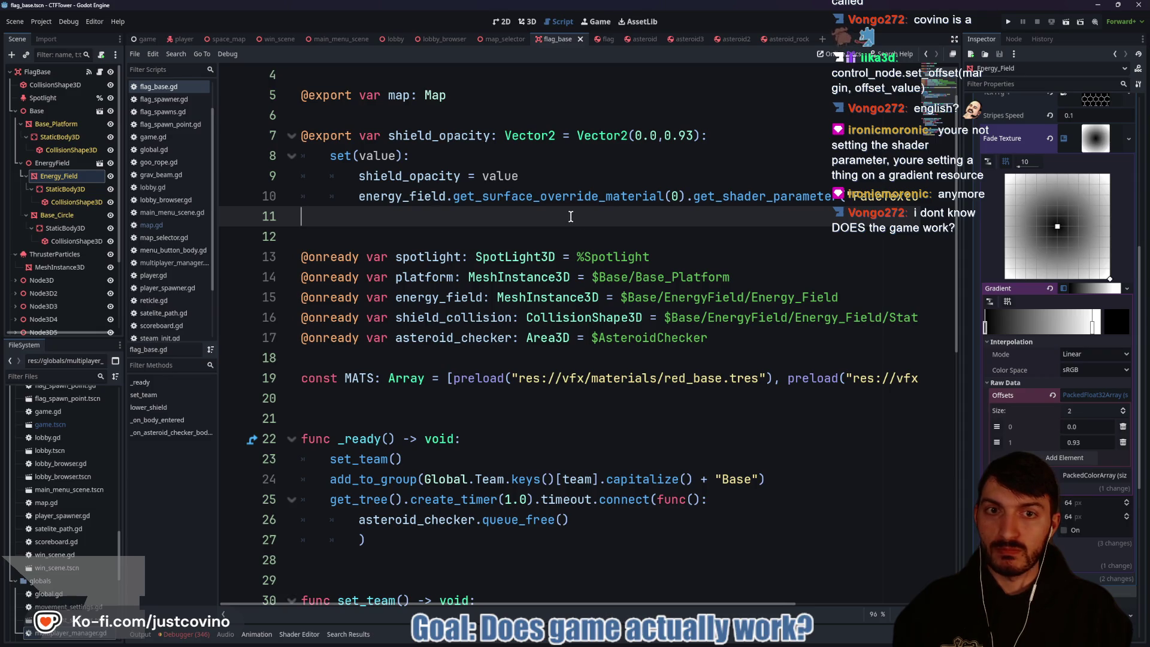
scroll(585, 204, right, 5)
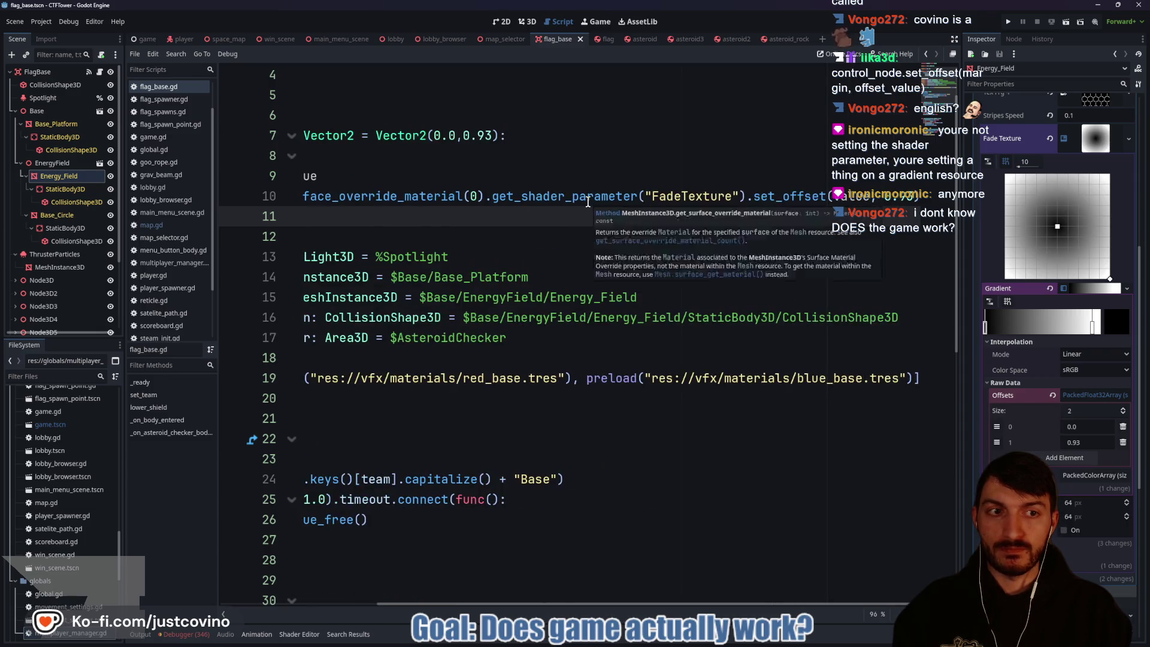
scroll(586, 196, left, 5)
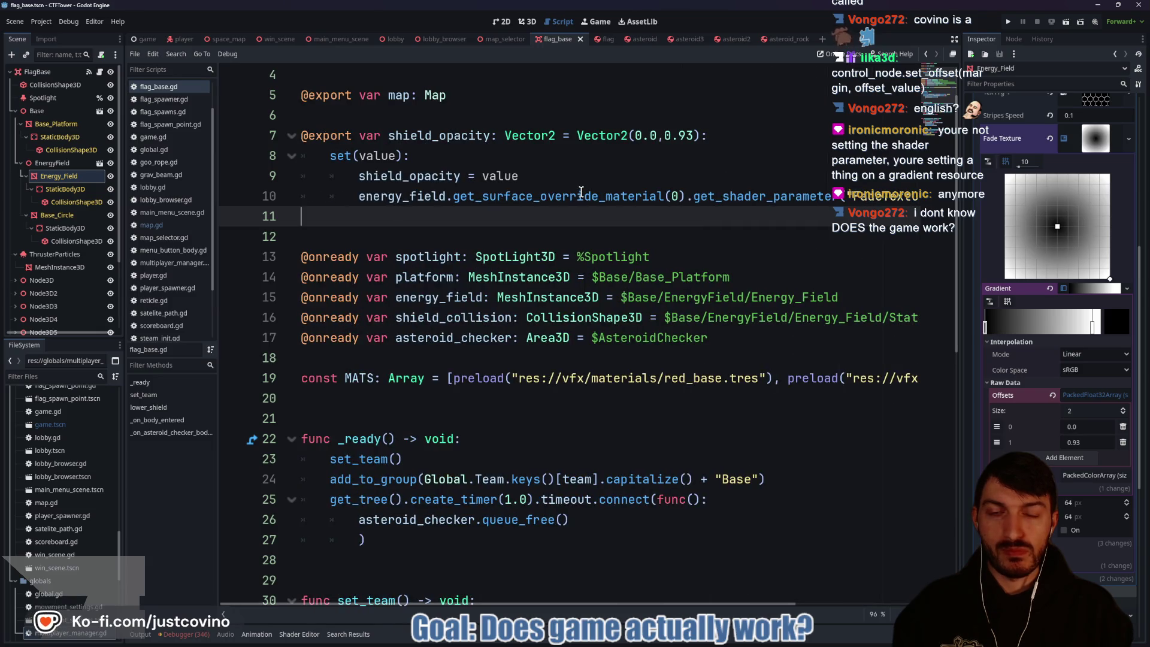
scroll(580, 192, right, 5)
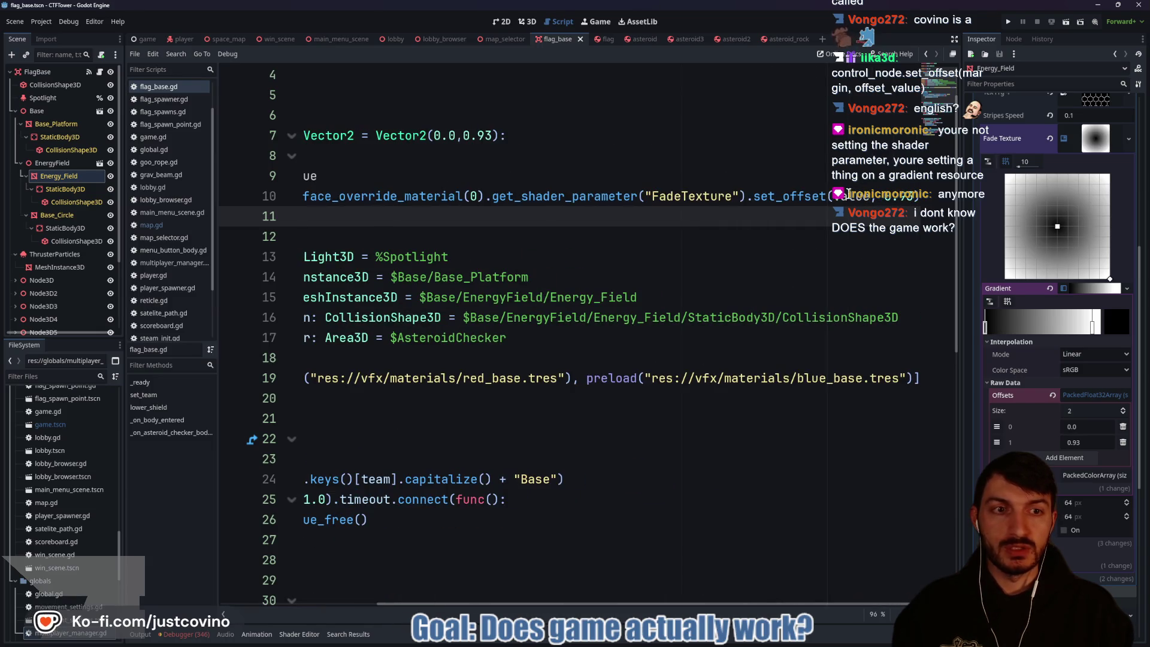
drag(873, 199, 911, 197)
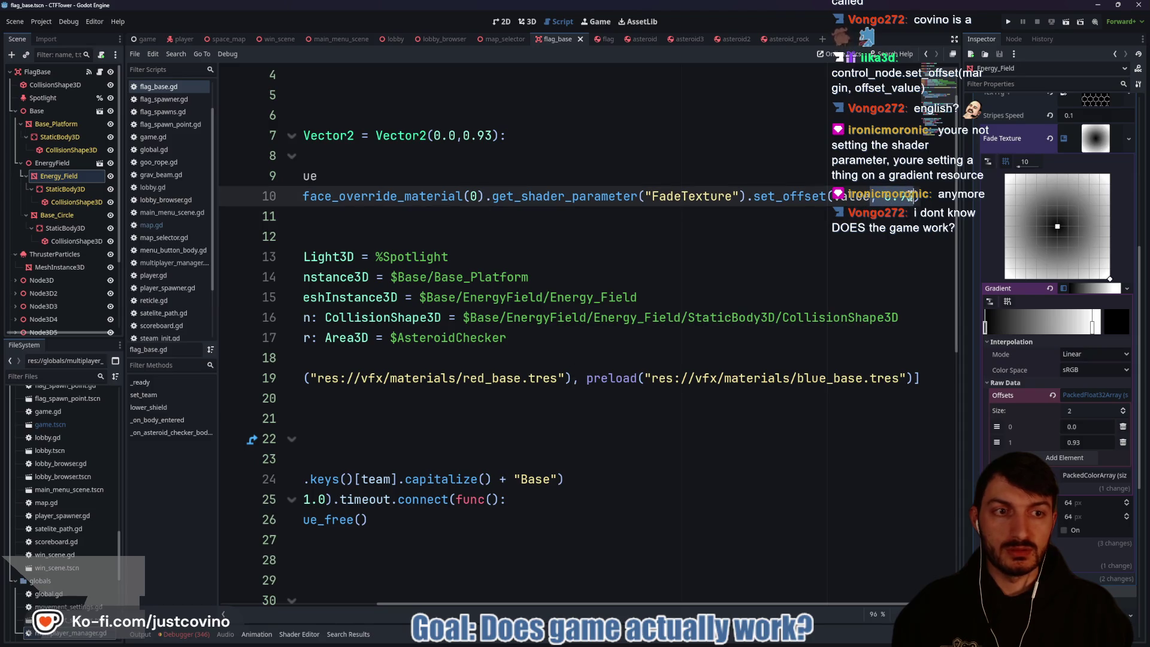
key(BackSpace)
click(729, 186)
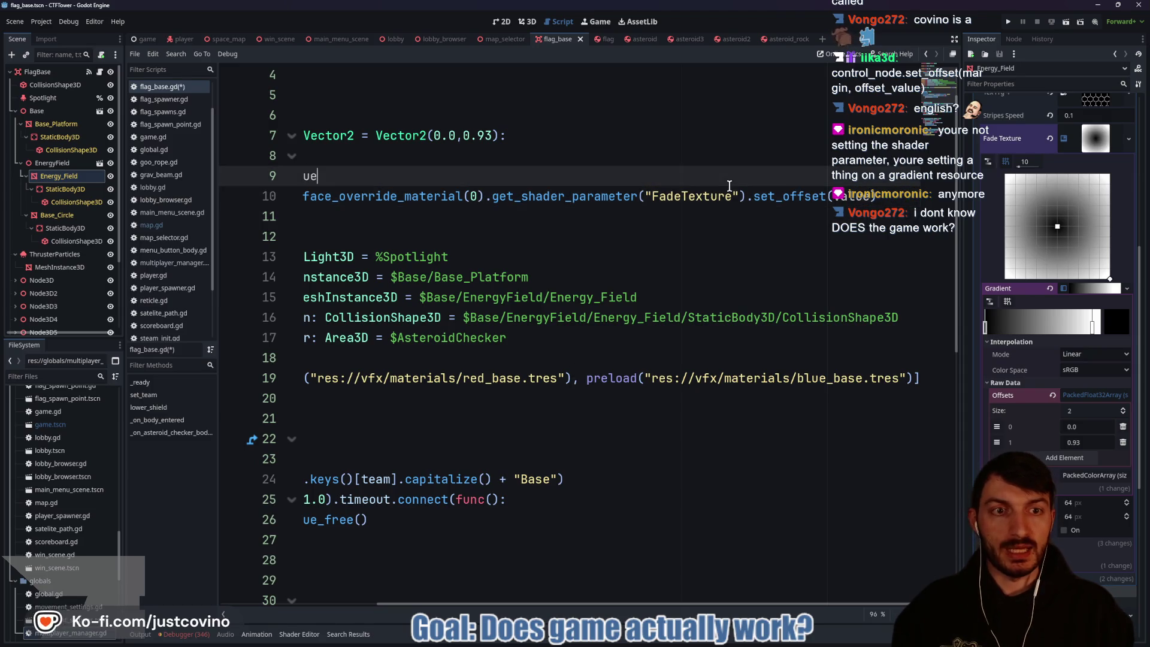
key(ctrl+s)
Step: Save the script again and select the Vector2(0.0,0.93) default value on line 7
scroll(480, 224, left, 5)
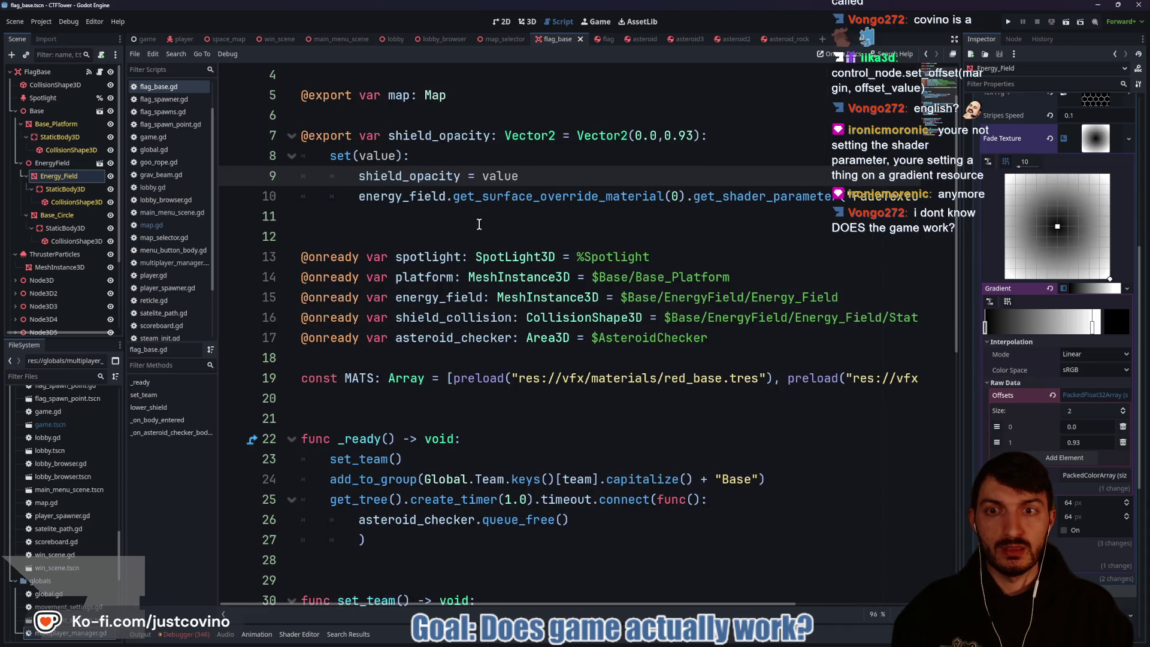
click(509, 222)
scroll(531, 219, right, 5)
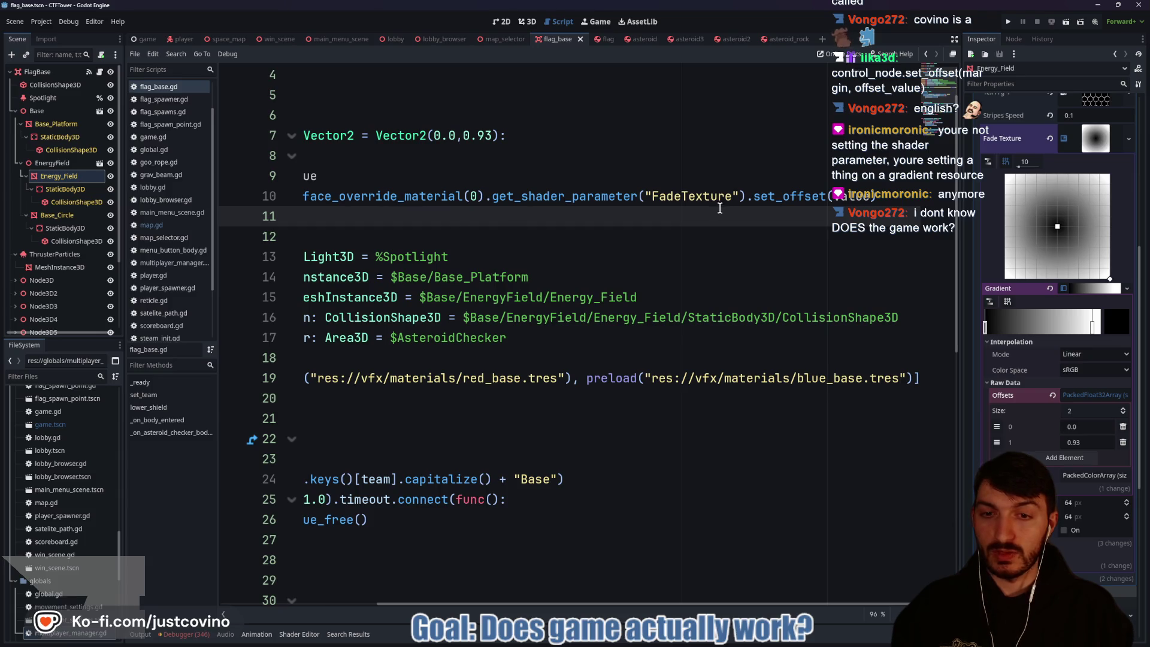
scroll(738, 203, left, 5)
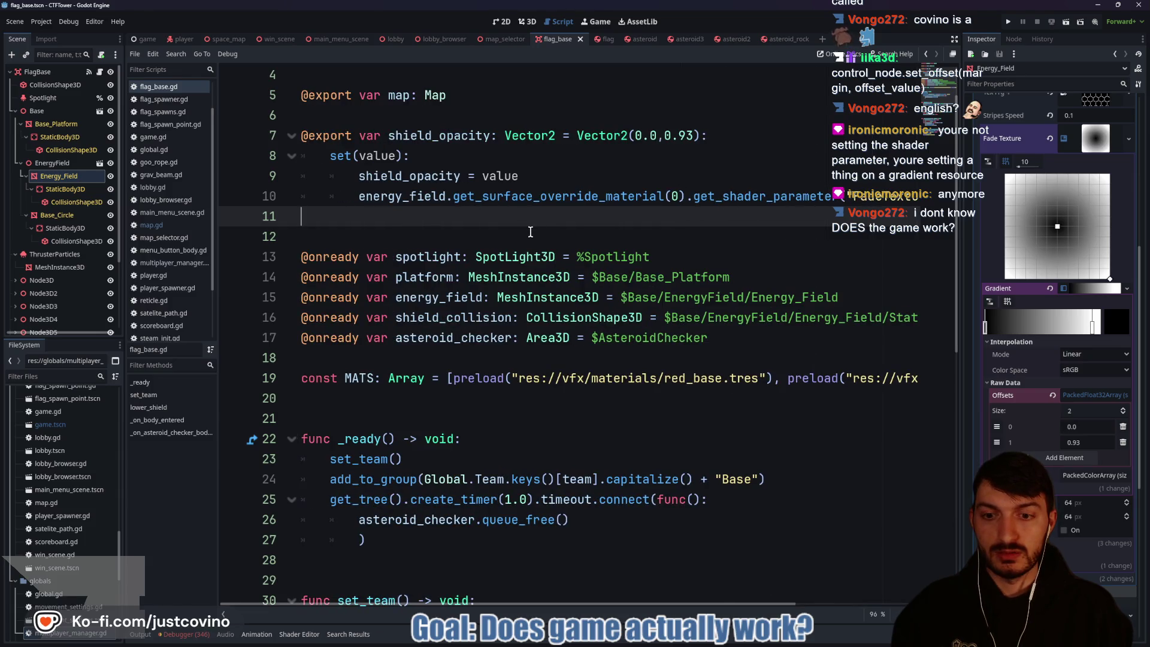
scroll(509, 236, down, 5)
click(480, 357)
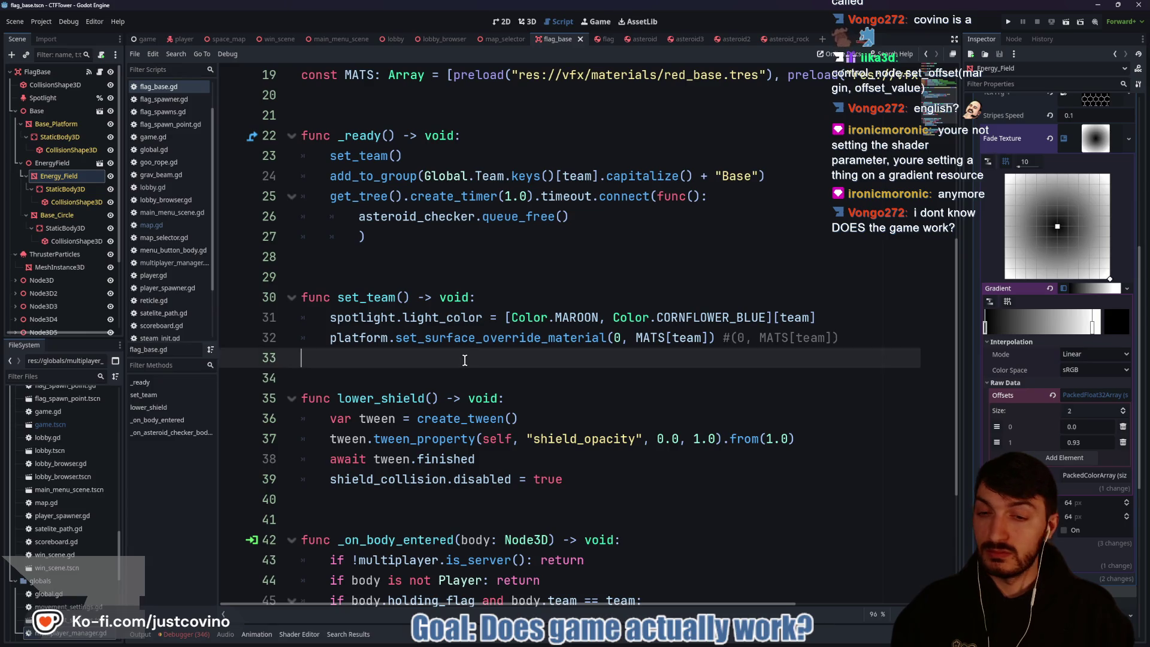
key(ctrl+s)
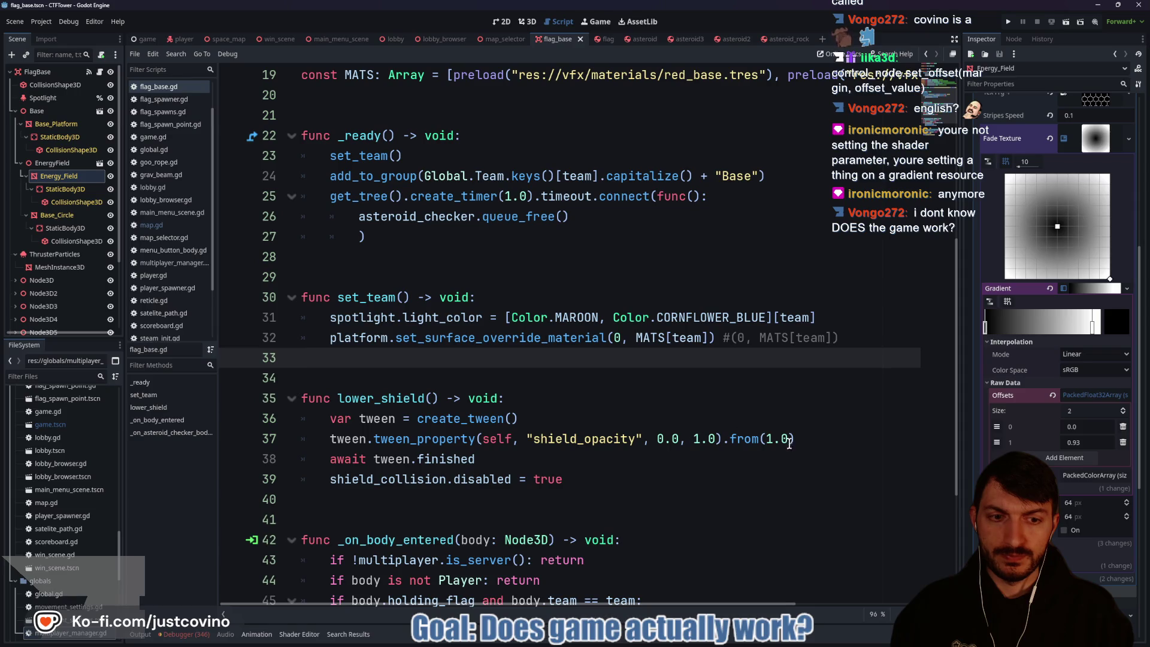
scroll(779, 431, up, 5)
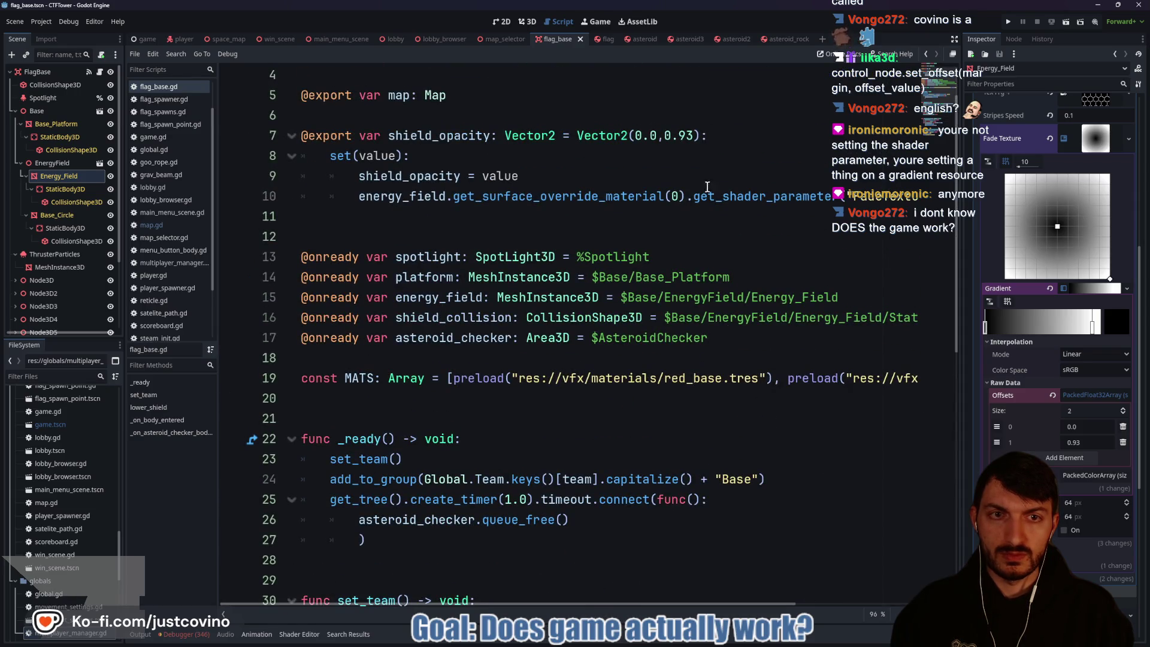
drag(699, 136, 579, 136)
key(ctrl+c)
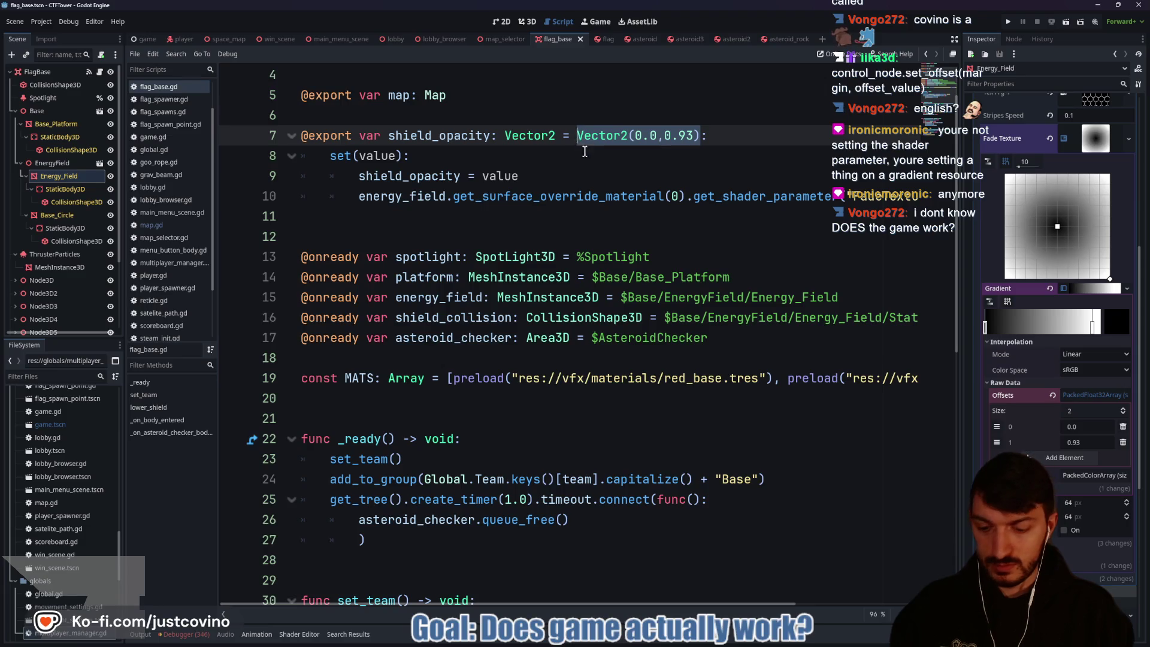
Step: Make the lower_shield tween run from Vector2(0.0,0.93) to Vector2(0.92,0.93)
scroll(741, 330, down, 5)
drag(789, 438, 768, 439)
key(ctrl+v)
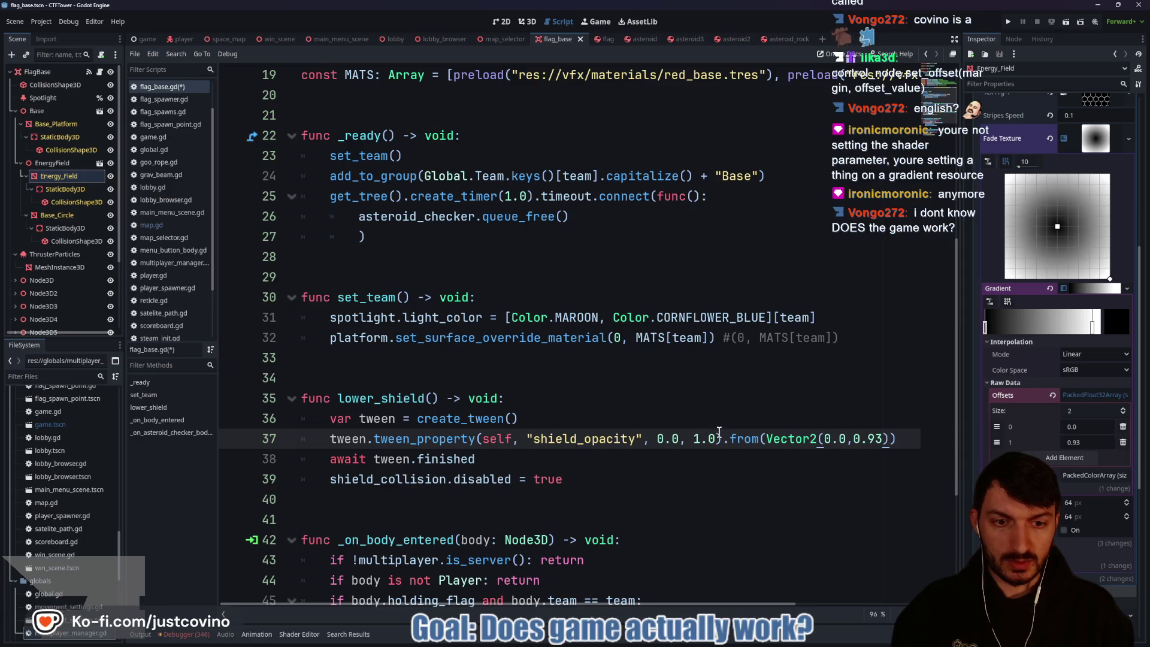
drag(679, 439, 657, 437)
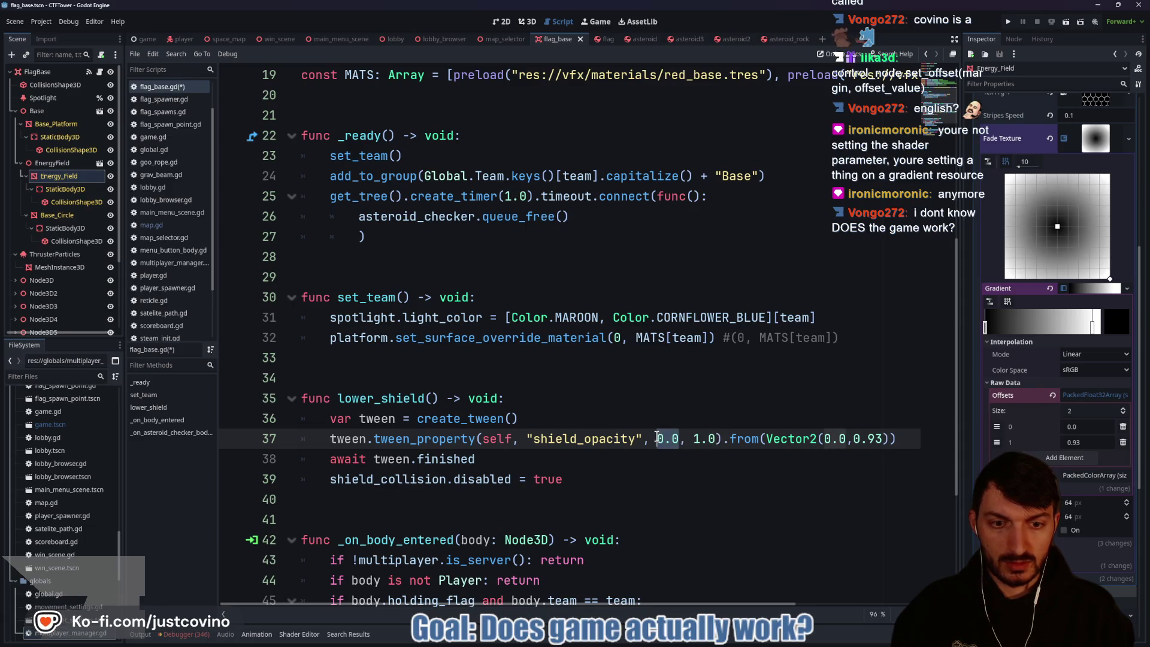
key(ctrl+v)
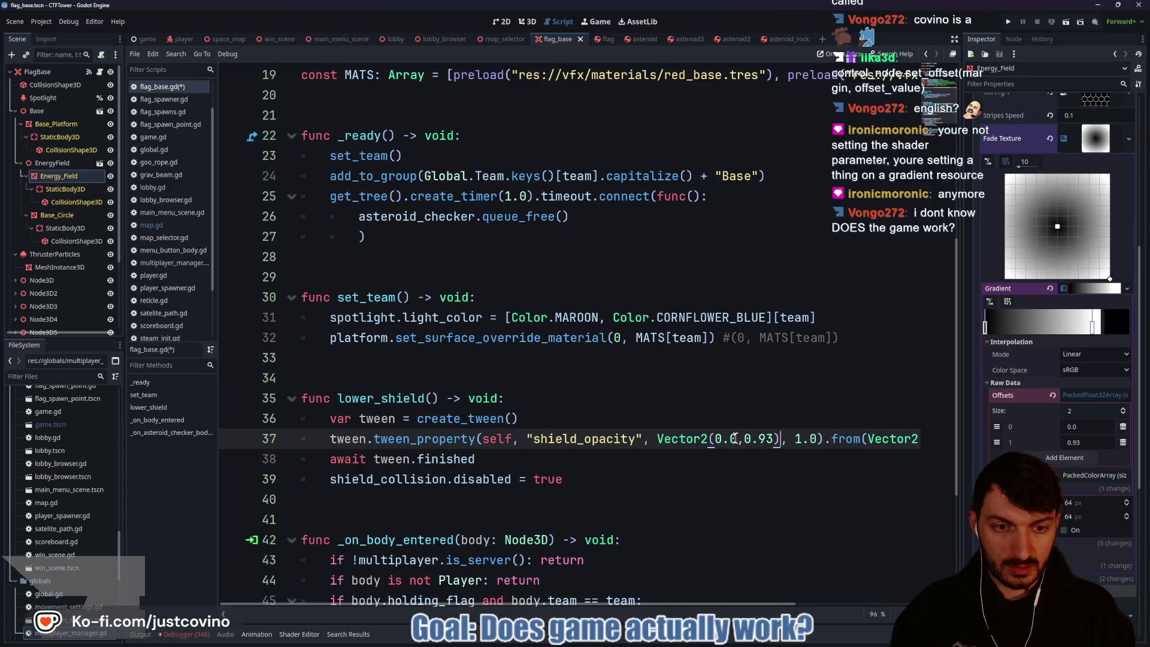
text(92)
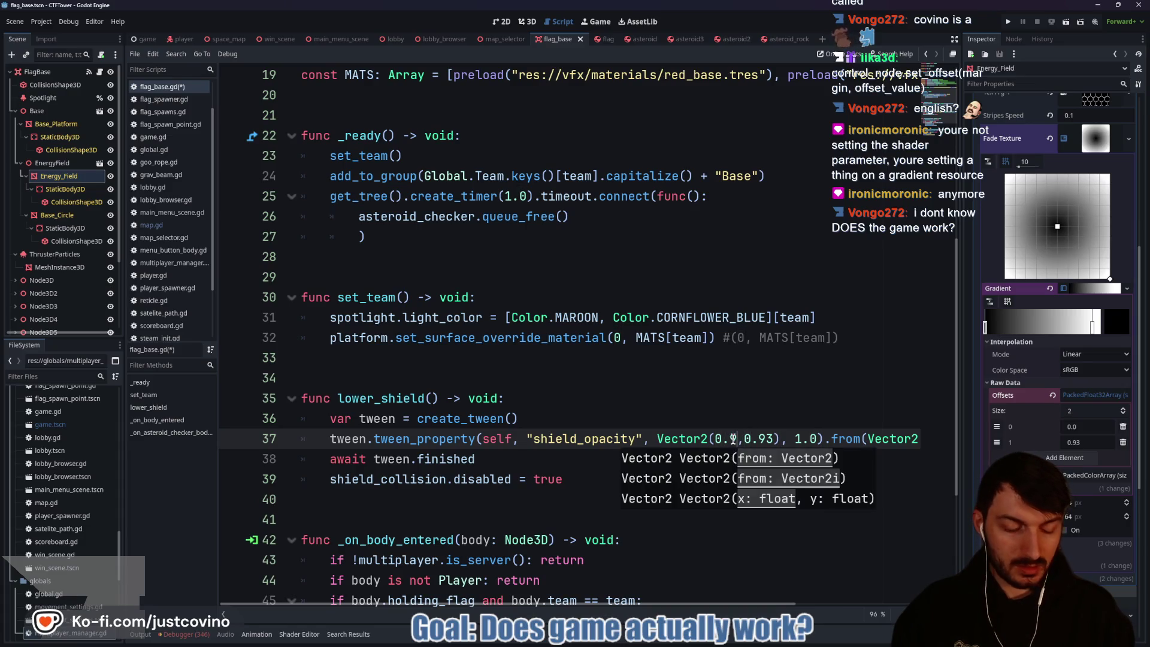
click(711, 426)
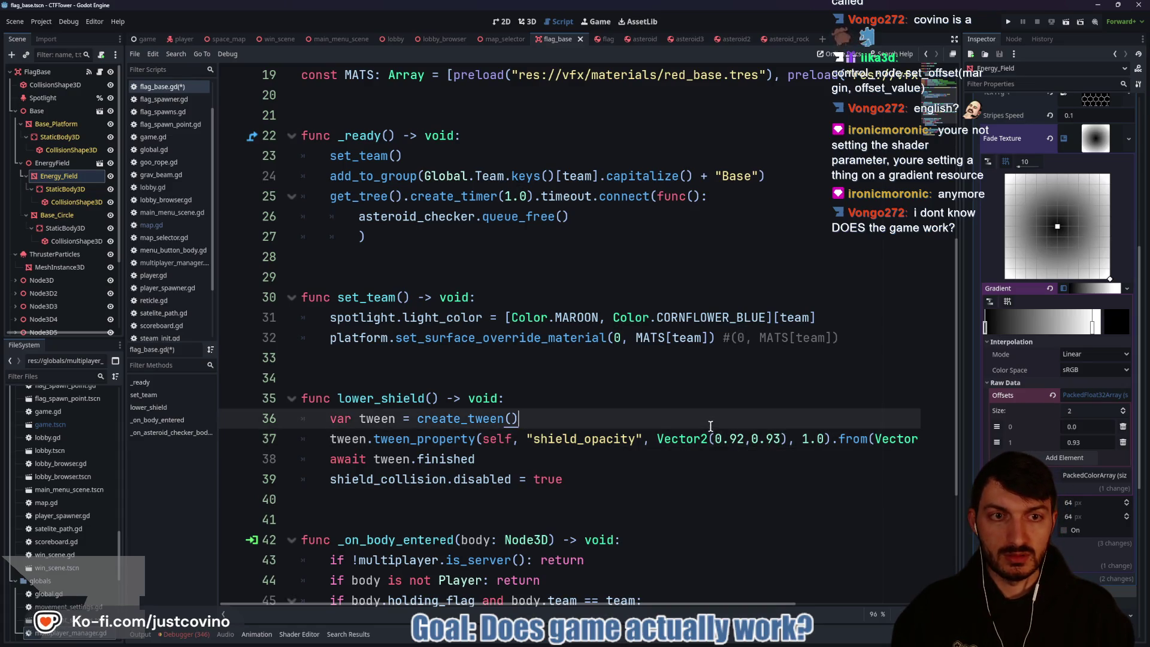
Step: Save the updated lower_shield code and launch the game for a test run
click(682, 461)
key(ctrl+s)
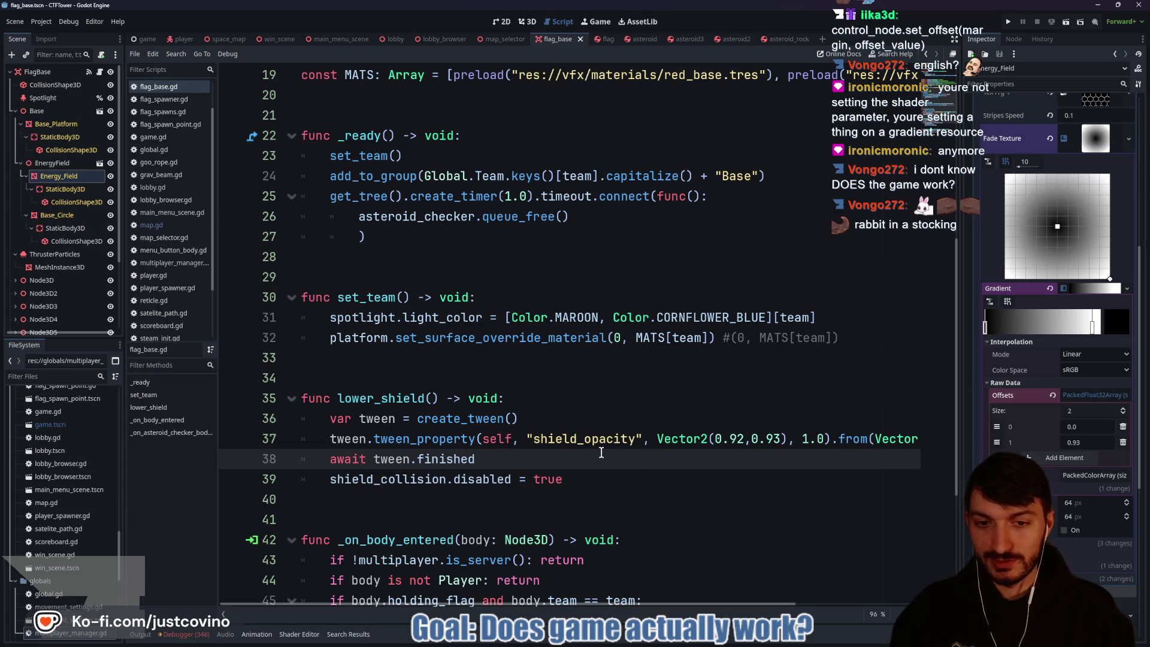
mouse_move(592, 439)
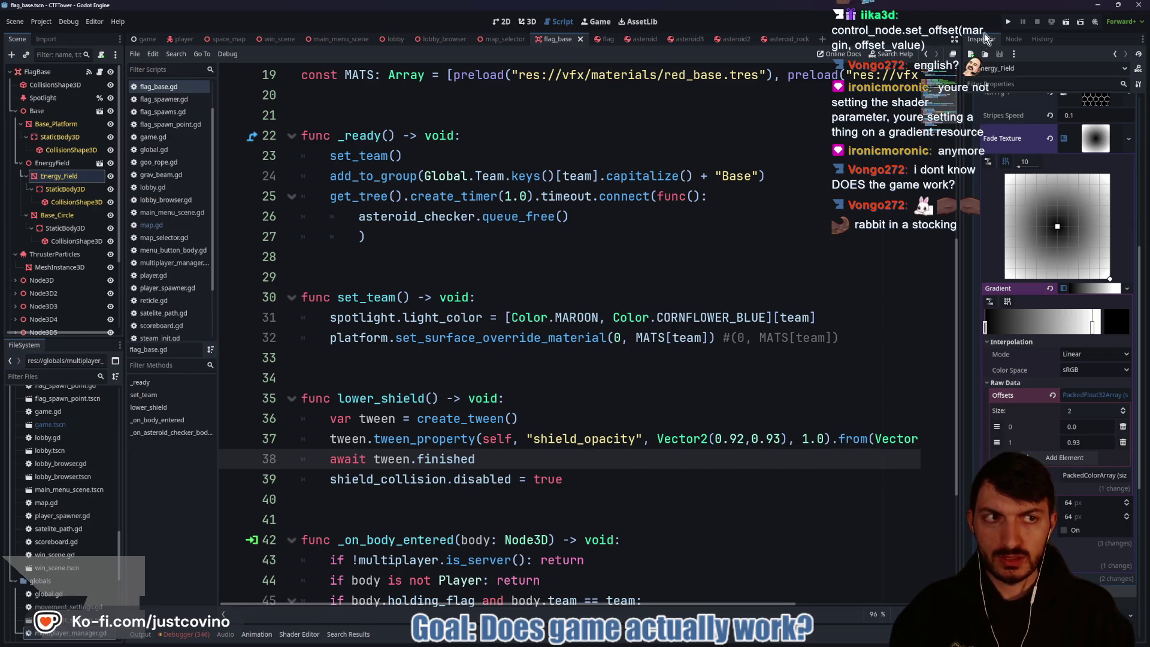
click(1009, 22)
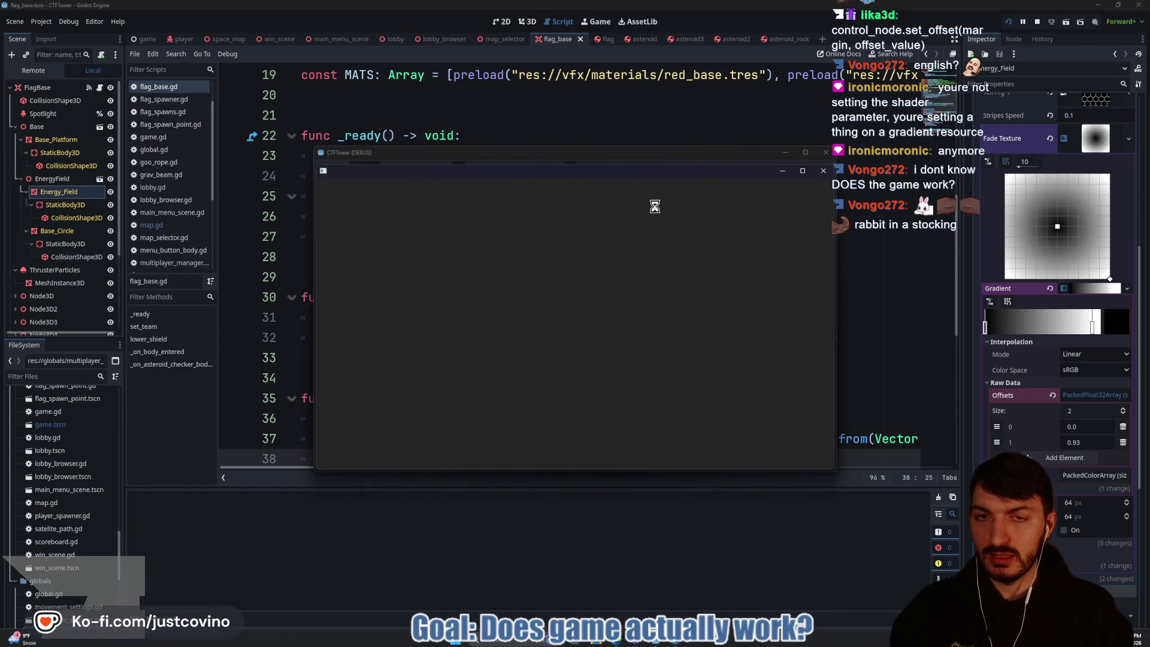
Step: Host in one game window, join from the other, ready up, then stop on the set_offset error
drag(599, 152, 325, 148)
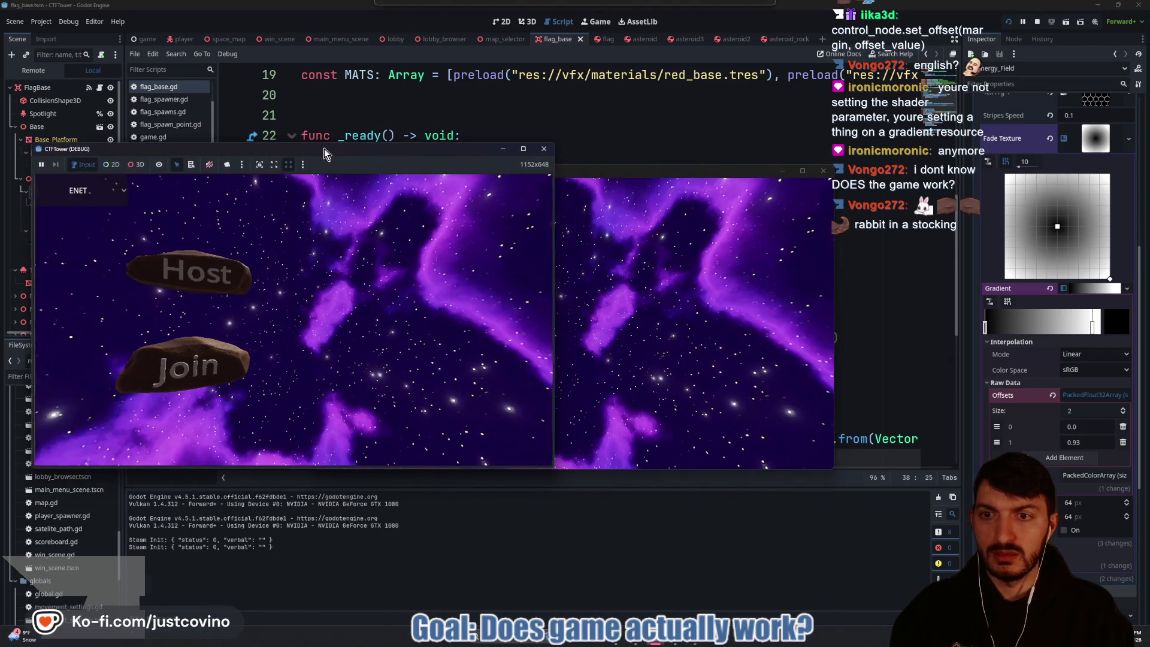
click(238, 281)
drag(848, 174, 825, 142)
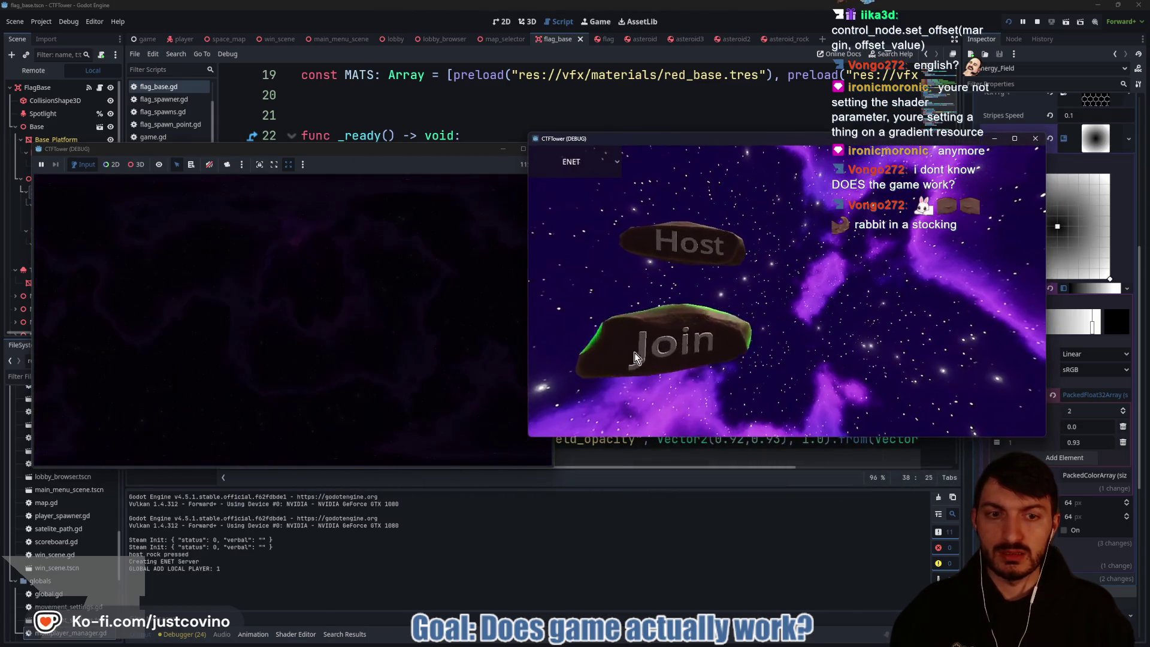
click(635, 353)
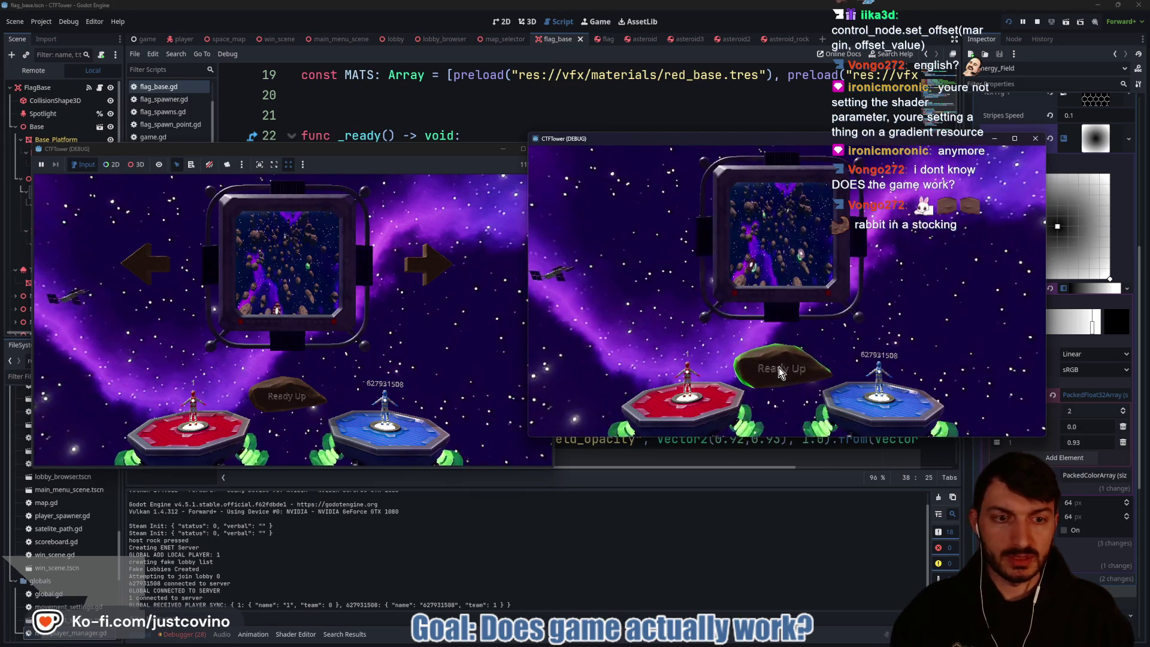
click(282, 411)
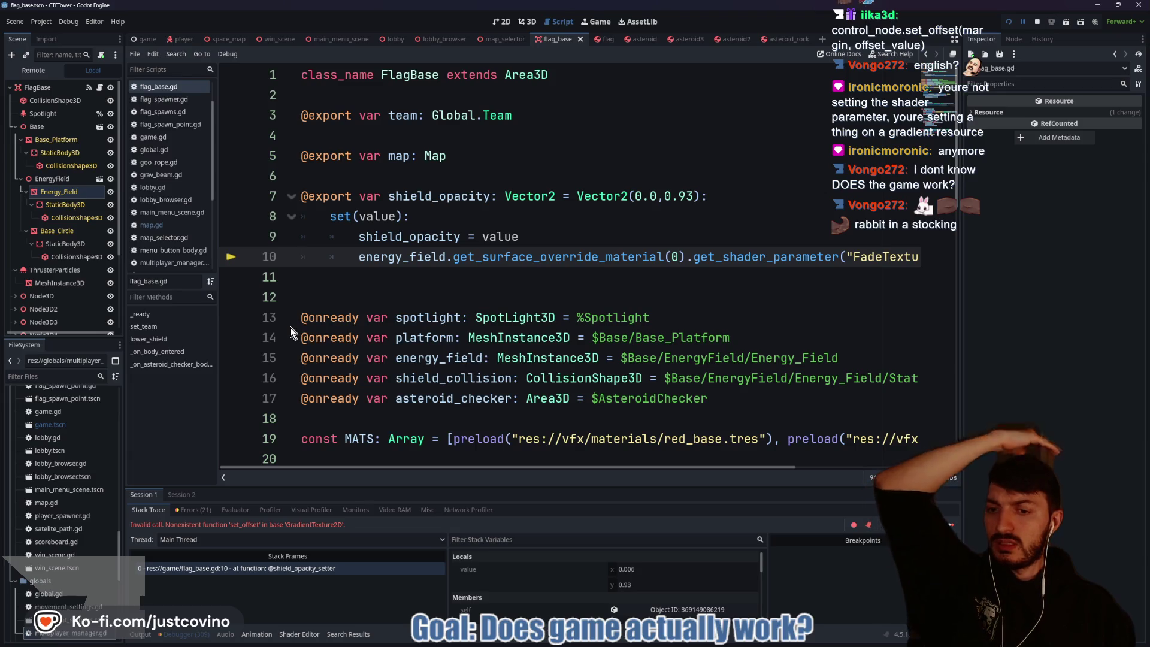
key(F8)
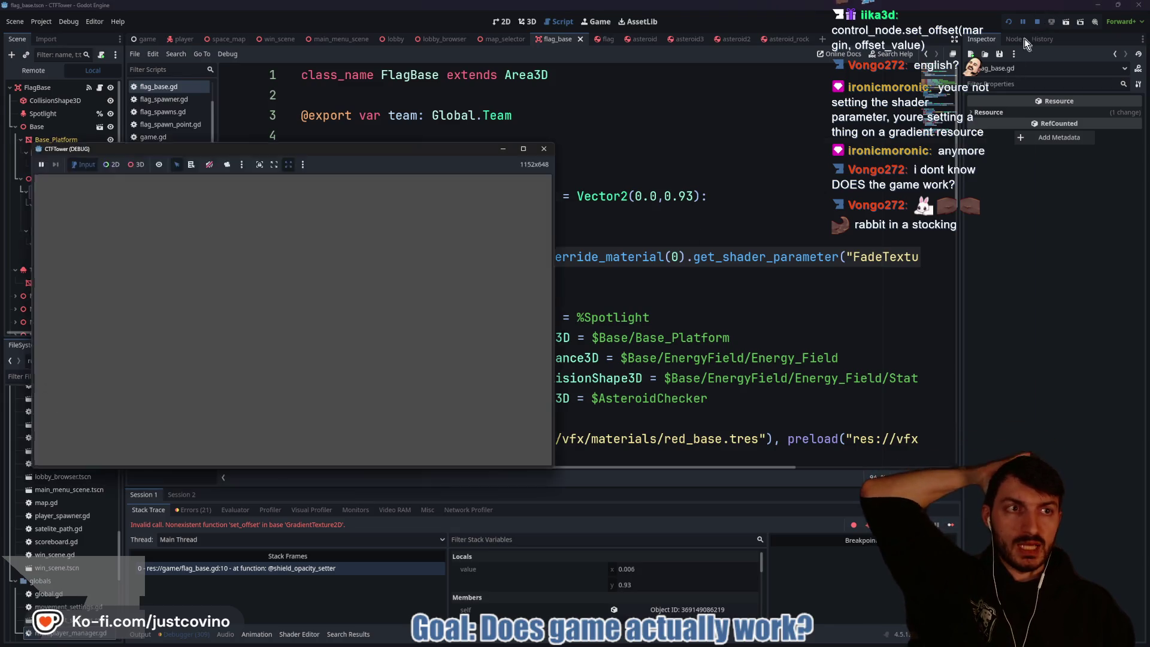
Step: Inspect the EnergyField node's material and gradient settings
scroll(771, 273, right, 3)
scroll(772, 272, right, 2)
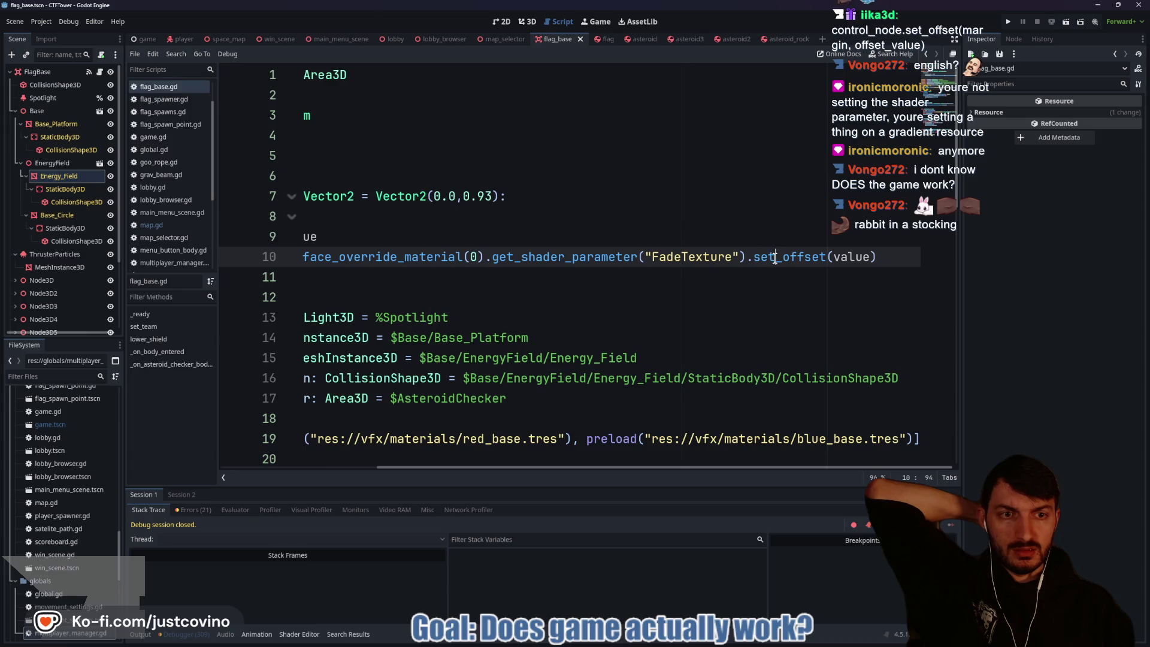
click(775, 256)
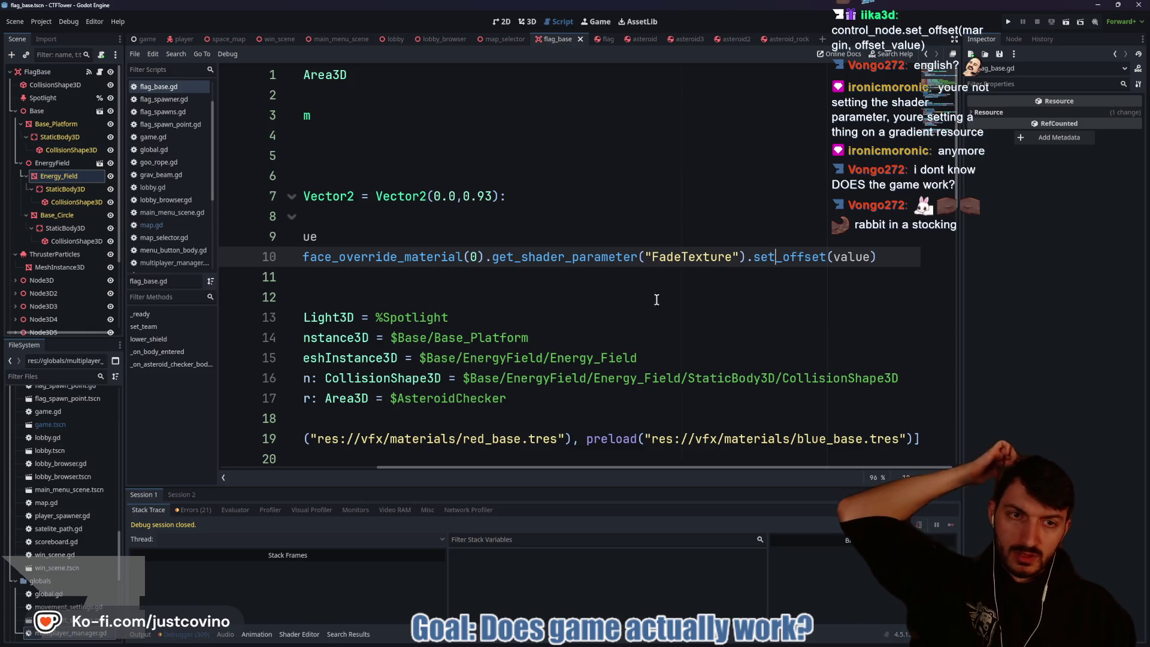
click(45, 164)
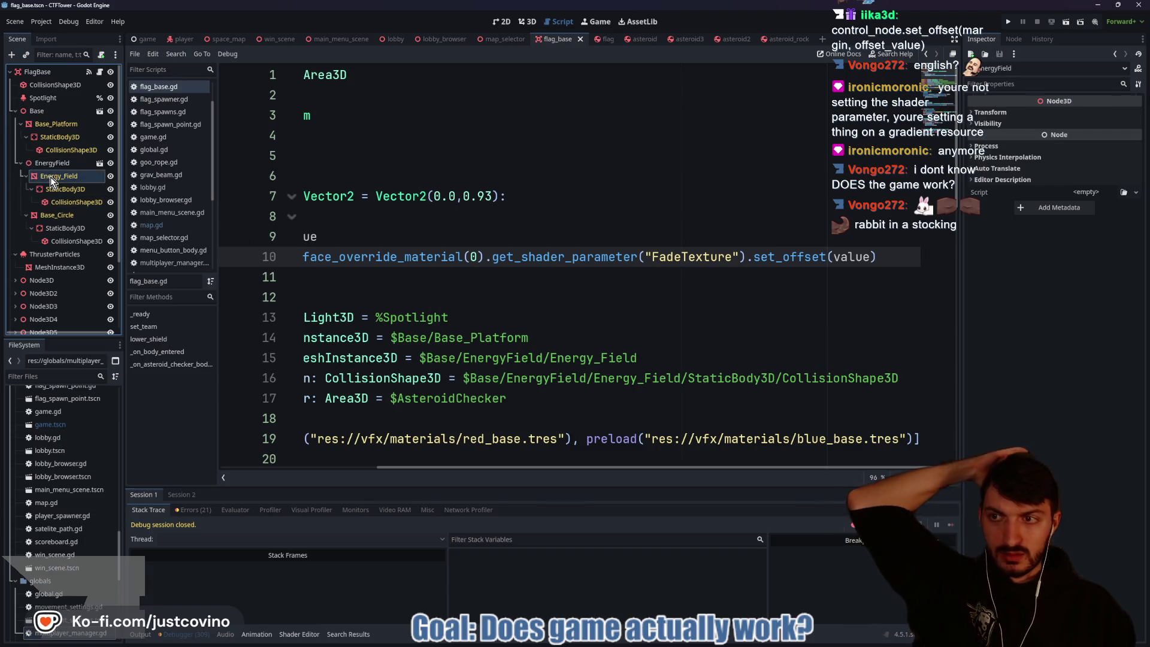
click(50, 178)
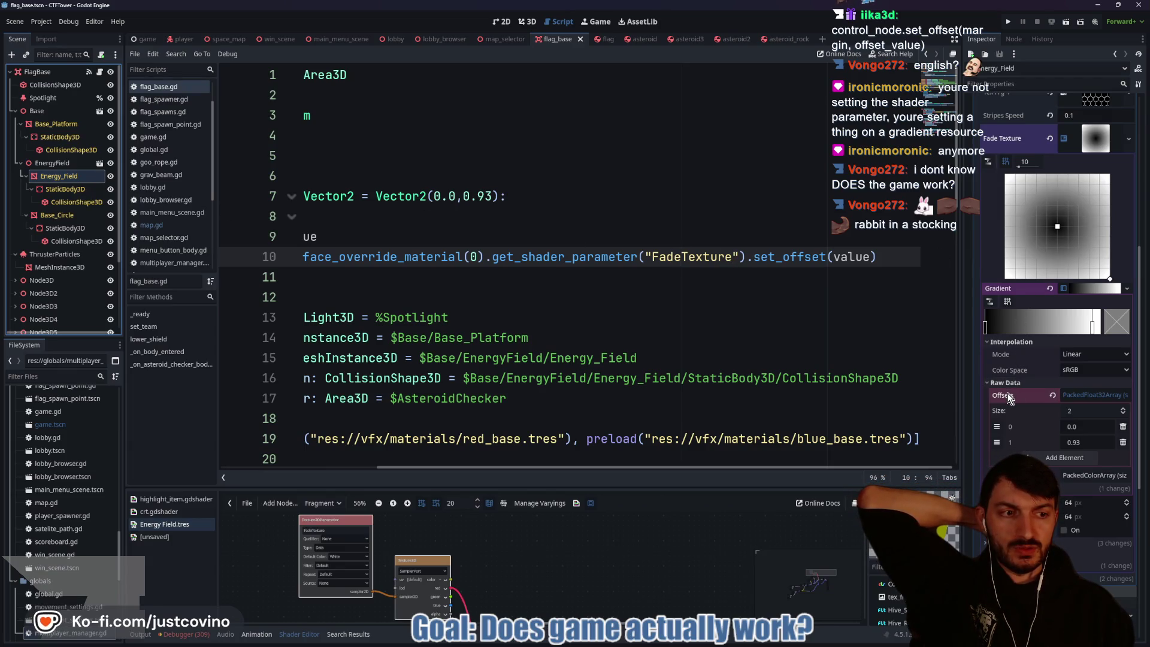
Step: Insert 'offsets.' before set_offset(value) on line 10 and run the project
click(754, 257)
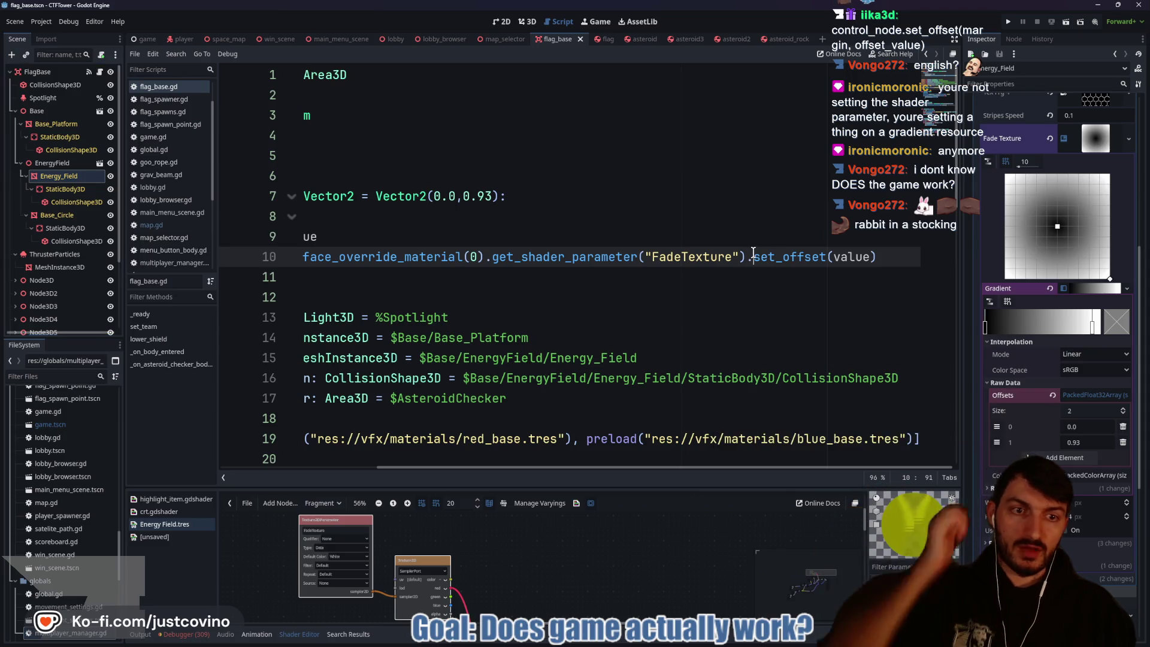
text(.offse)
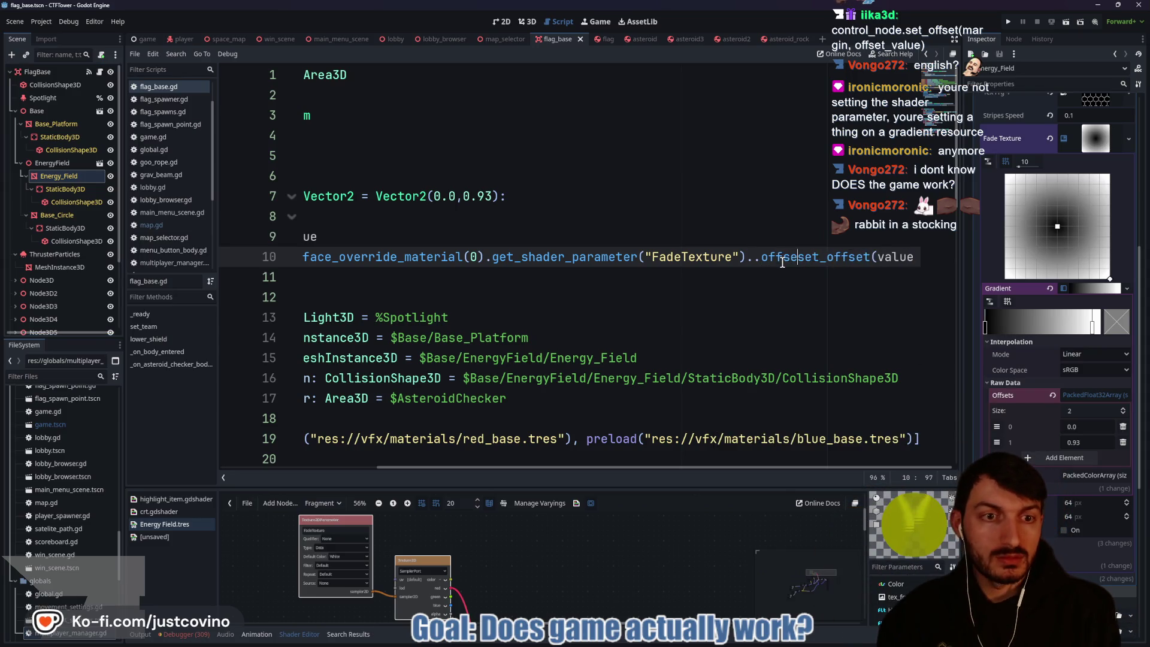
key(BackSpace)
key(BackSpace)
key(BackSpace)
text(off)
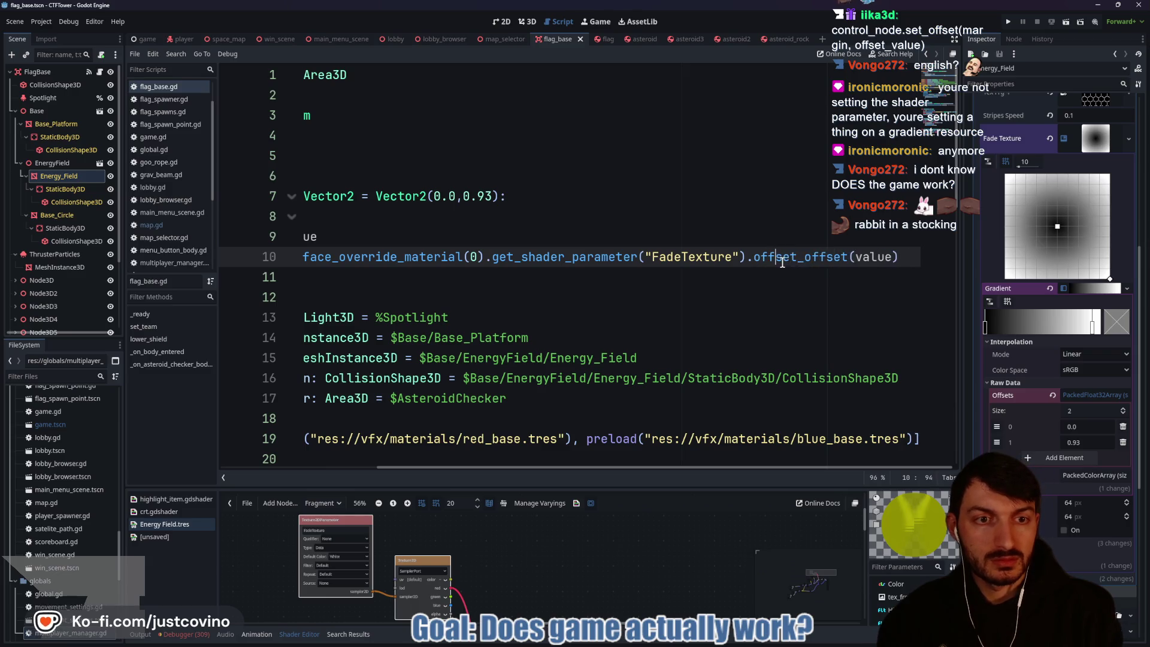
text(sets.set)
click(761, 275)
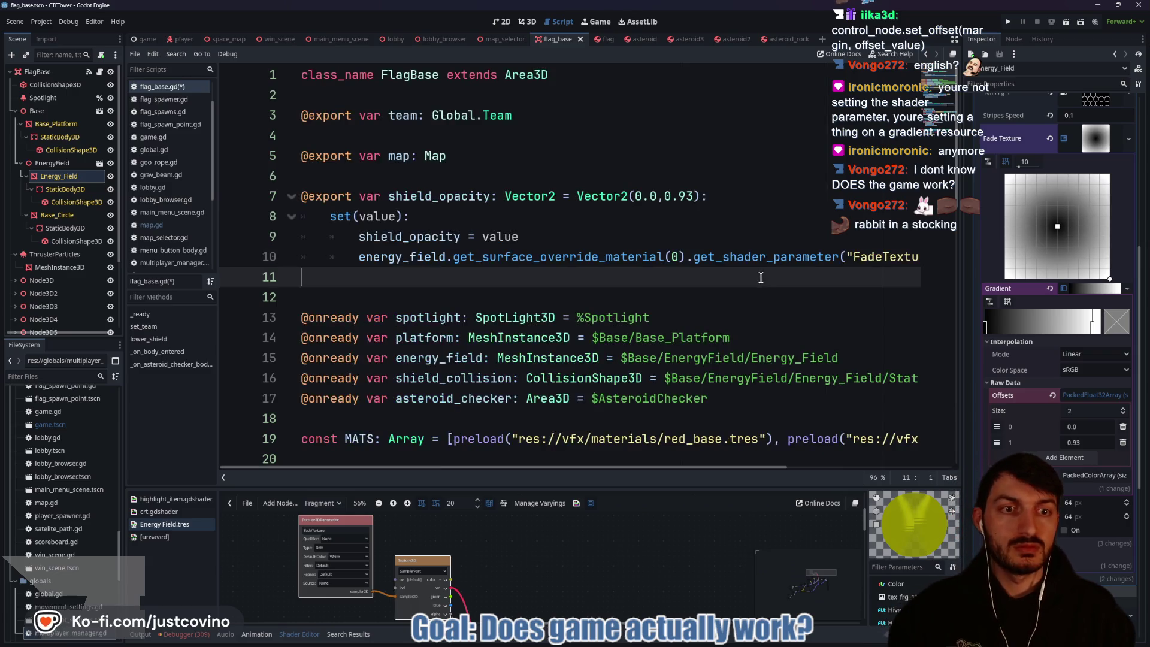
key(F5)
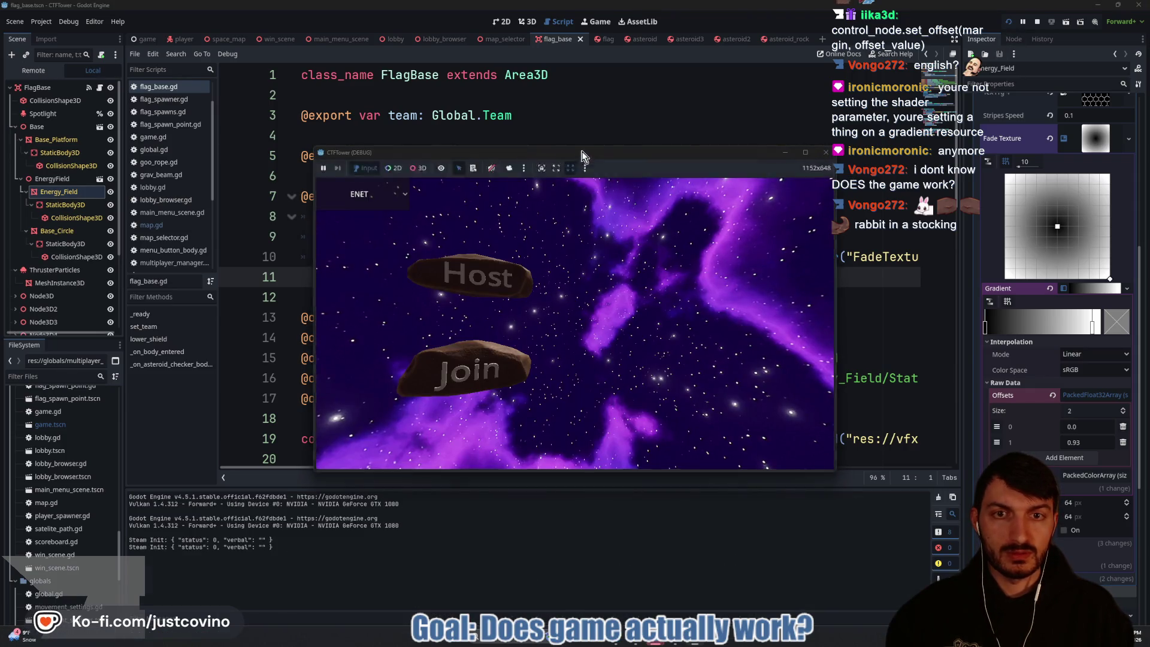
Step: Host a game, join the first fake lobby from the second window, ready up and start the match
click(246, 275)
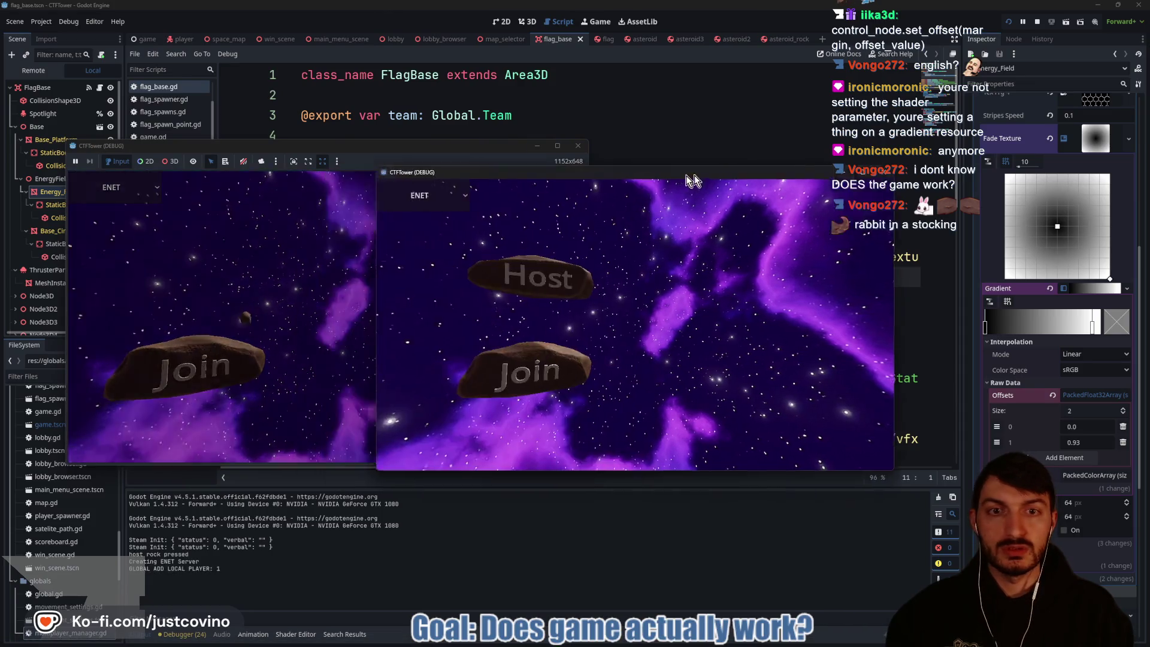
click(707, 322)
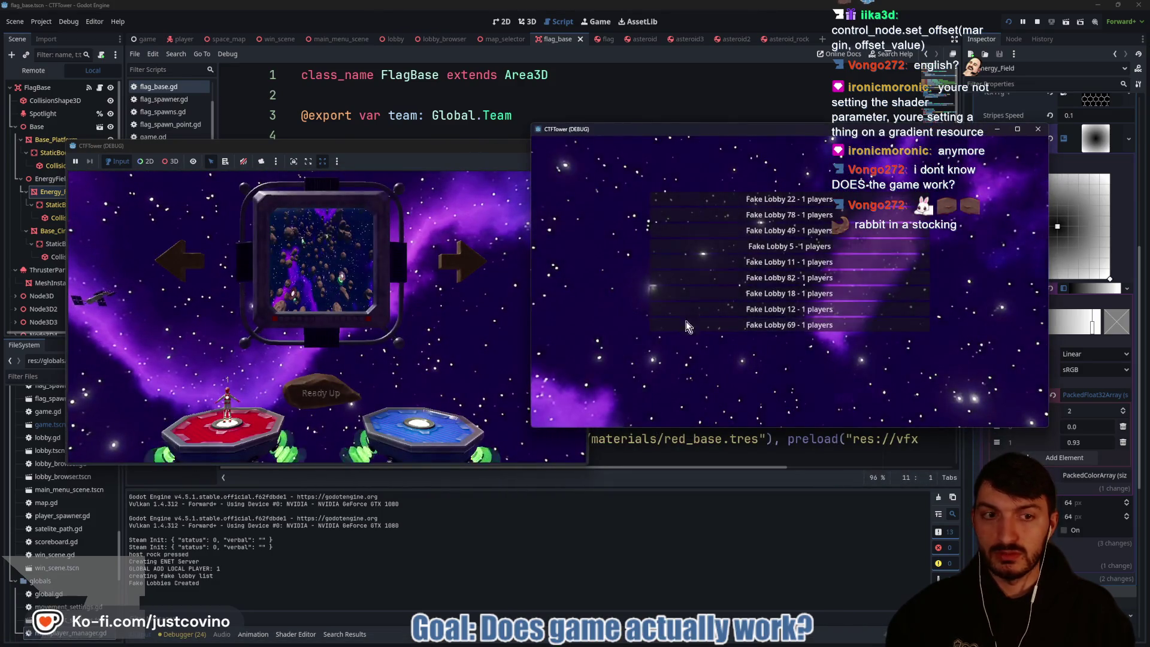
click(773, 198)
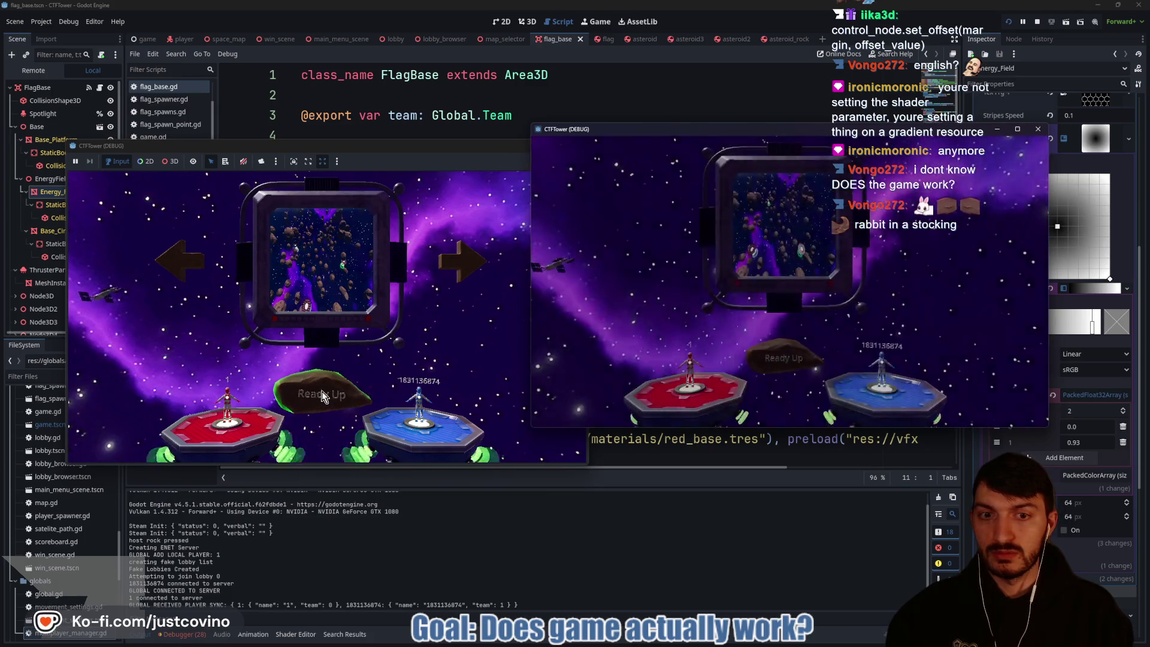
click(322, 396)
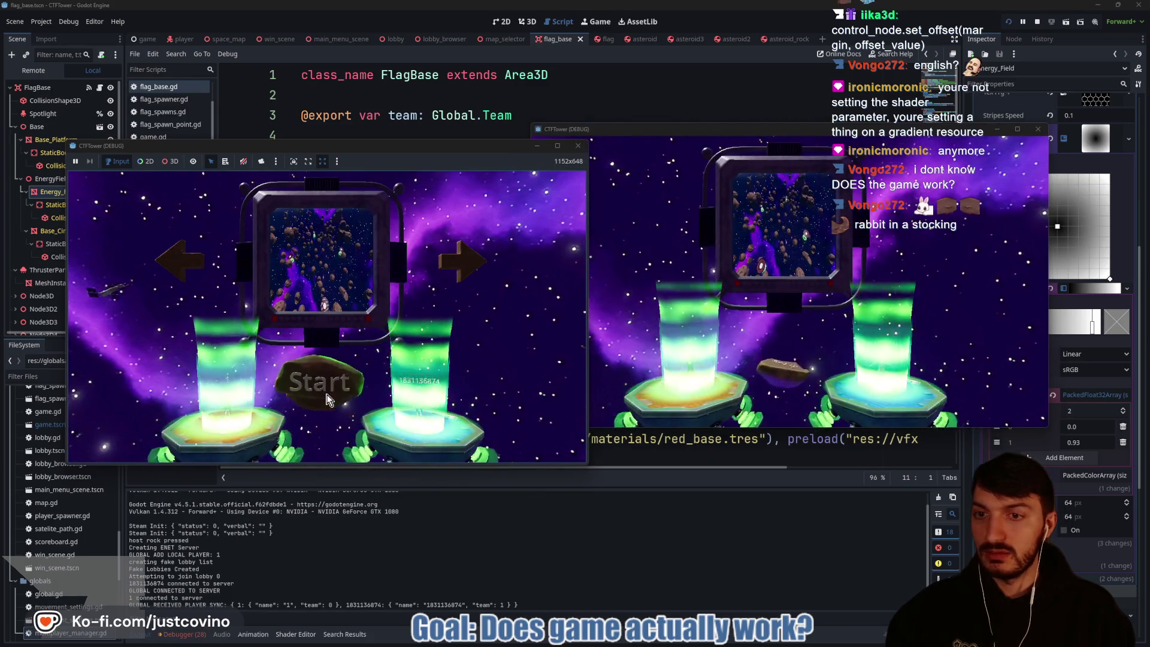
click(325, 392)
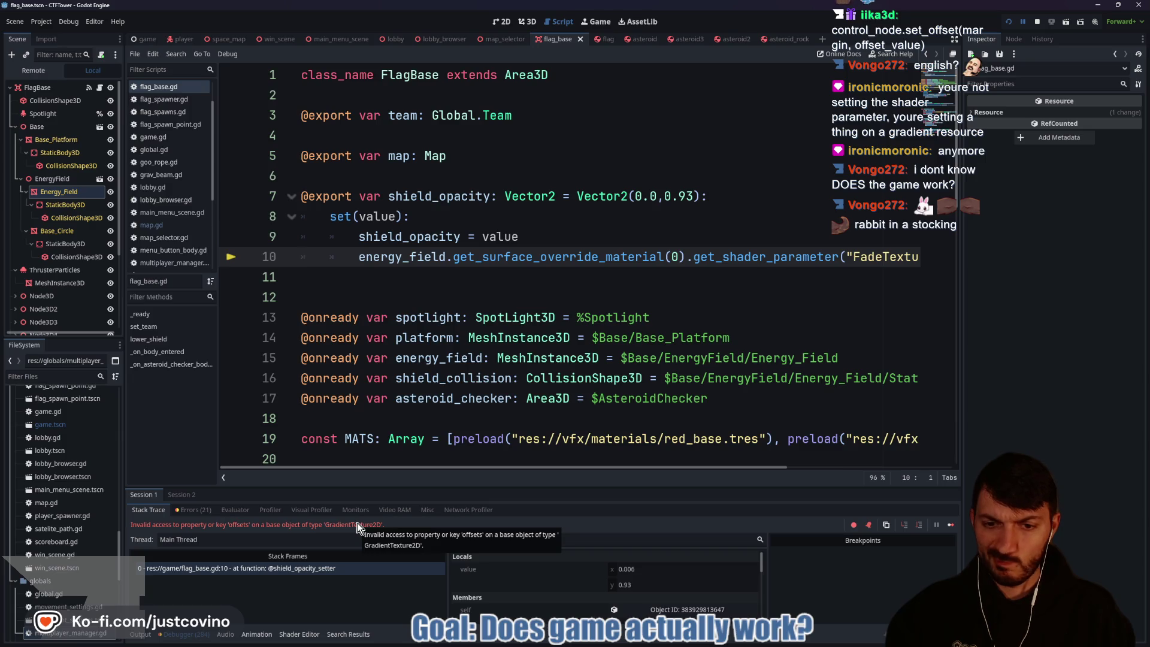
Step: Stop the game and delete '.offsets' from line 10
click(1037, 22)
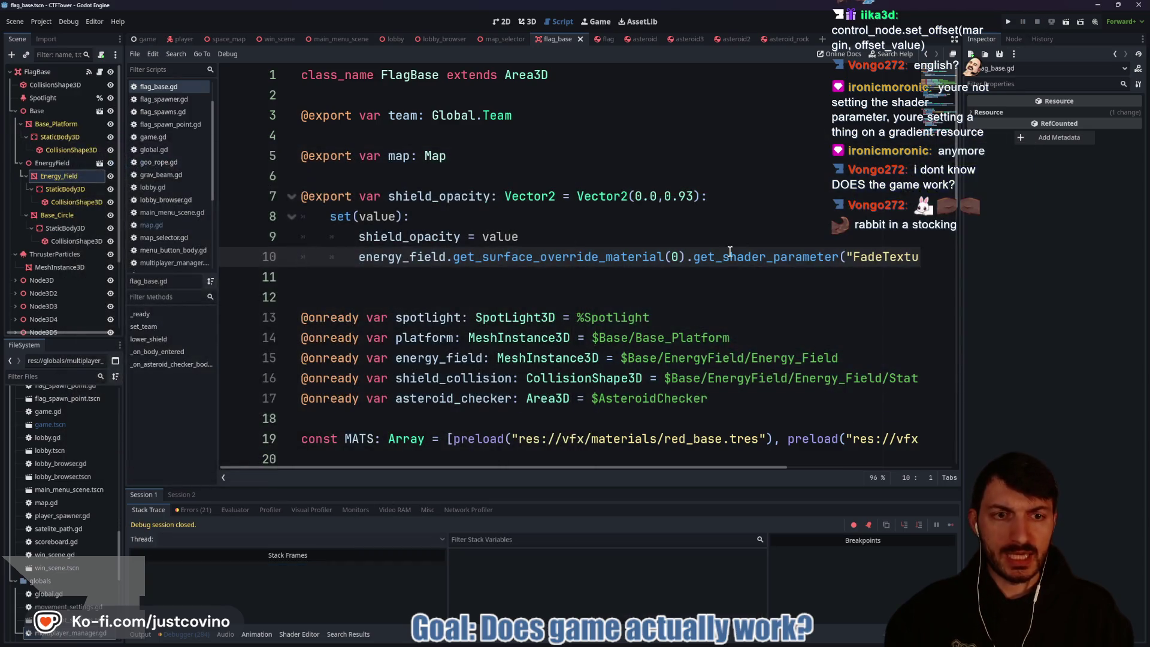
scroll(748, 263, right, 3)
scroll(748, 264, right, 2)
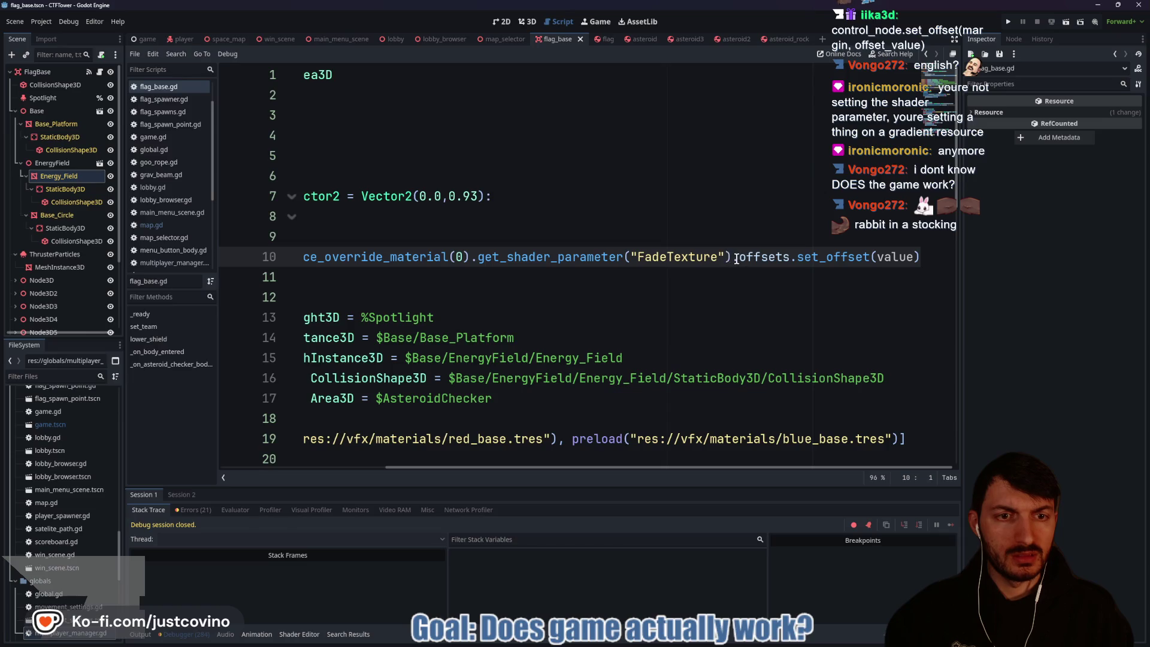
drag(740, 258, 788, 257)
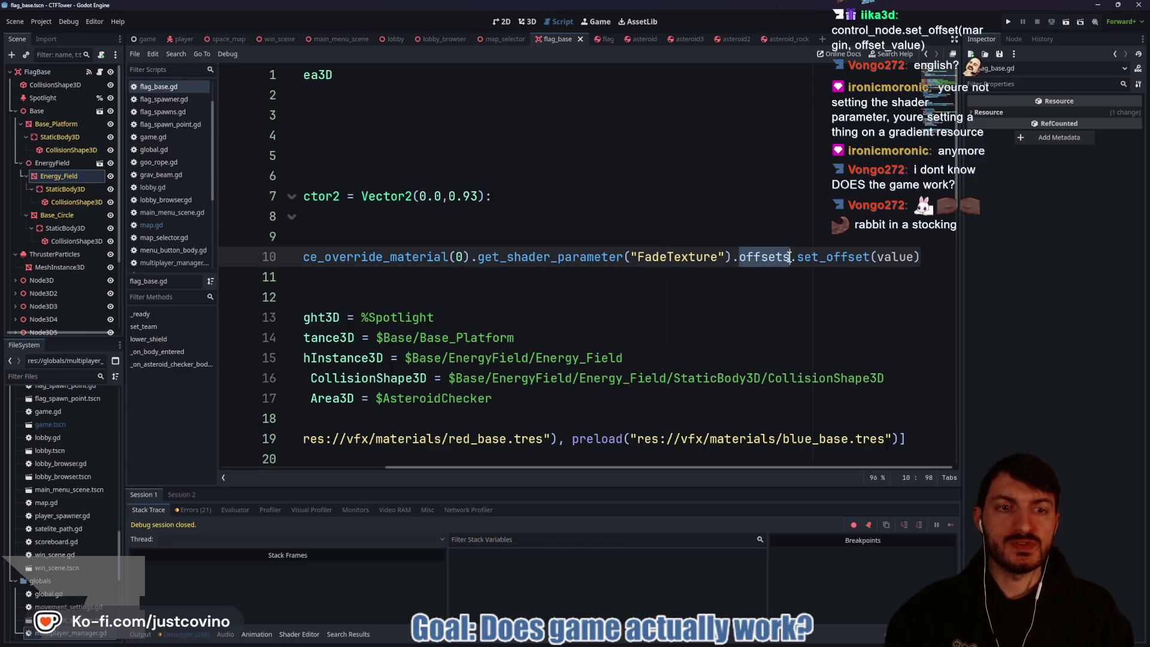
key(BackSpace)
key(BackSpace)
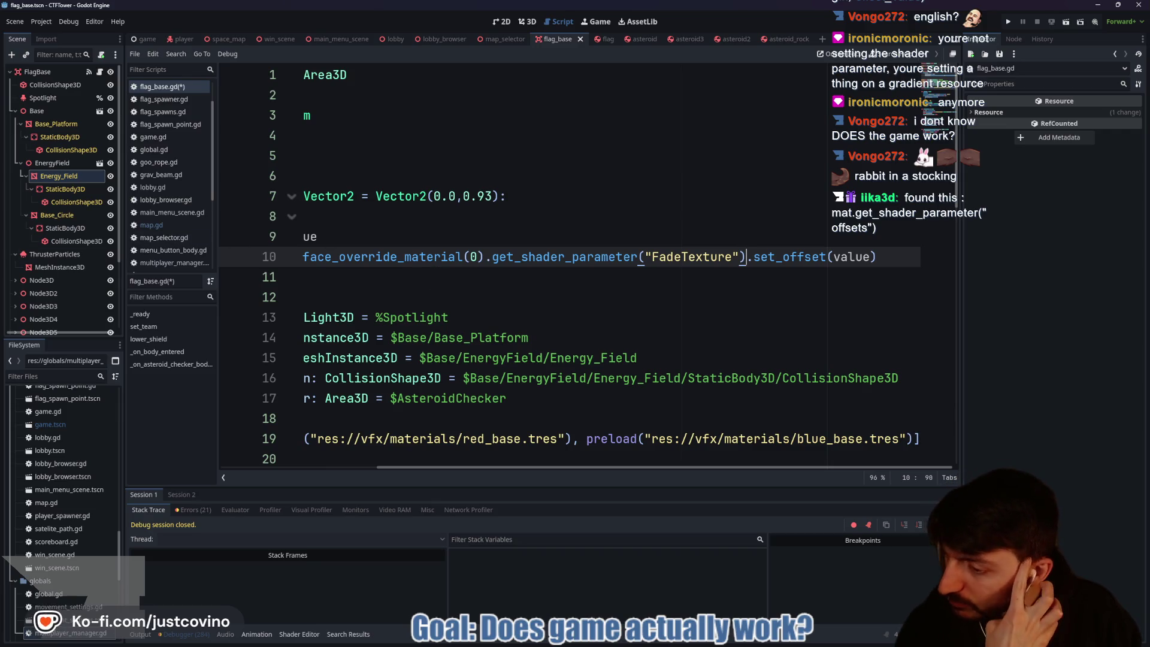
double_click(690, 258)
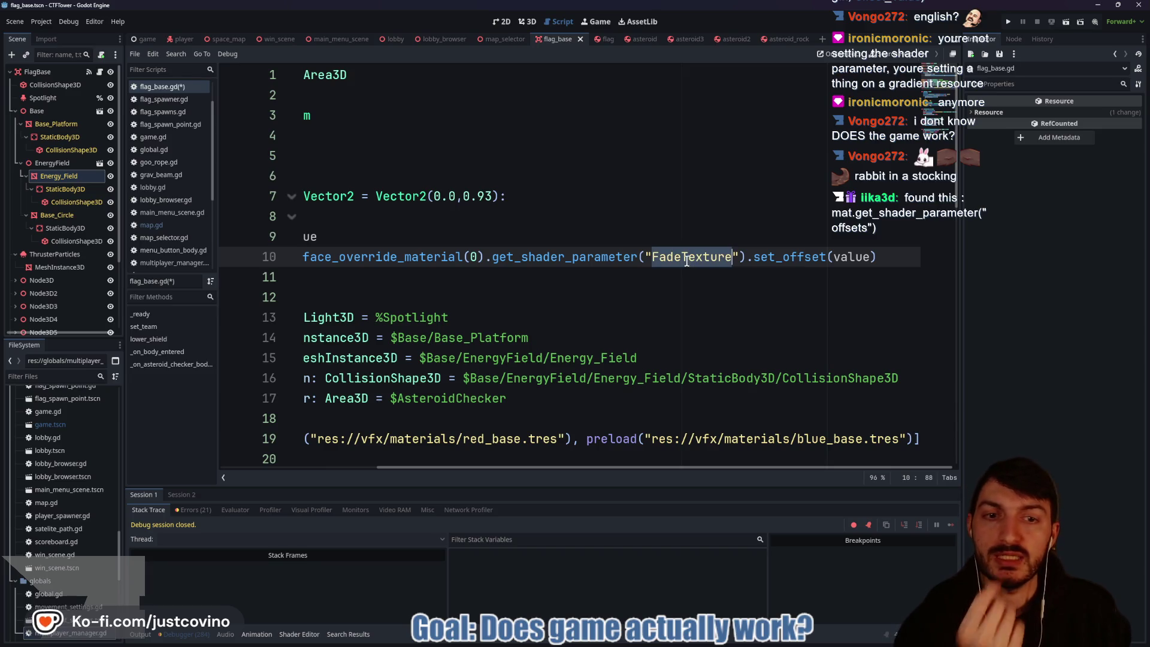
Step: Replace set_offset(value) with set_shader_parameter("offsets", value), save, then select that call
click(755, 258)
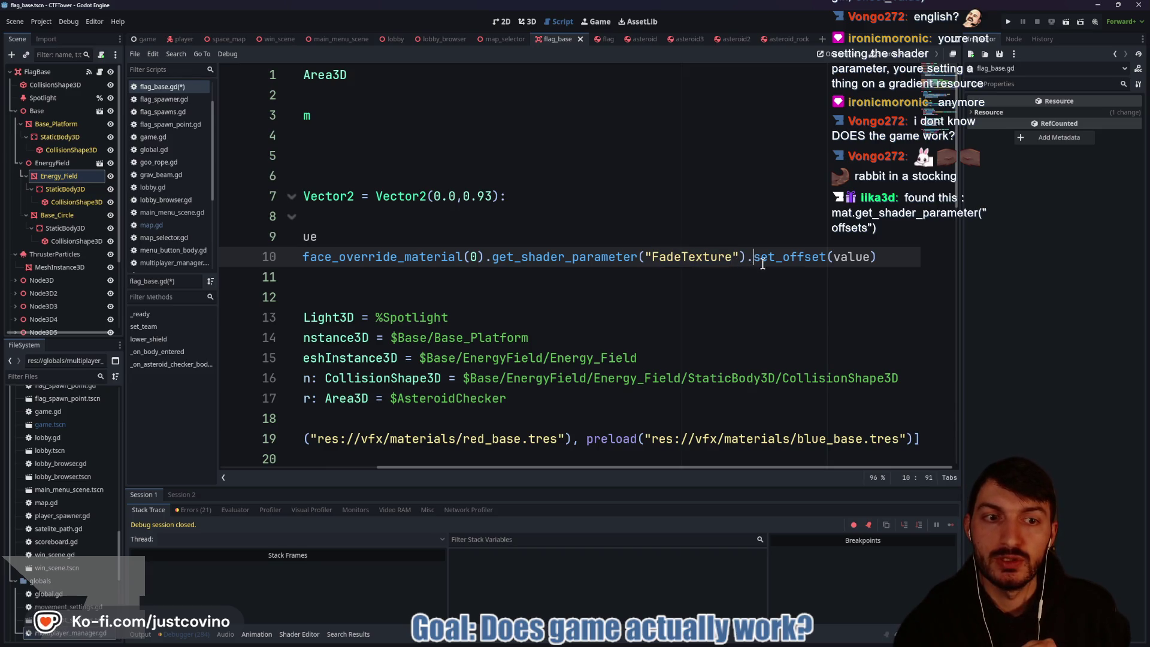
drag(893, 256, 756, 253)
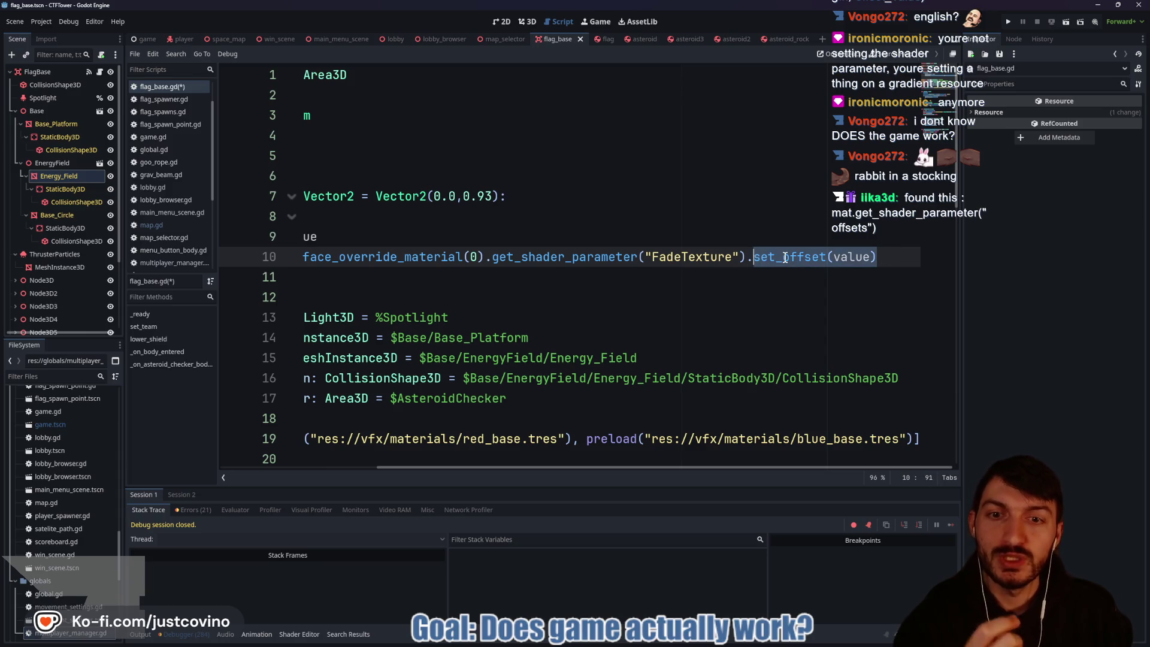
text(.se)
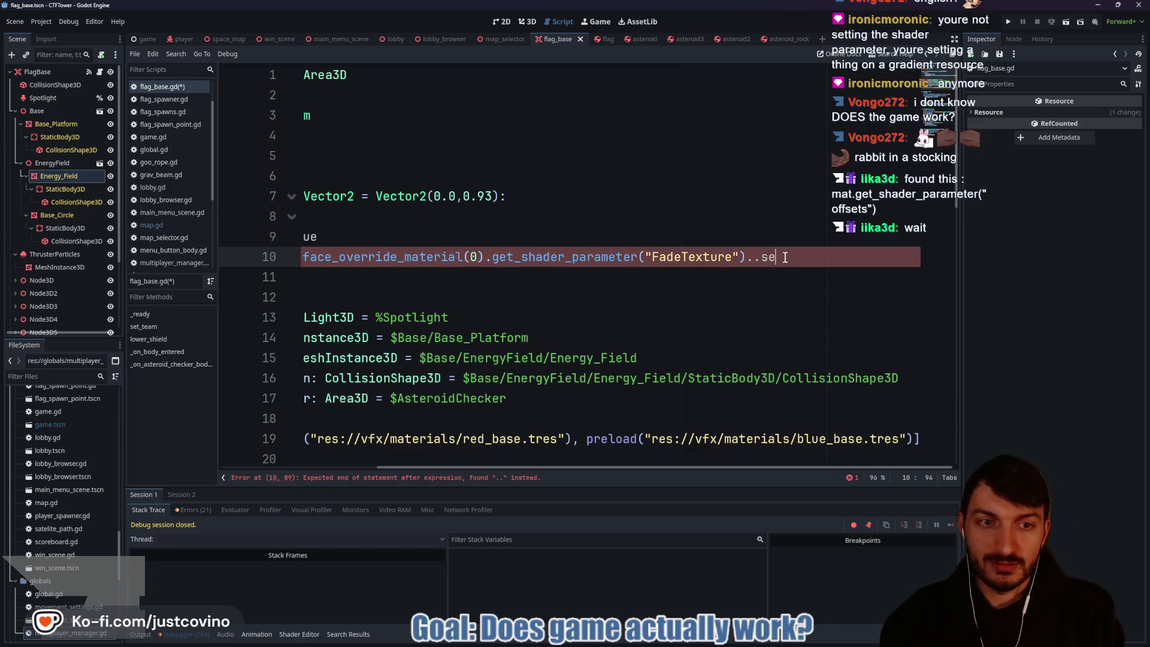
key(BackSpace)
key(BackSpace)
key(BackSpace)
text(set_shader_parameter)
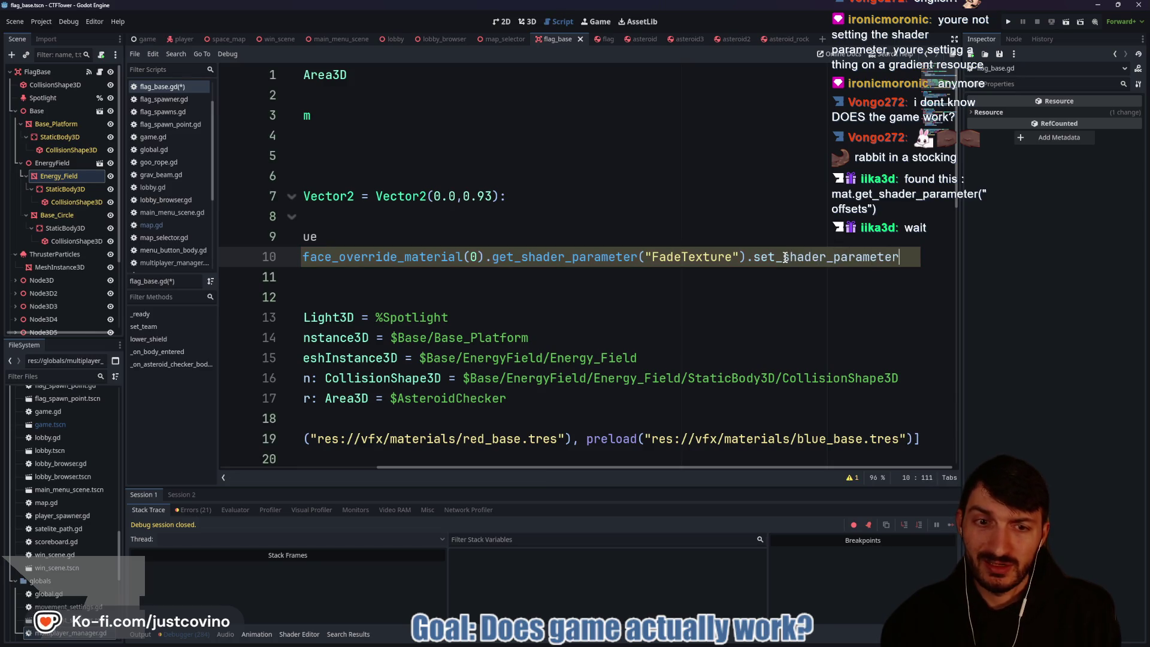
text(("off)
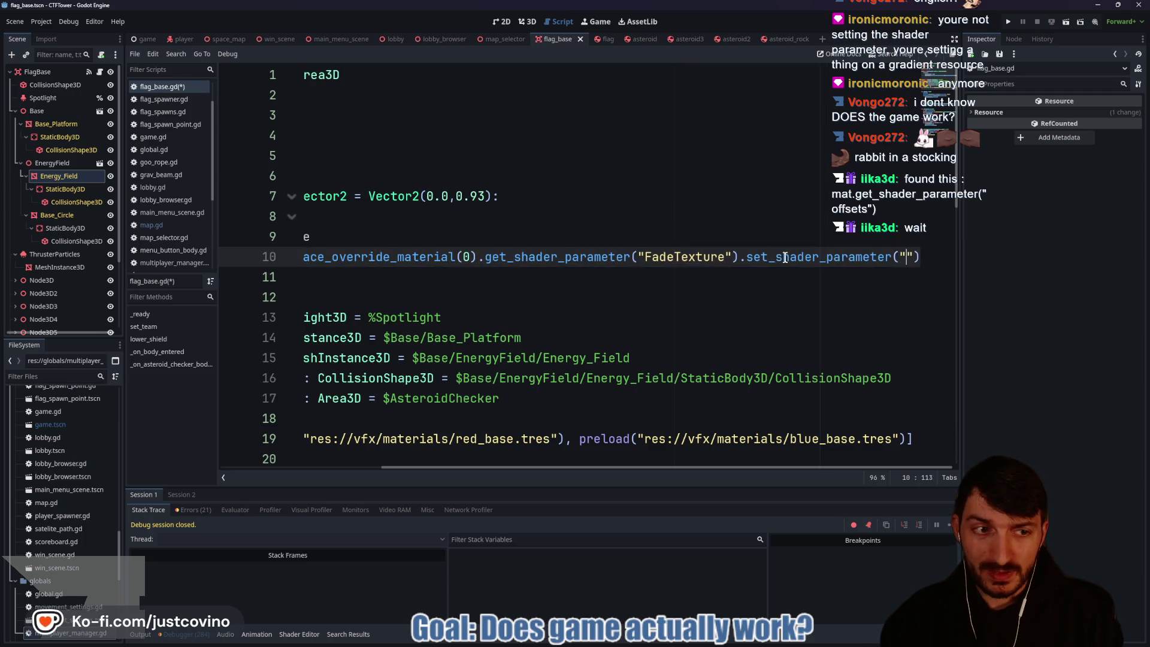
text(sets")
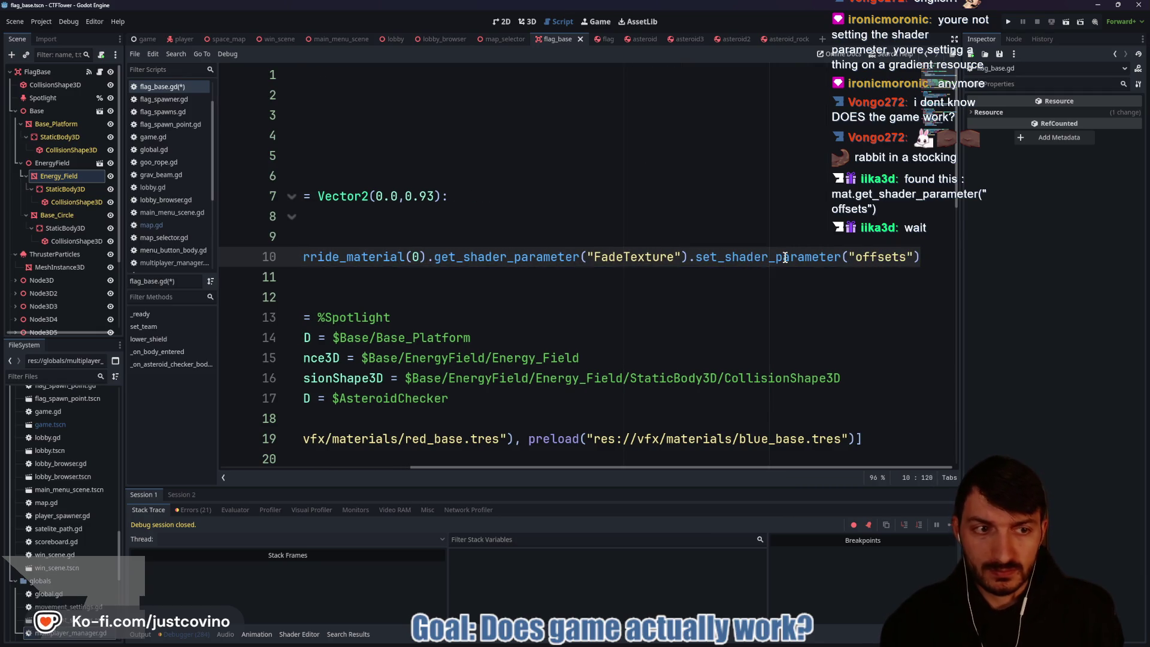
text(, value)
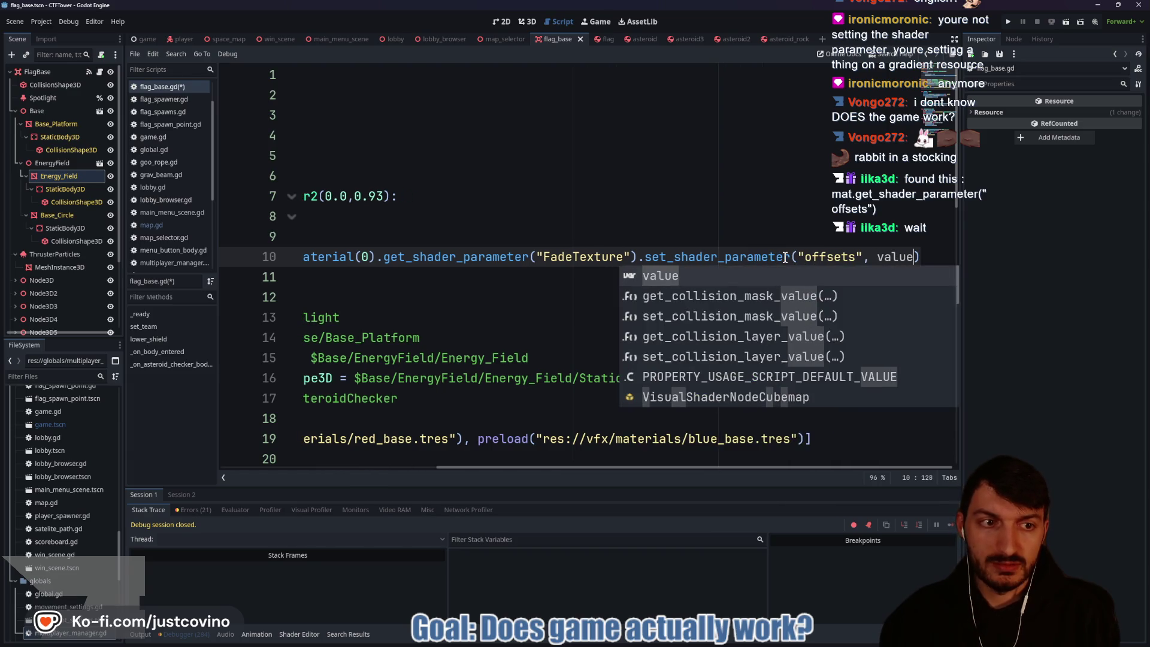
click(521, 279)
key(ctrl+s)
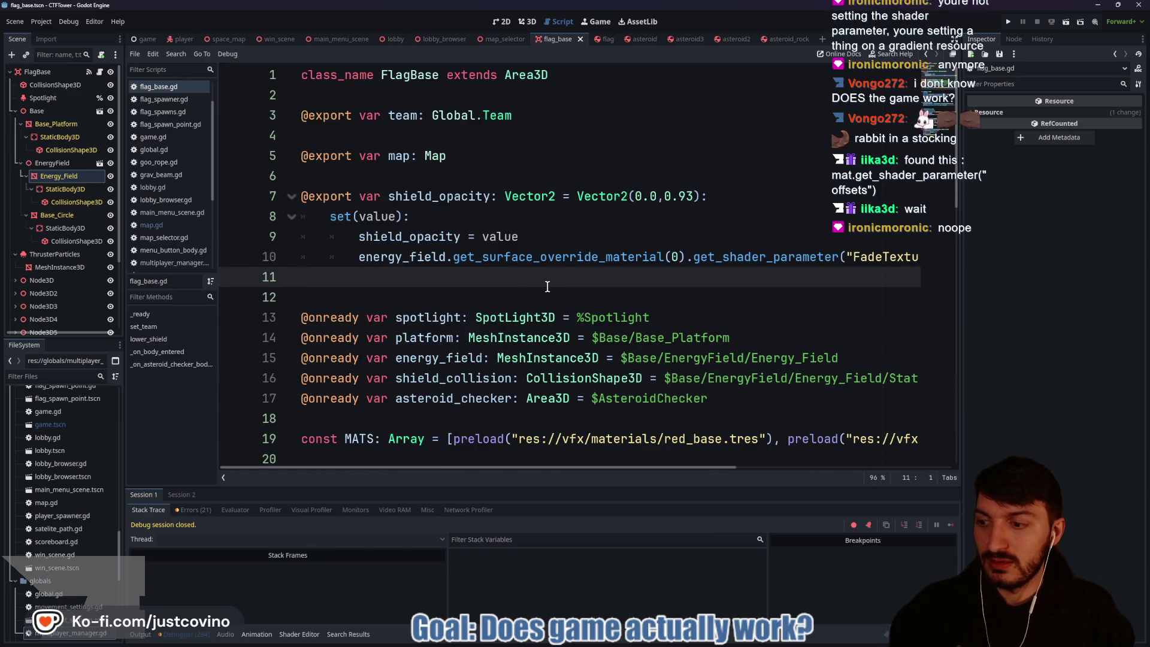
scroll(599, 285, right, 8)
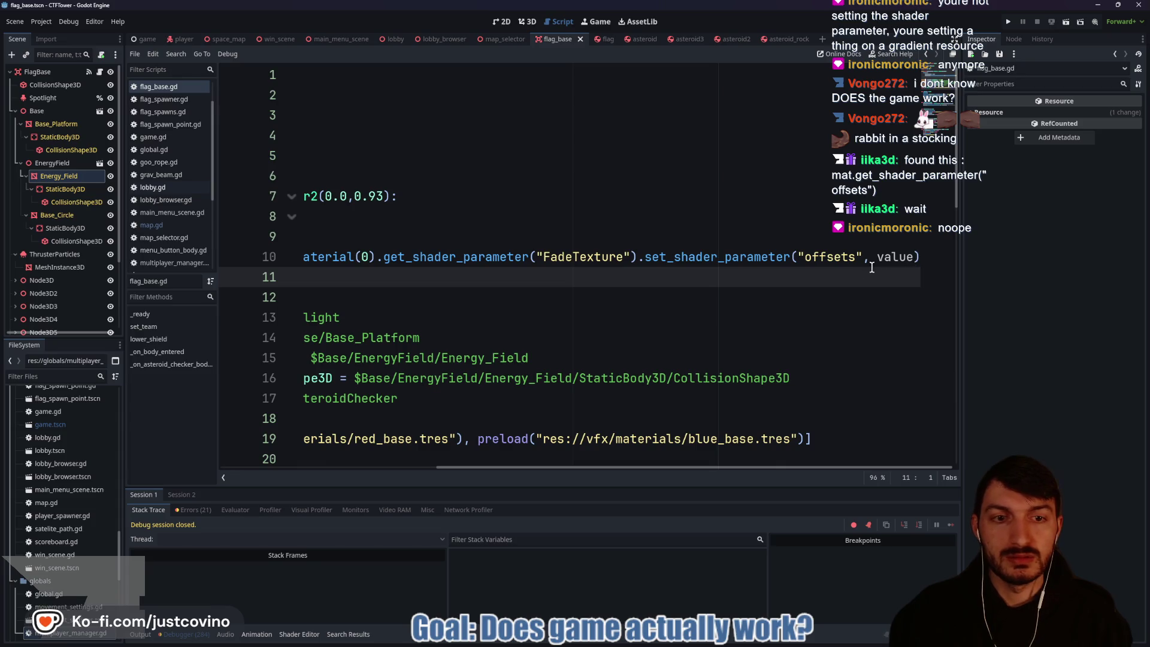
drag(919, 257, 647, 255)
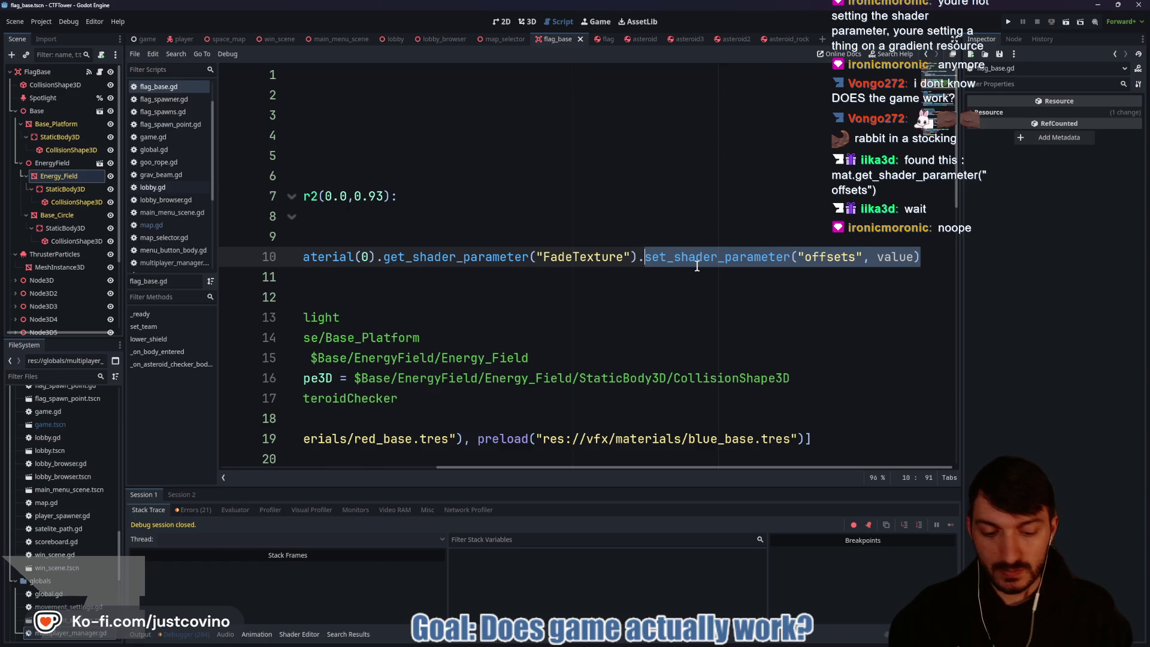
Step: Delete the set_shader_parameter call and start typing '.gradient.set' after the FadeTexture lookup
key(BackSpace)
key(BackSpace)
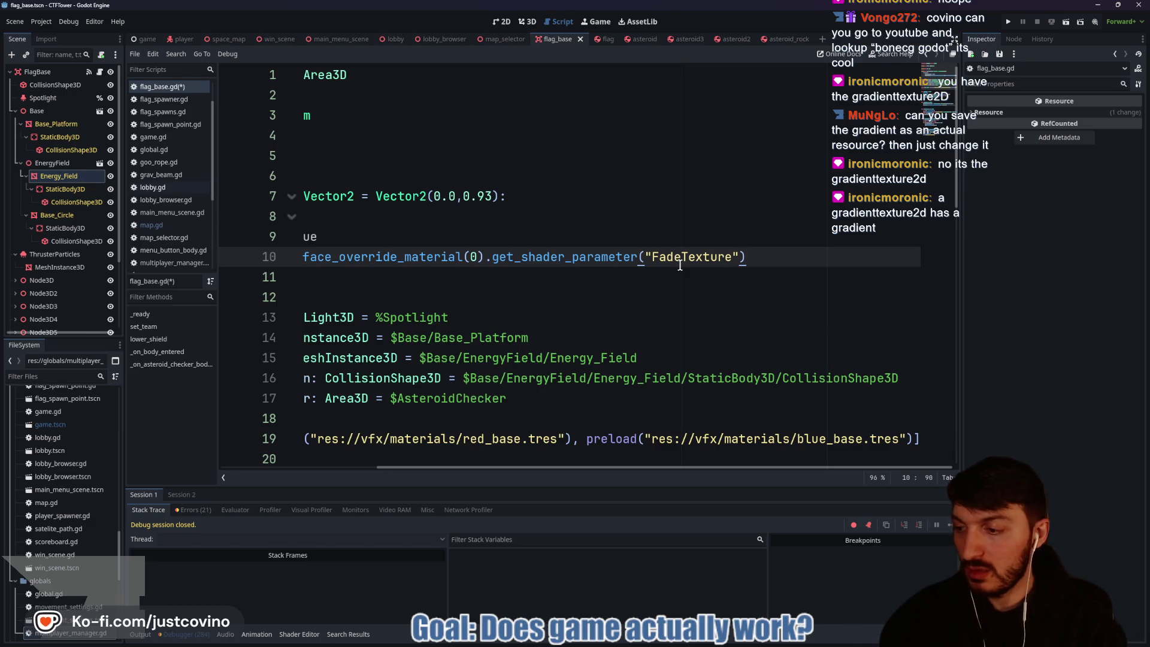
text(.gra)
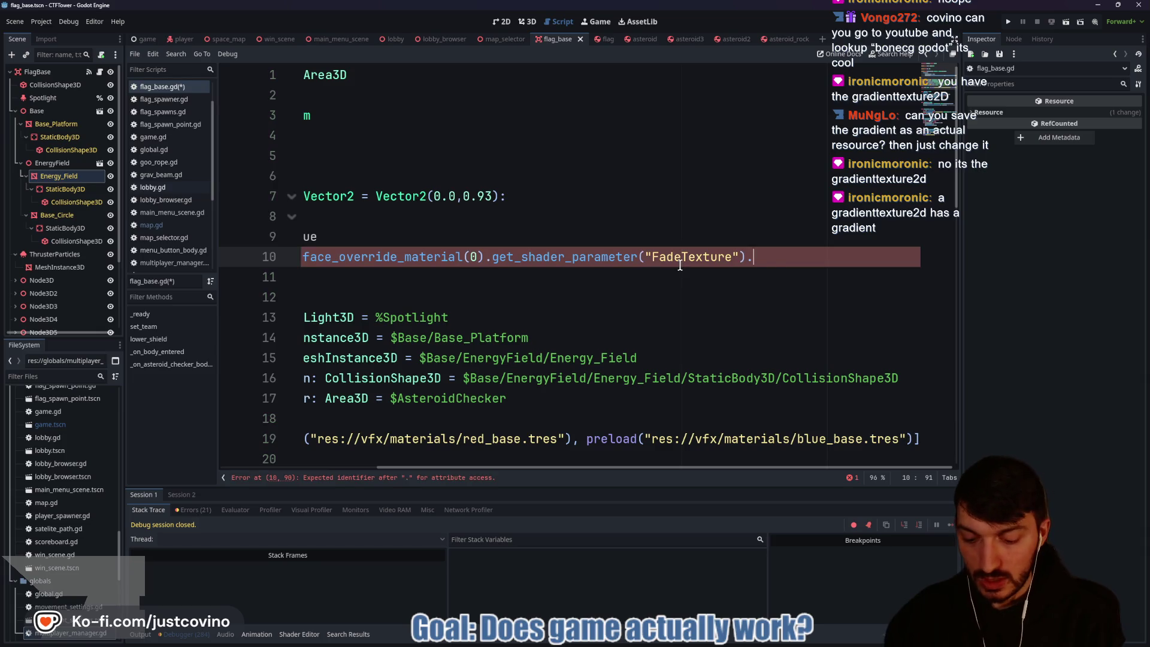